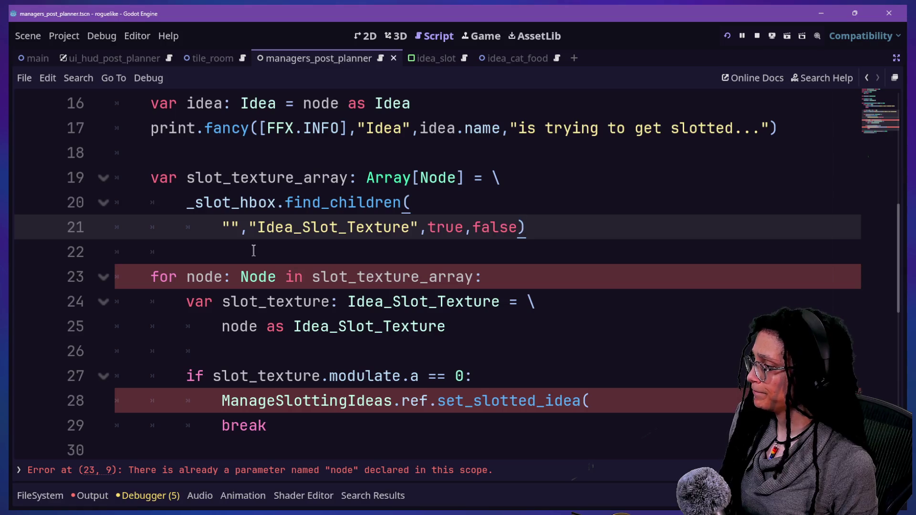
- Rename the for-loop variable on line 23 from node to child
click(253, 250)
click(251, 290)
click(269, 277)
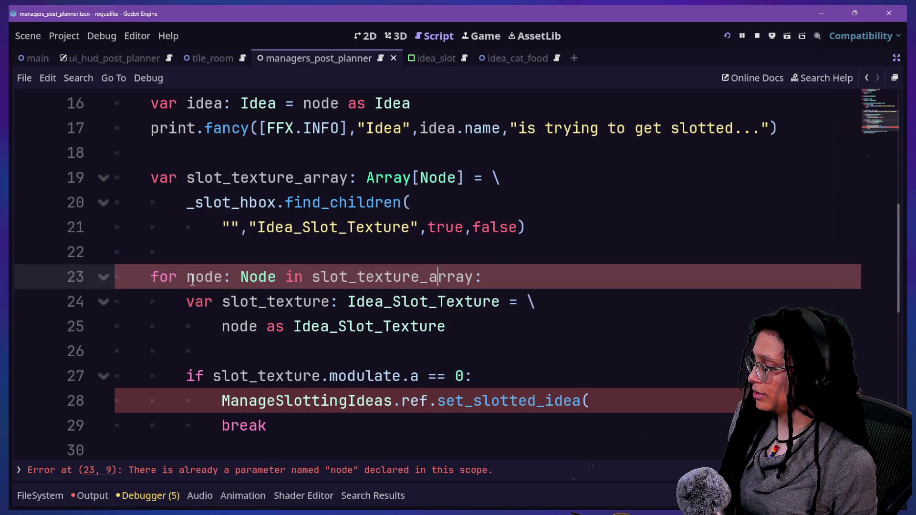
double_click(218, 272)
mouse_move(244, 270)
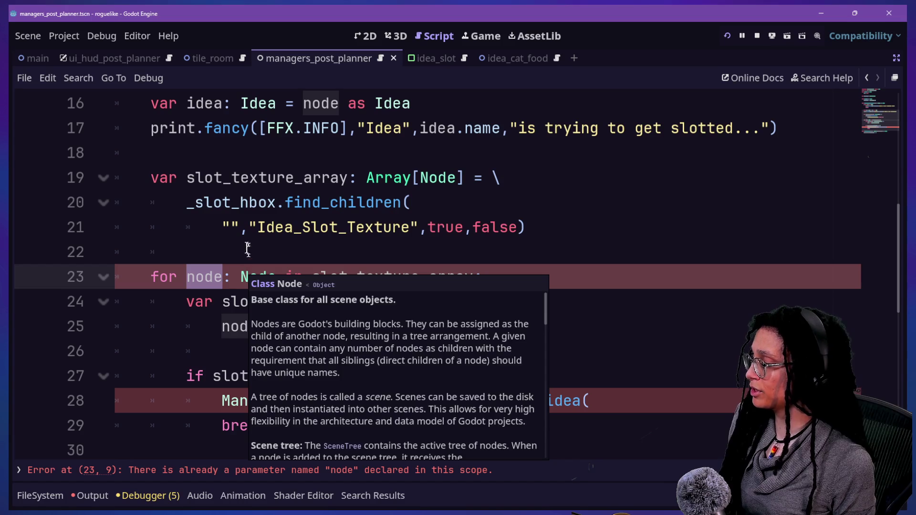
click(247, 248)
click(213, 277)
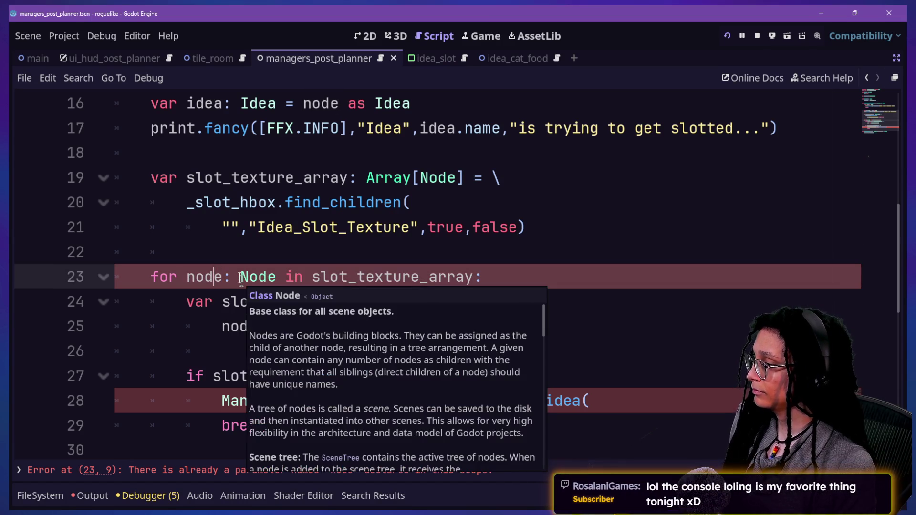
key(BackSpace)
key(BackSpace)
key(BackSpace)
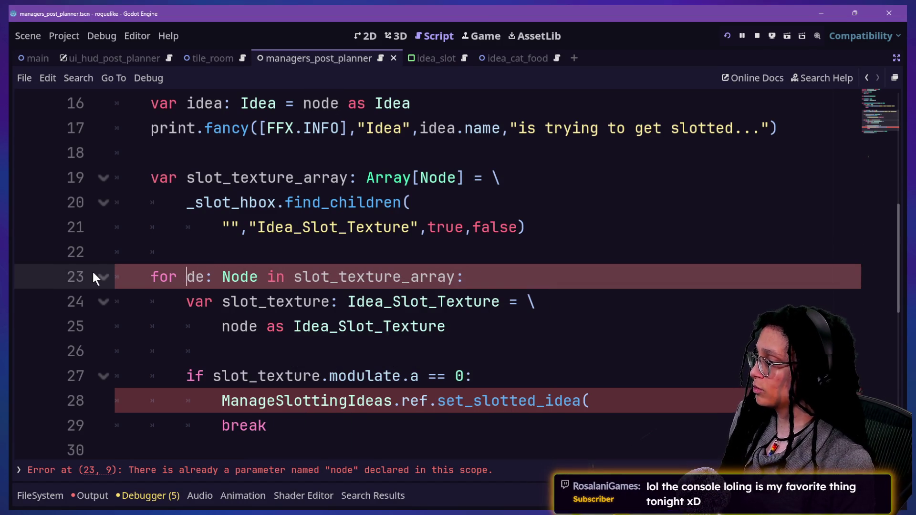
key(BackSpace)
text(child)
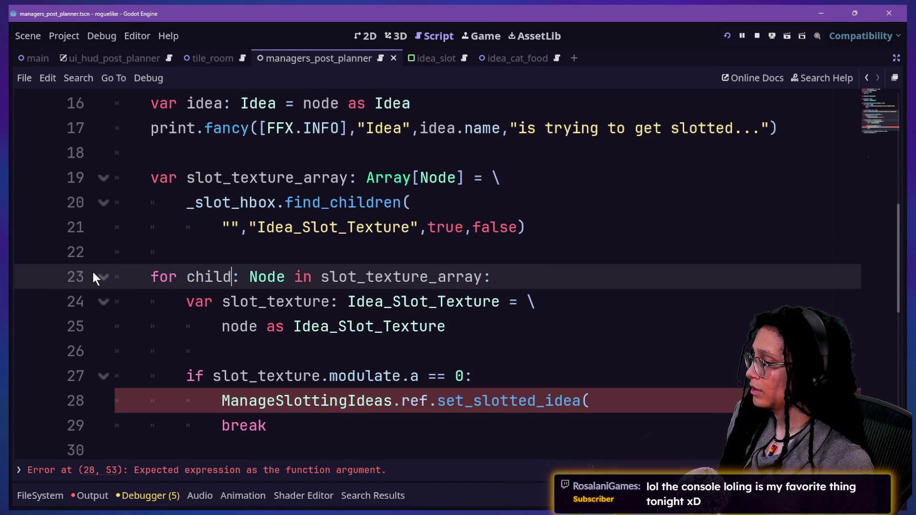
- Change the cast on line 25 to read 'child as Idea_Slot_Texture'
click(471, 300)
click(275, 329)
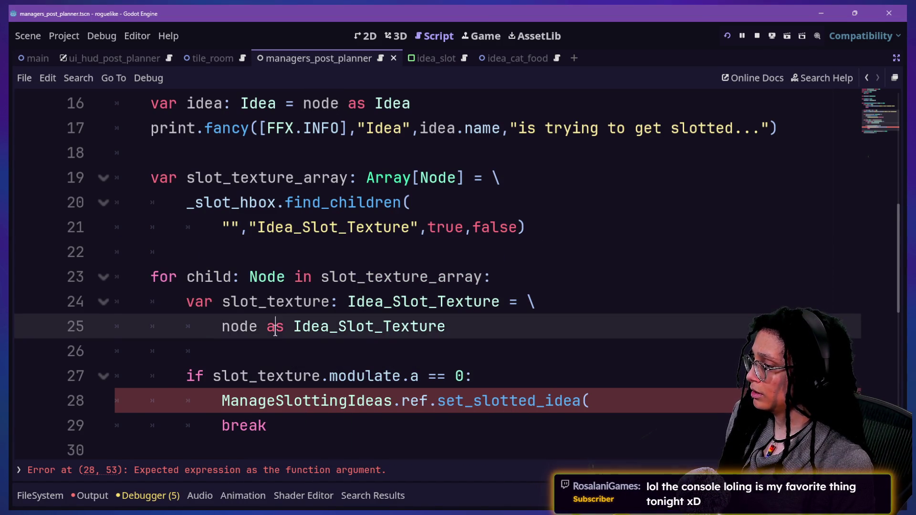
scroll(262, 324, down, 1)
double_click(244, 244)
text(child)
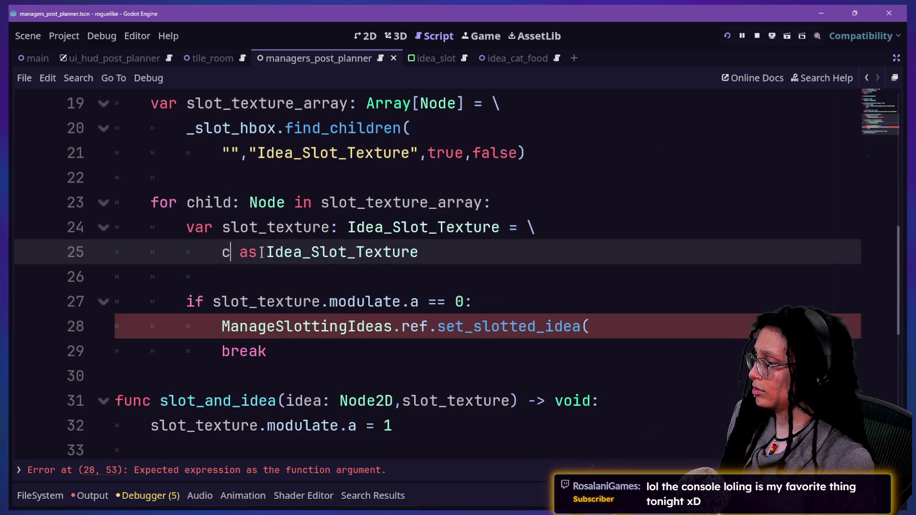
- Review the slot_texture assignment and set_slotted_idea call, ending on blank line 26
drag(213, 227, 531, 247)
click(530, 247)
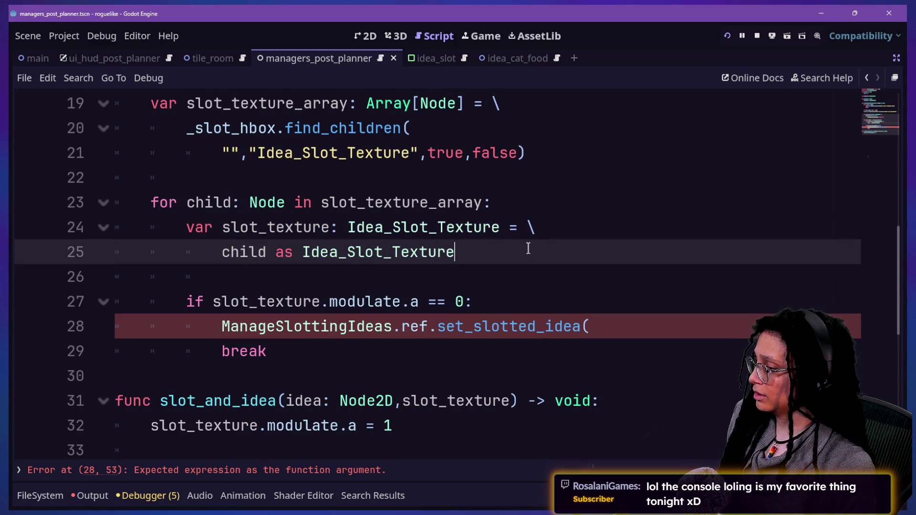
click(312, 278)
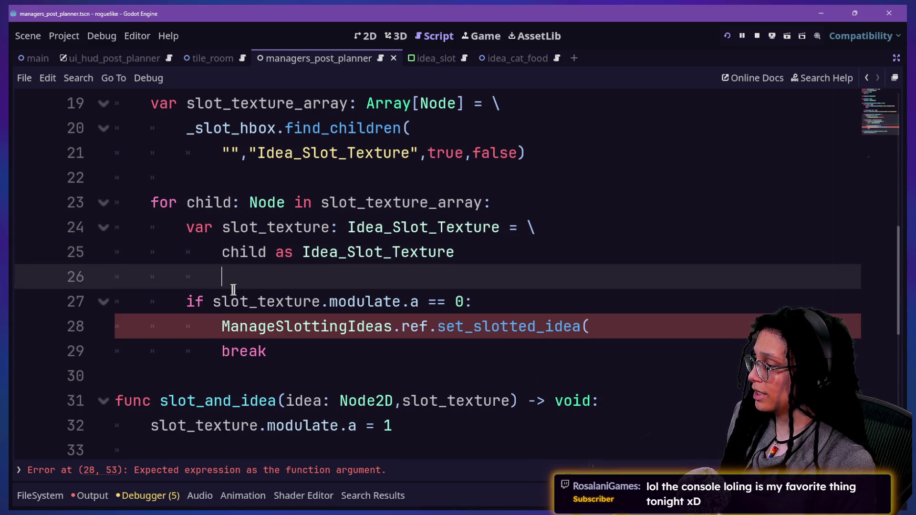
click(375, 326)
click(717, 340)
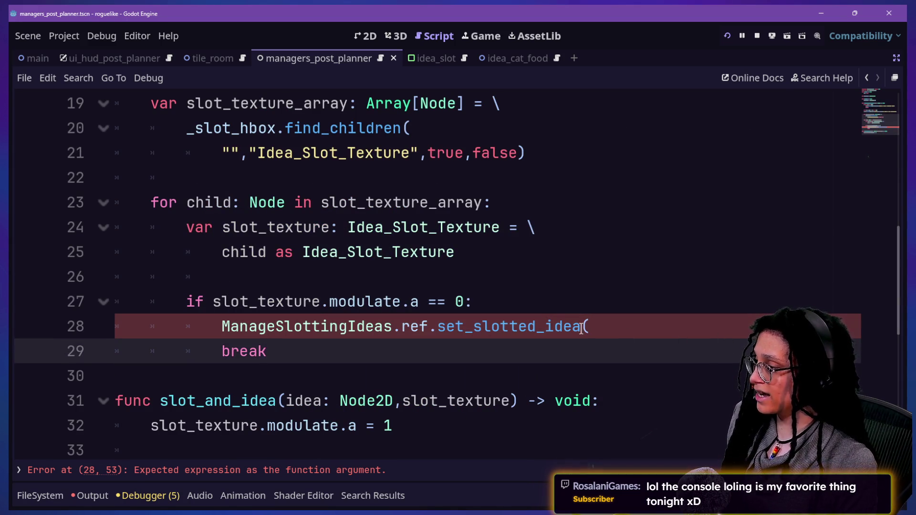
scroll(581, 329, up, 1)
scroll(581, 328, up, 1)
scroll(581, 328, down, 1)
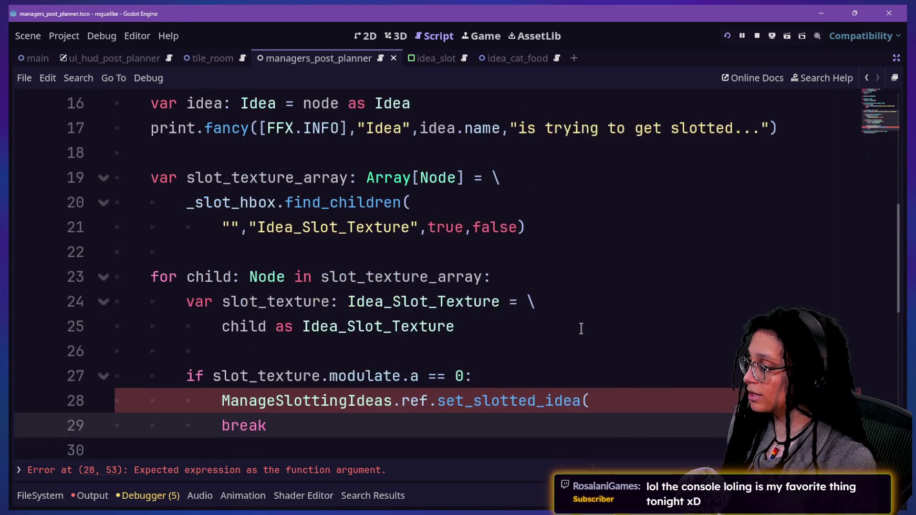
click(492, 351)
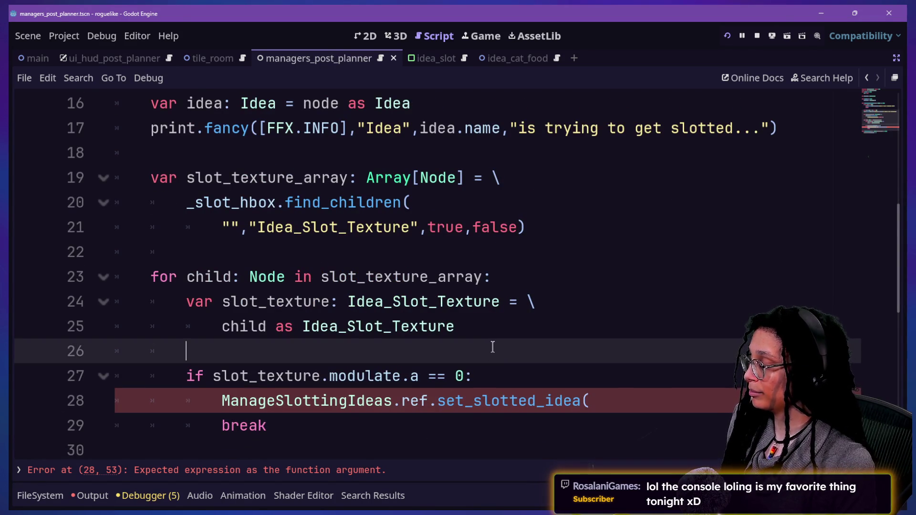
- Add a line inside the if block beginning 'var idea_type:'
key(Return)
text(var id)
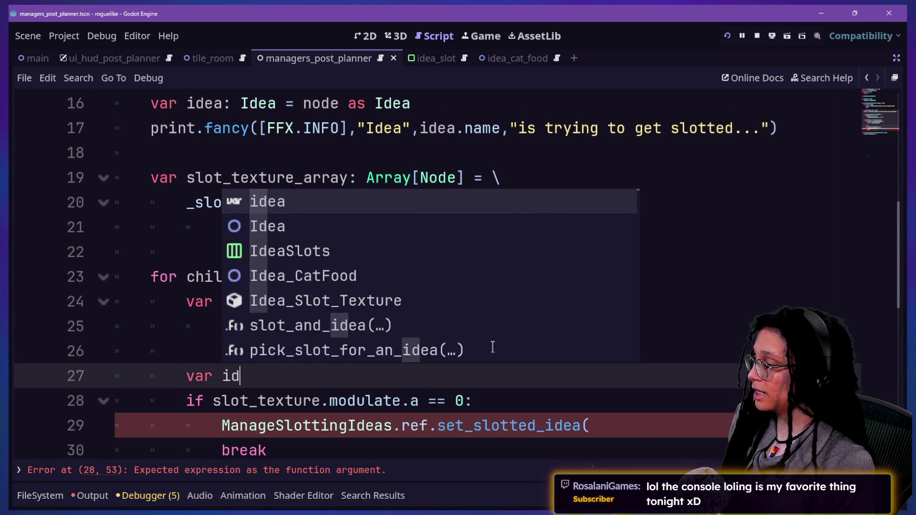
key(BackSpace)
key(BackSpace)
key(BackSpace)
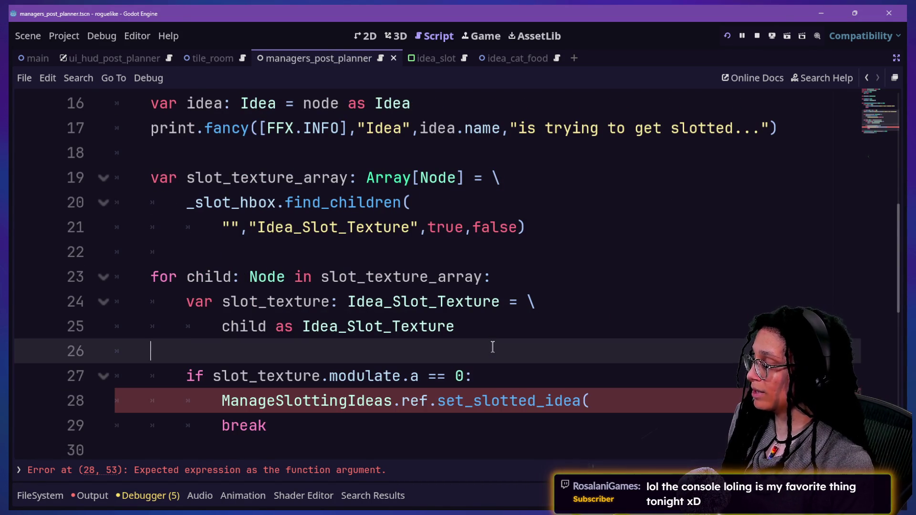
click(477, 373)
key(Return)
text(var i)
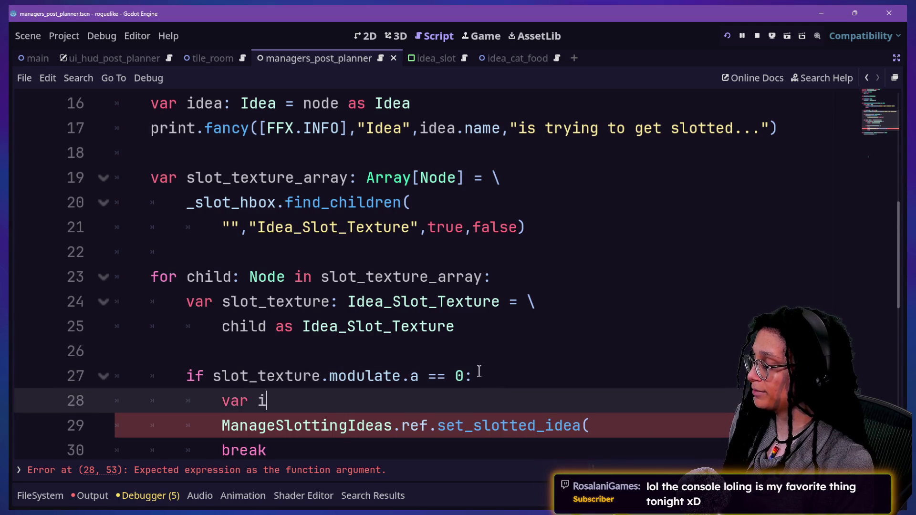
text(e)
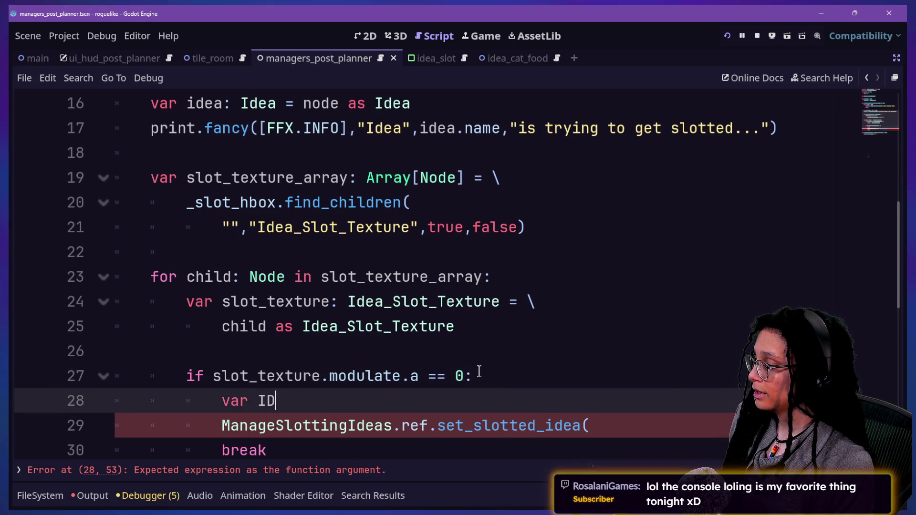
text(idea)
key(BackSpace)
key(BackSpace)
key(BackSpace)
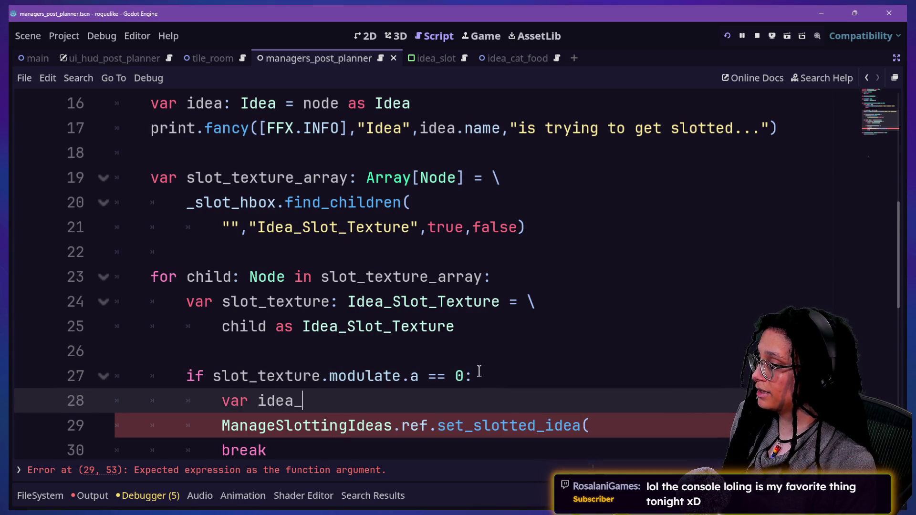
text(type:)
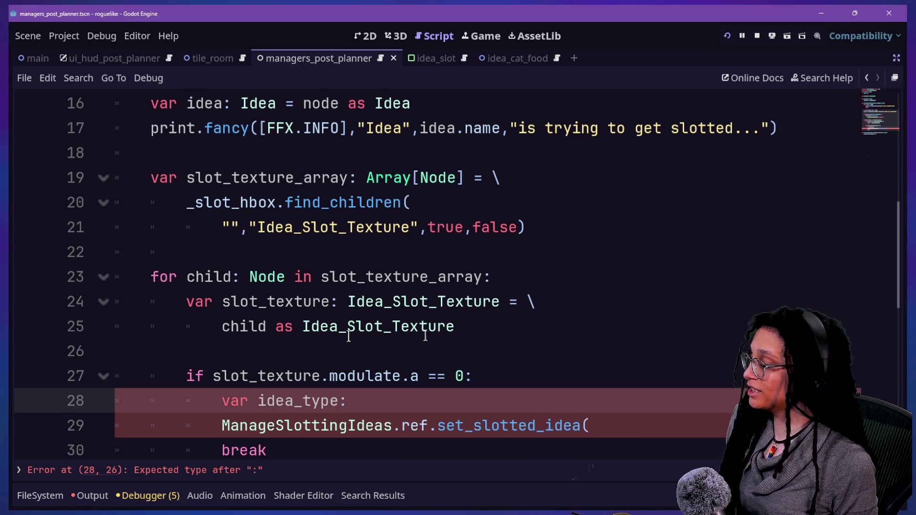
- Type it as ManageIdeas.IDEA_TYPES with '= \' and continue with 'idea.' on the next line
scroll(435, 336, down, 2)
text(f)
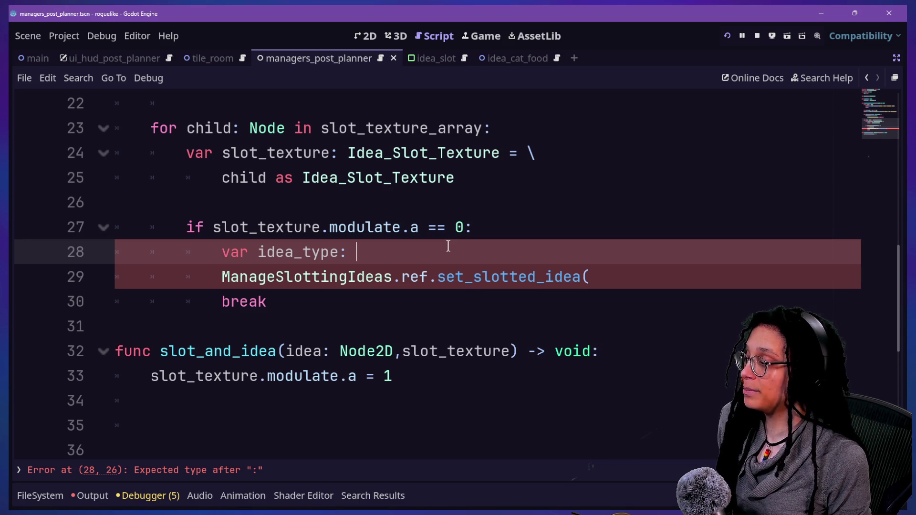
text(ManageIdeas.)
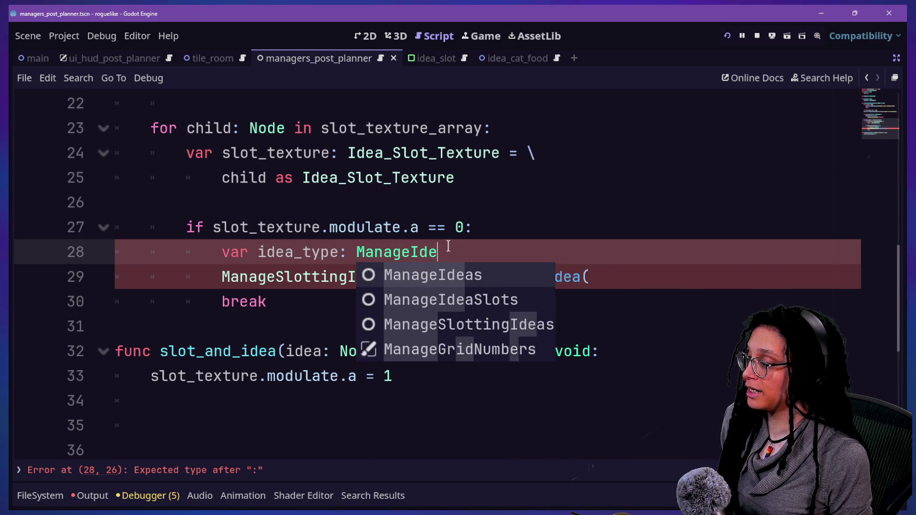
key(Down)
key(Return)
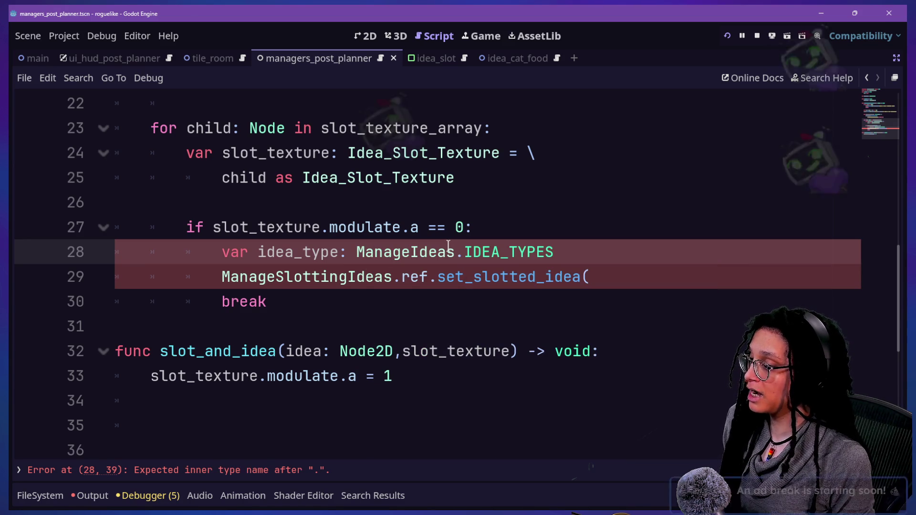
text( = \)
key(Return)
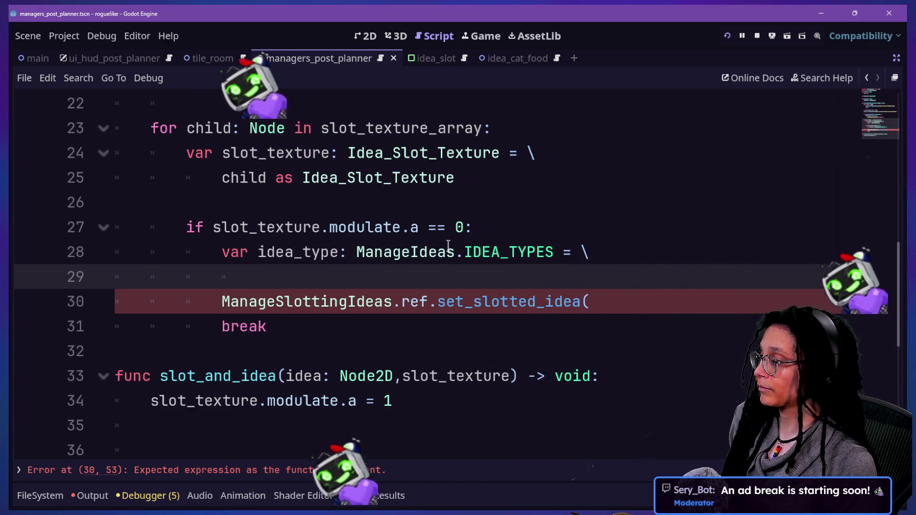
text(idea.)
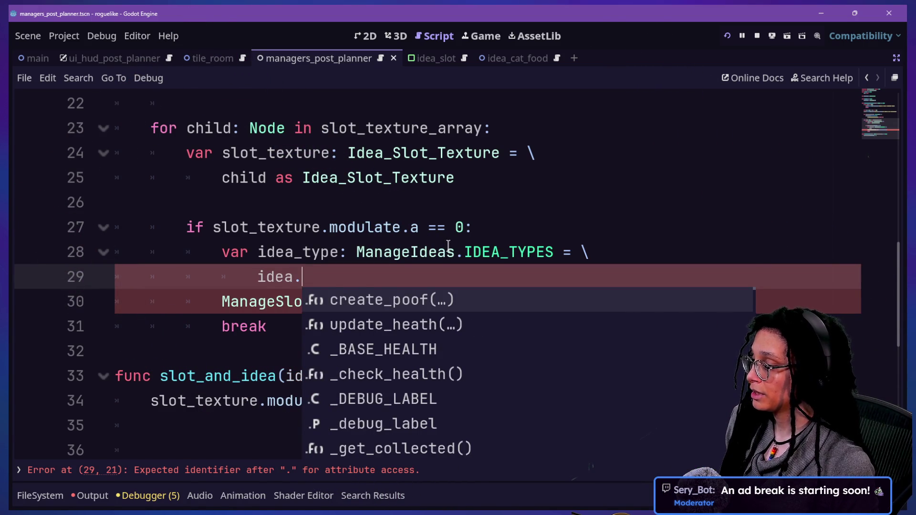
text(g)
key(BackSpace)
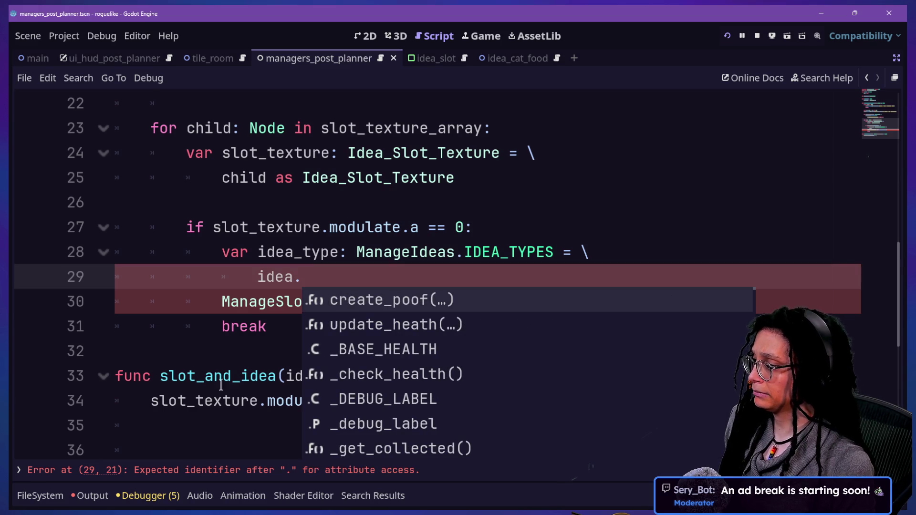
- Jump from idea to the Idea class script to inspect its members
ctrl+click(270, 280)
key(alt+Left)
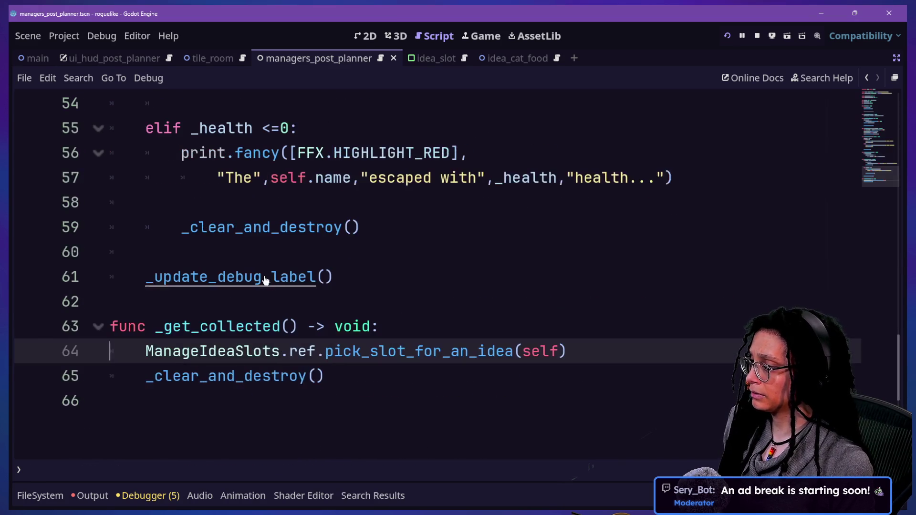
scroll(429, 273, up, 8)
scroll(430, 274, up, 10)
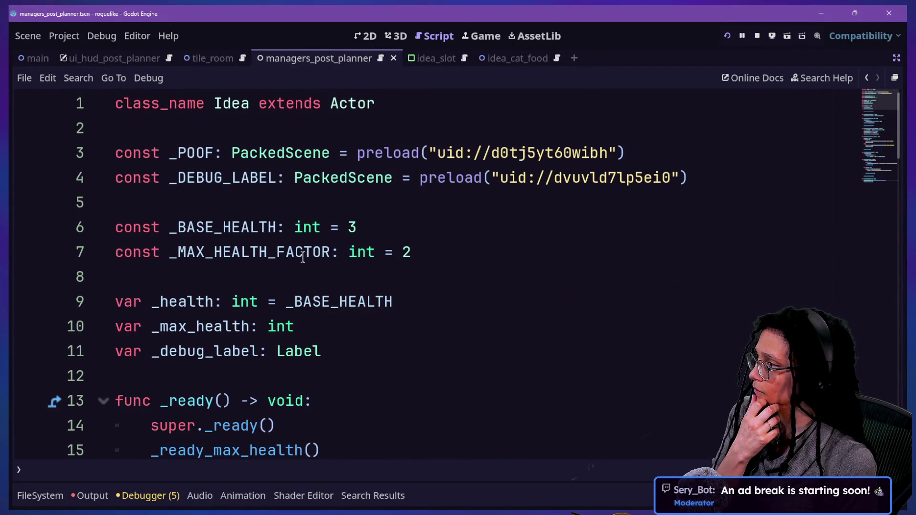
scroll(302, 257, down, 1)
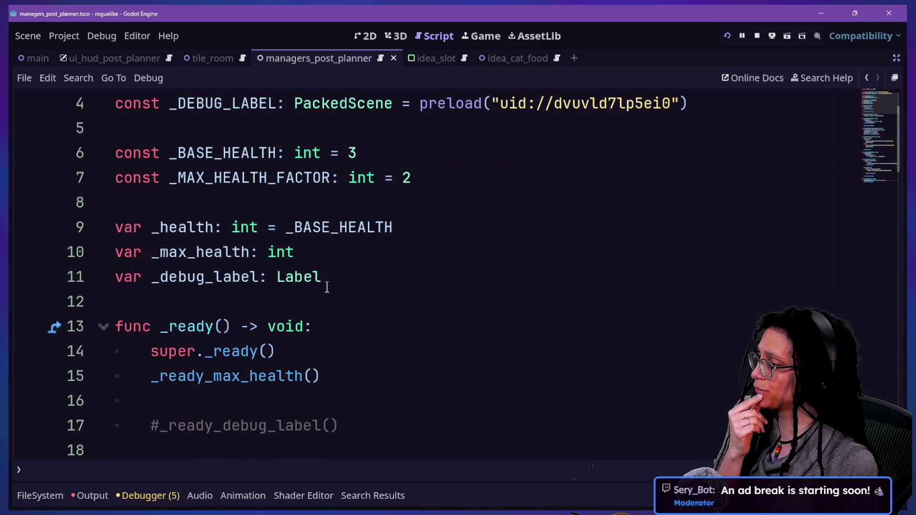
scroll(327, 287, up, 1)
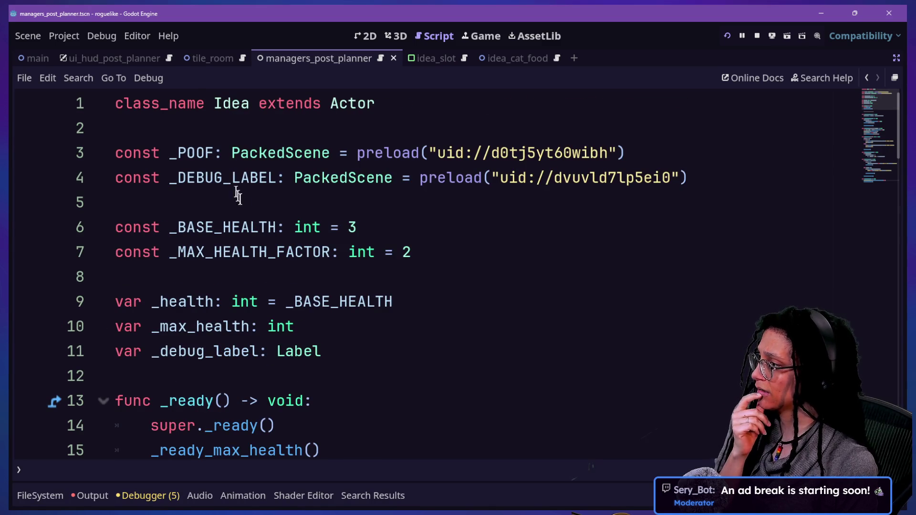
scroll(333, 237, down, 3)
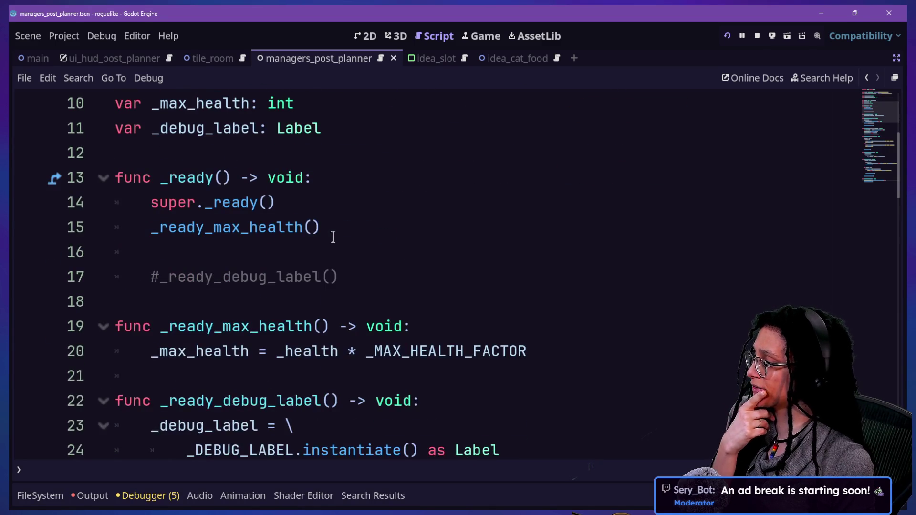
scroll(333, 237, up, 3)
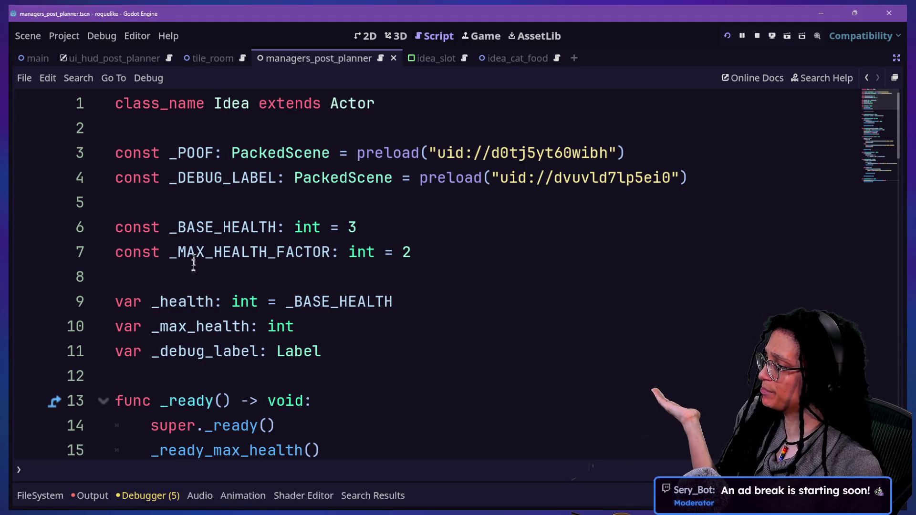
- Read through the Idea script's variable declarations
click(368, 318)
click(446, 372)
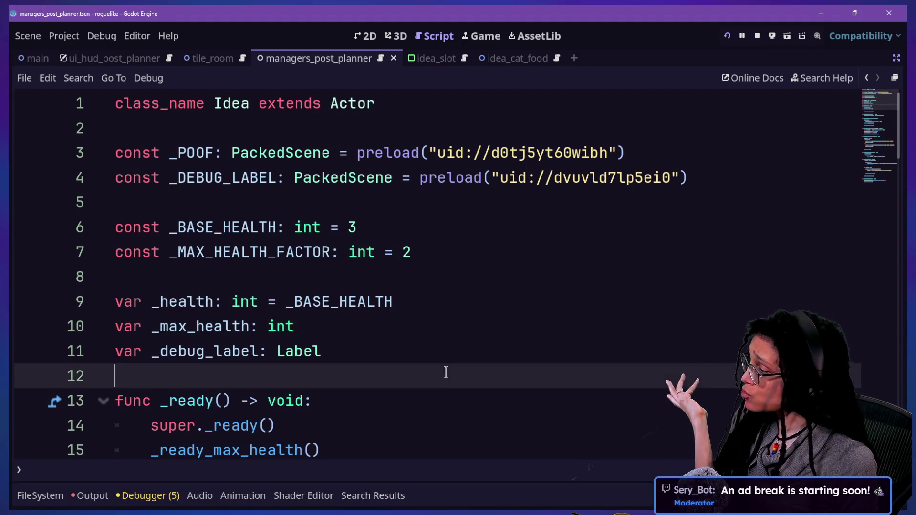
click(441, 319)
click(446, 293)
click(444, 253)
click(439, 205)
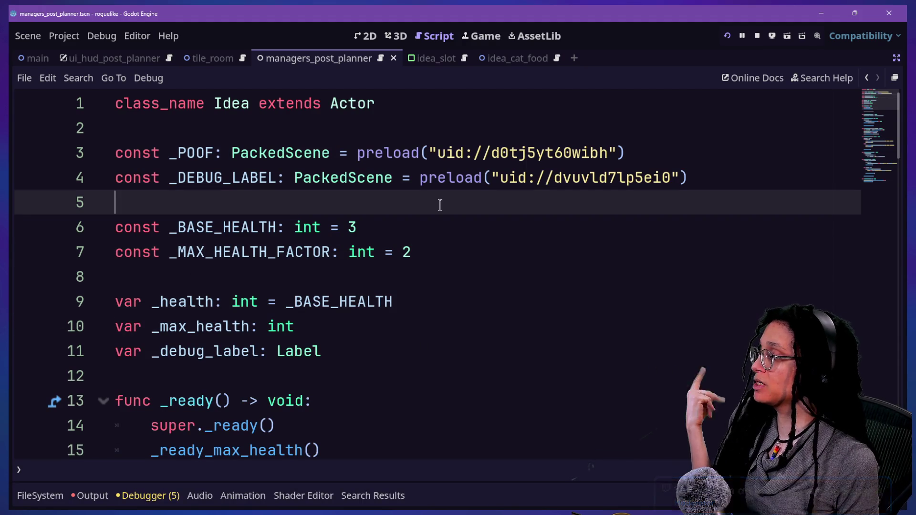
scroll(439, 204, down, 1)
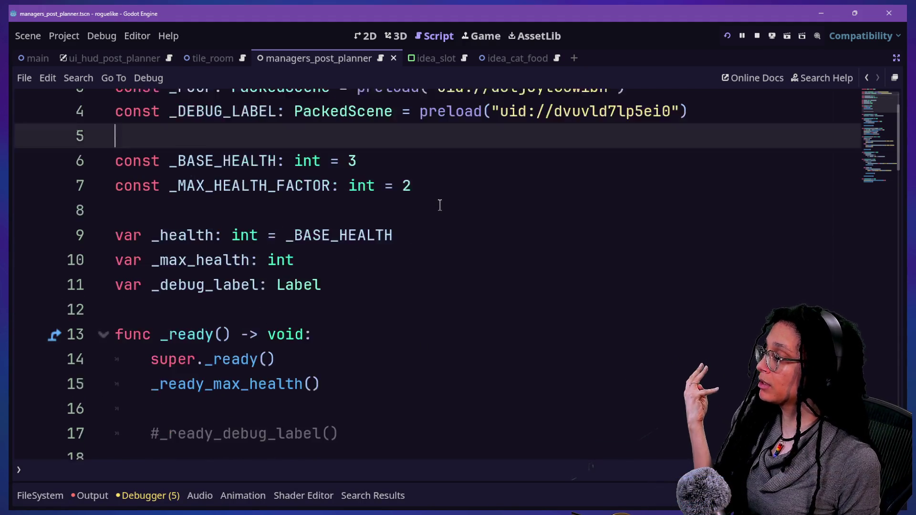
scroll(439, 205, up, 1)
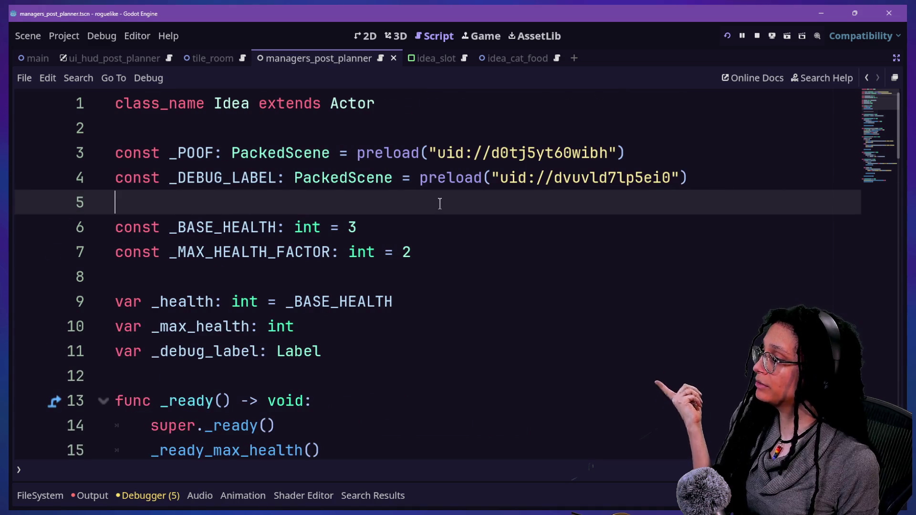
scroll(440, 203, down, 7)
scroll(440, 204, up, 1)
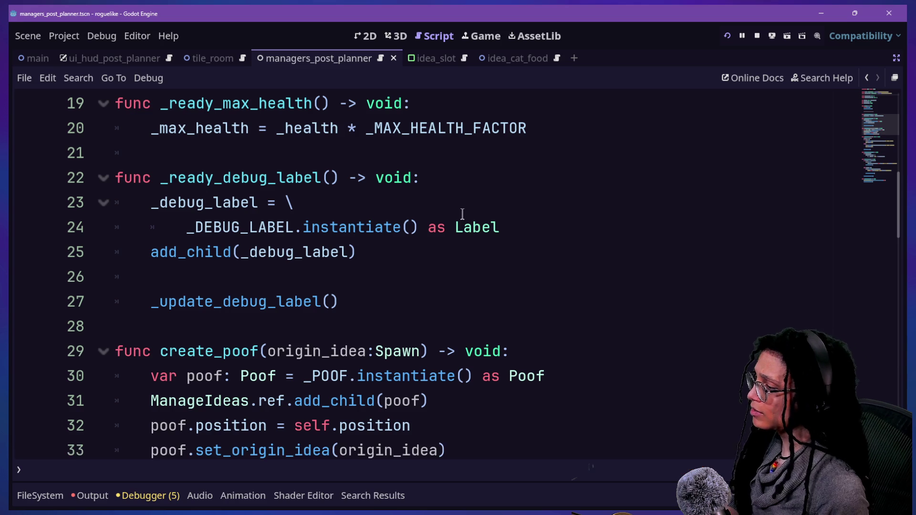
scroll(291, 329, up, 4)
scroll(291, 330, up, 2)
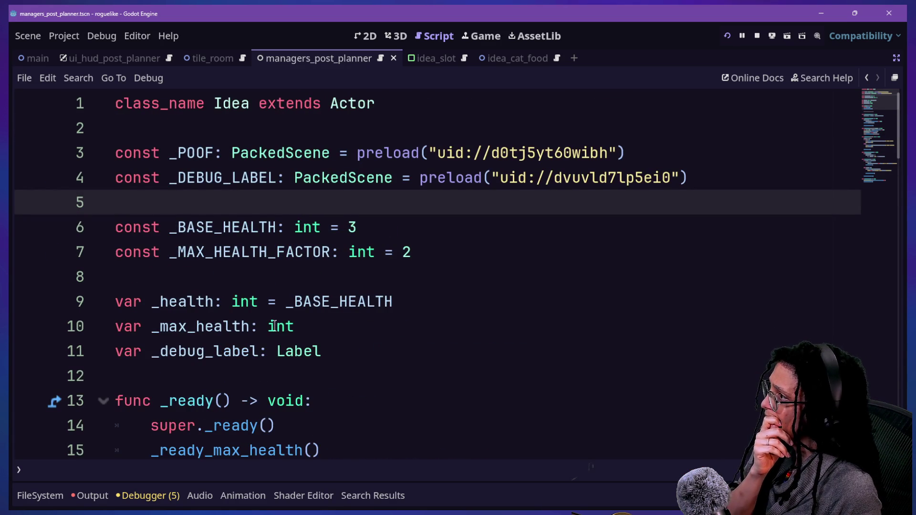
scroll(274, 325, down, 4)
scroll(274, 325, down, 4)
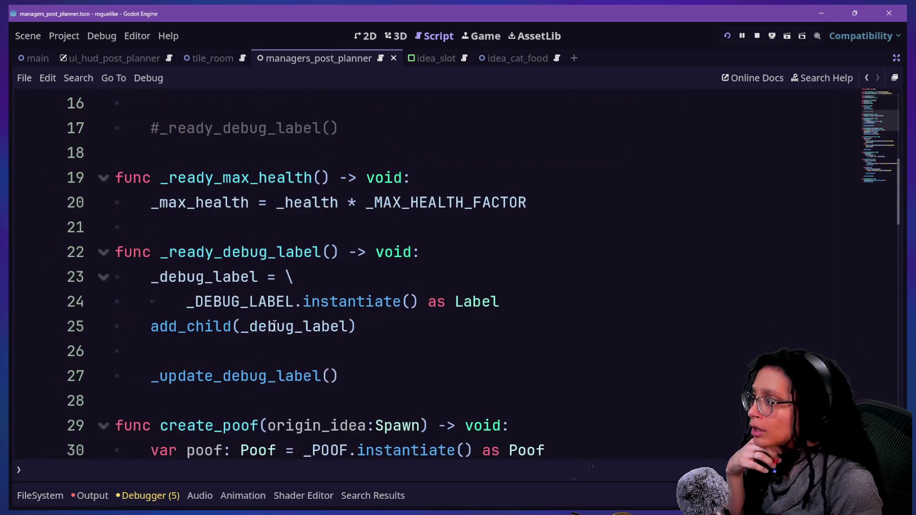
scroll(274, 325, up, 2)
scroll(275, 325, down, 7)
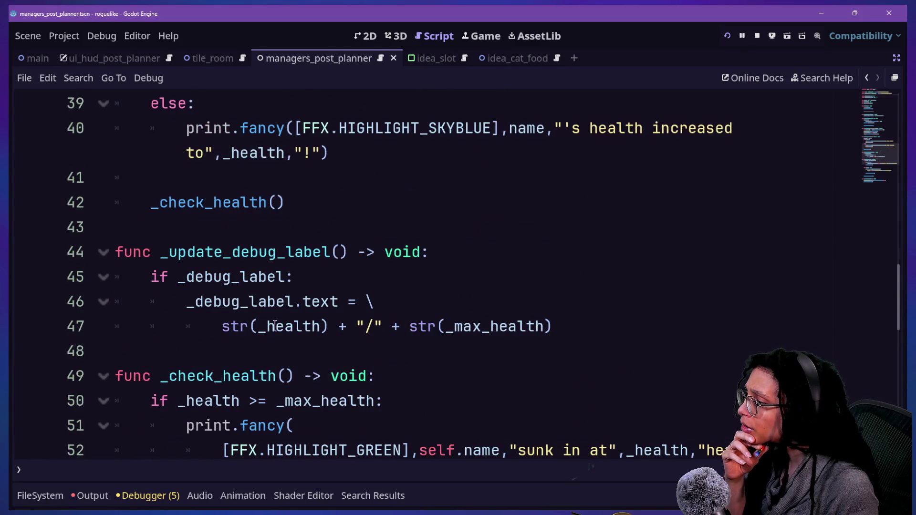
scroll(274, 325, down, 3)
scroll(274, 325, down, 4)
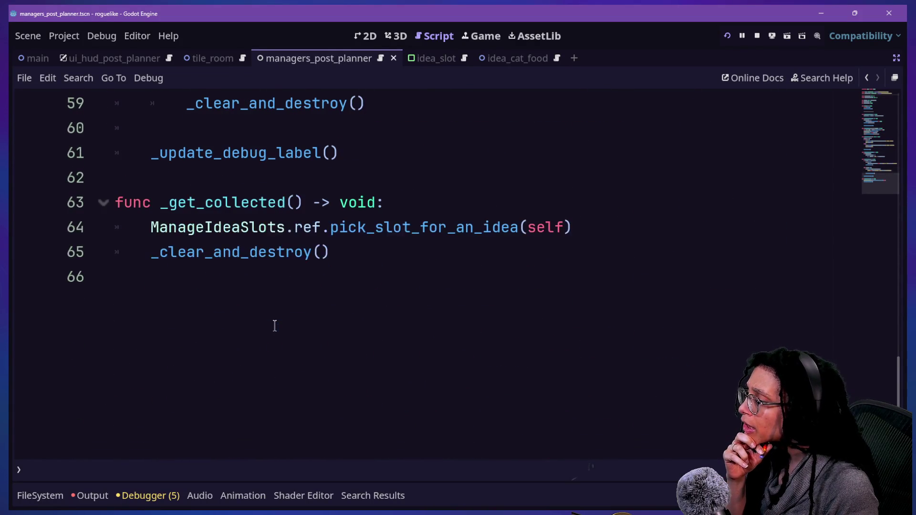
scroll(274, 325, up, 19)
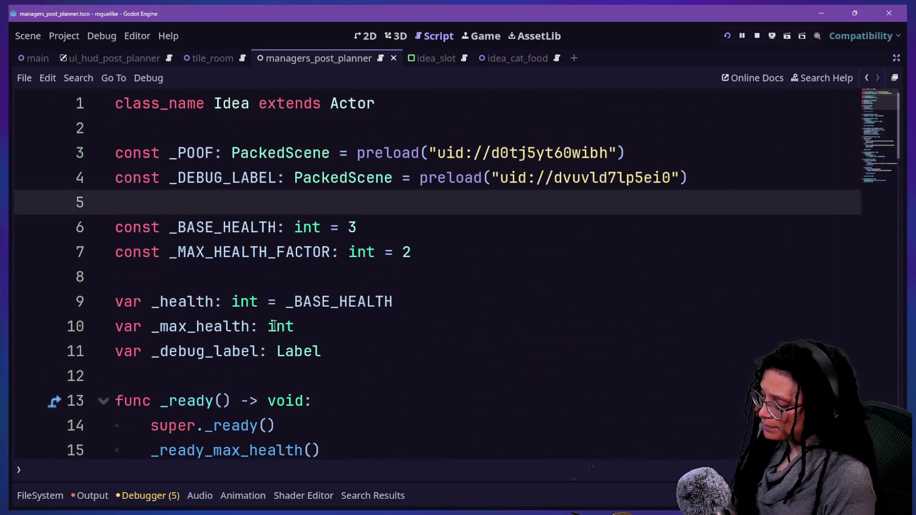
- Quick-open player_post_planner.gd by searching 'player'
key(shift+alt+o)
text(playe)
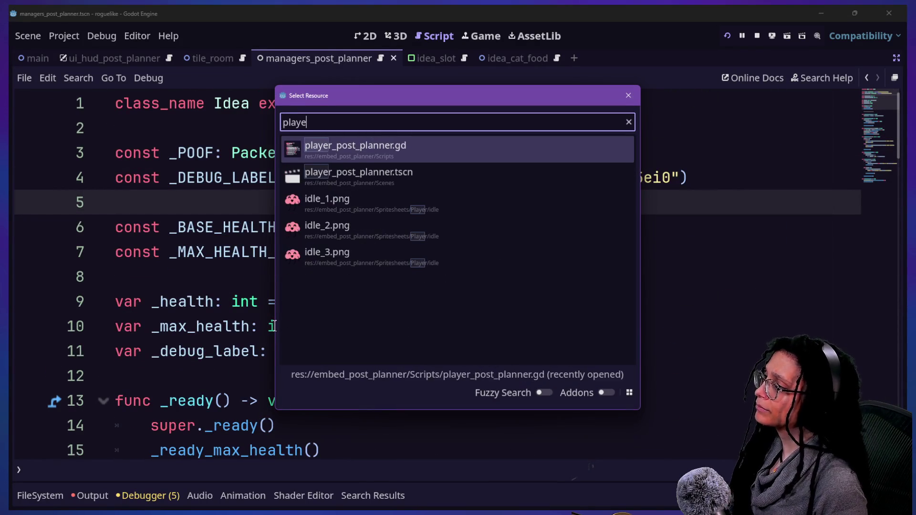
key(Down)
key(Down)
key(Down)
key(Down)
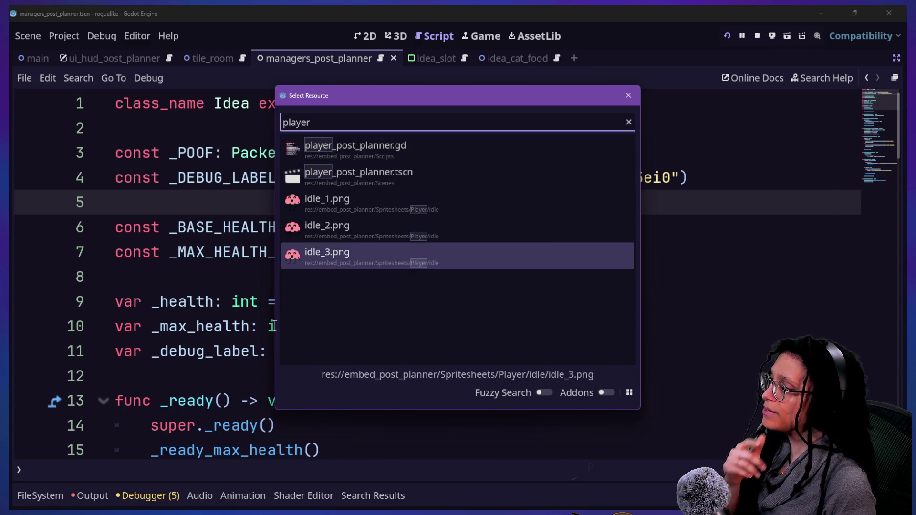
key(Down)
key(Return)
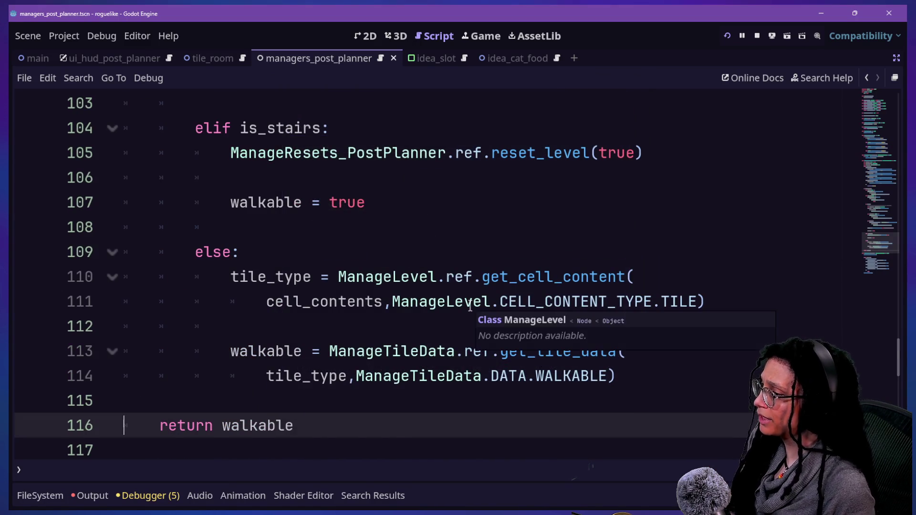
- Scroll the player script to the if idea_node block and read around line 119
scroll(470, 306, down, 2)
scroll(469, 305, up, 3)
scroll(469, 306, up, 13)
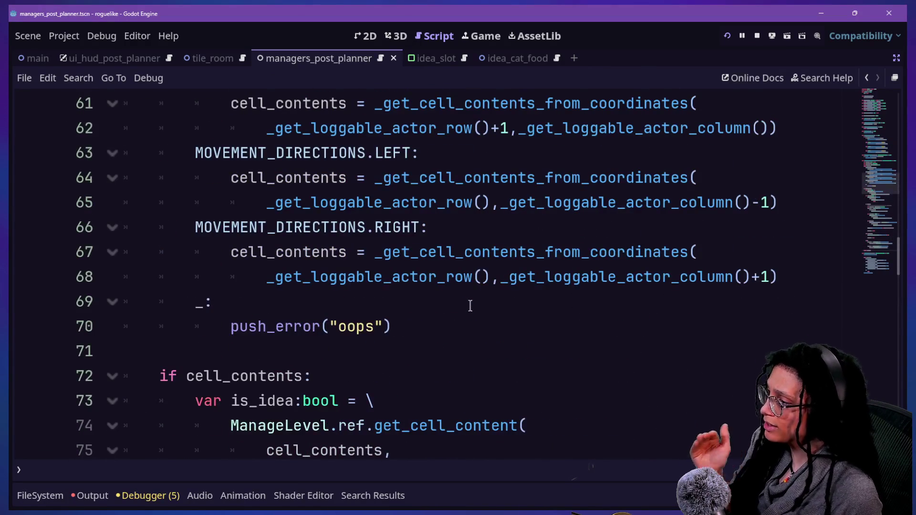
scroll(470, 306, up, 5)
scroll(469, 306, down, 6)
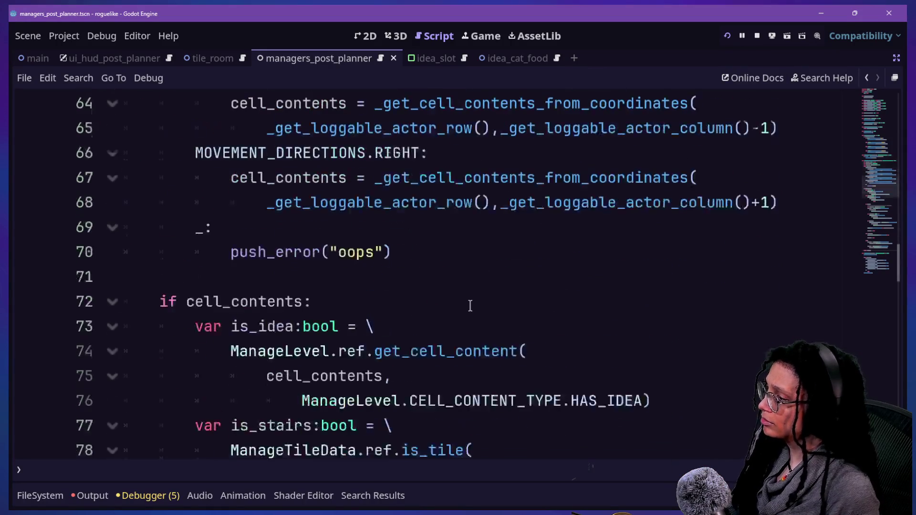
scroll(470, 306, down, 13)
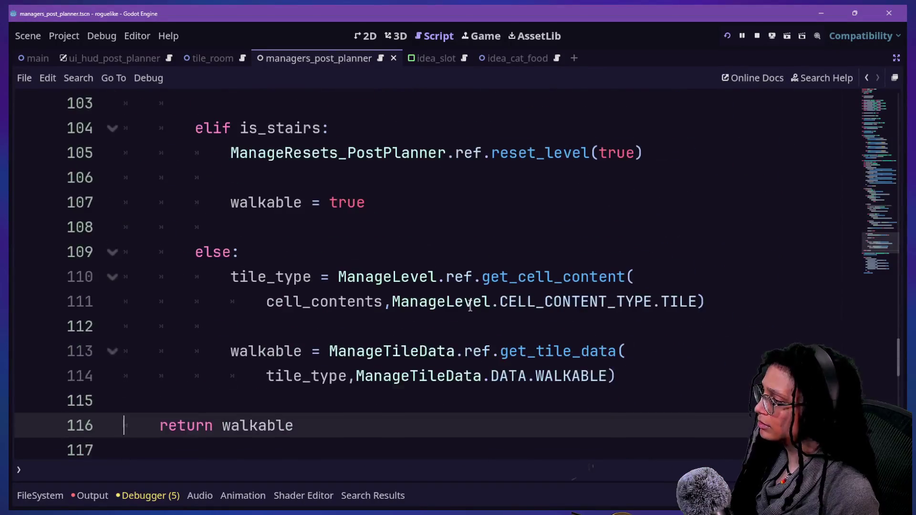
scroll(470, 306, down, 4)
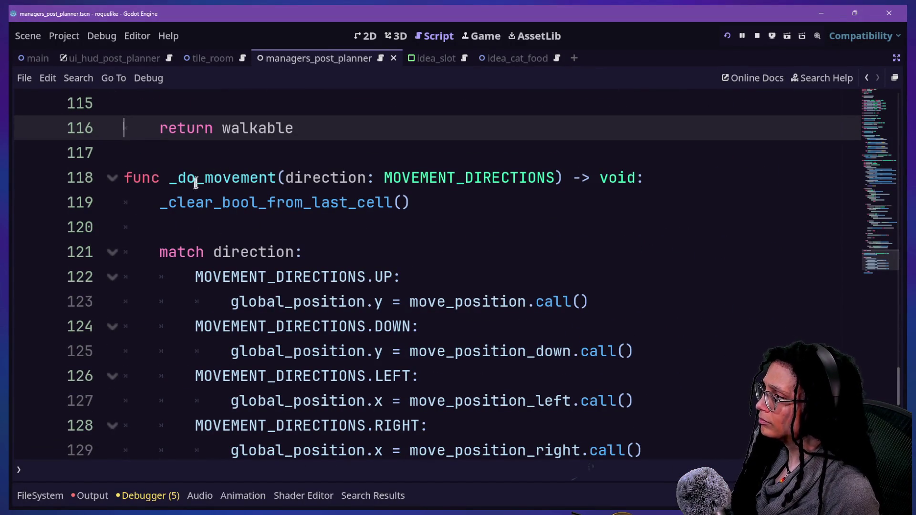
drag(163, 195, 435, 200)
click(436, 200)
scroll(435, 198, down, 4)
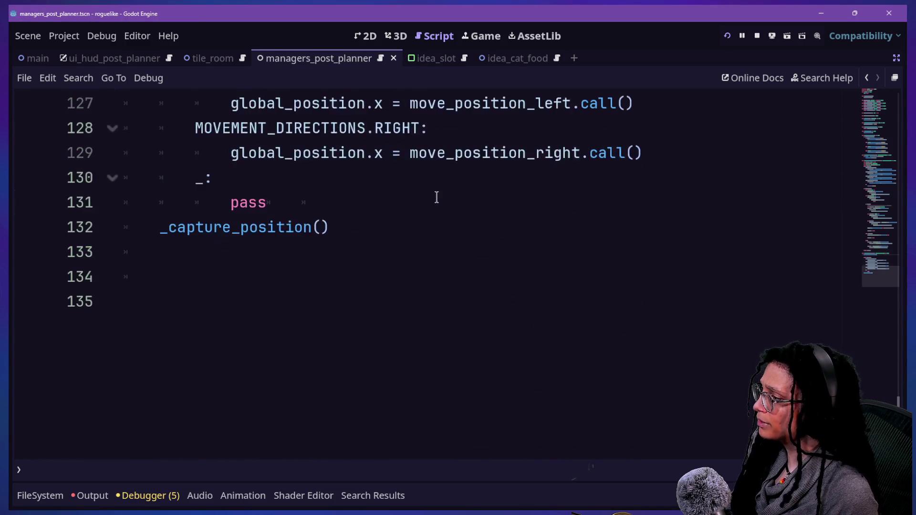
scroll(436, 198, up, 2)
scroll(437, 197, up, 9)
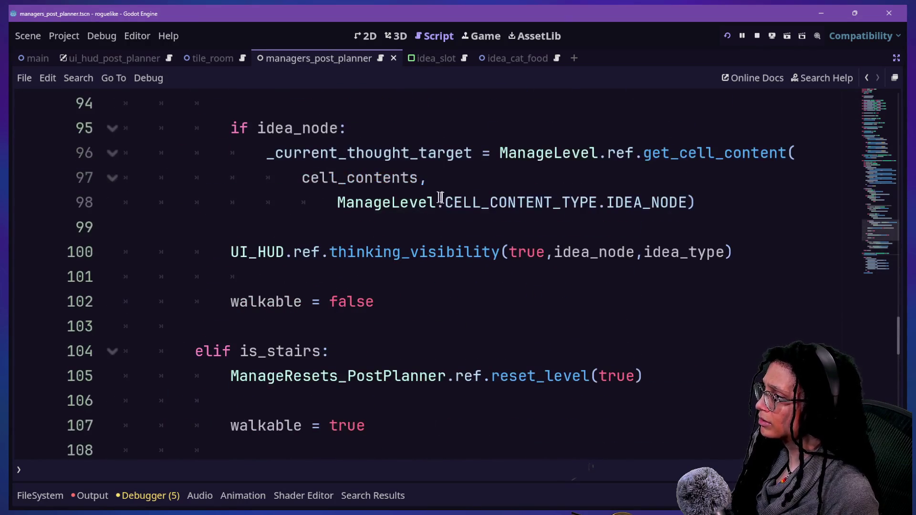
- Read lines 95–98 with _current_thought_target and get_cell_content, then show the running game
drag(231, 127, 472, 154)
scroll(472, 158, up, 1)
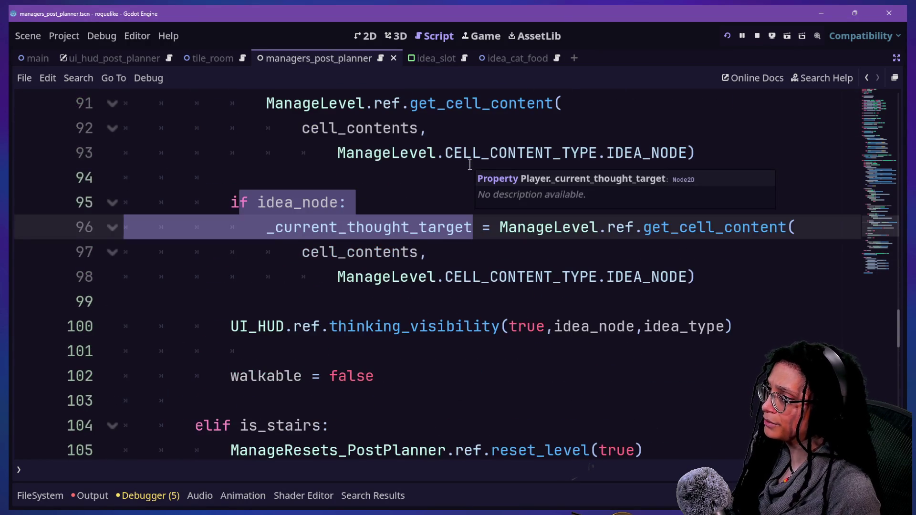
click(403, 186)
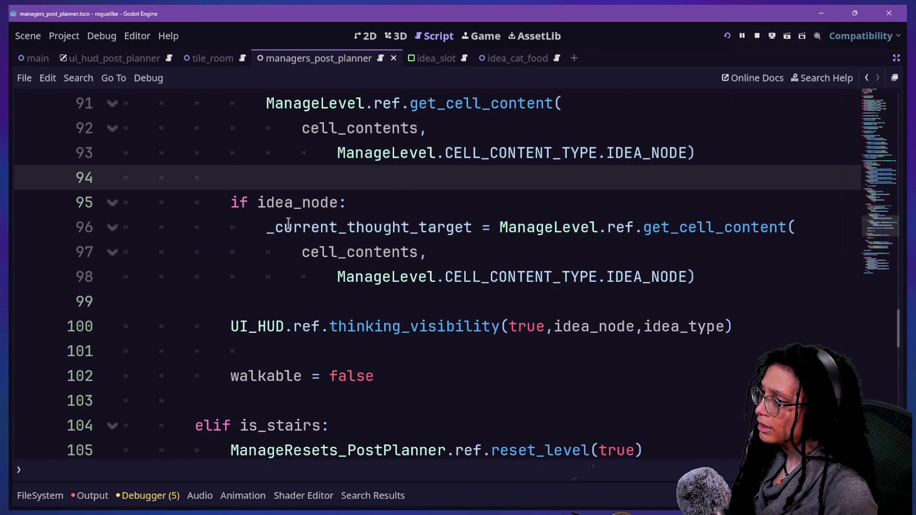
drag(259, 221, 768, 227)
click(473, 227)
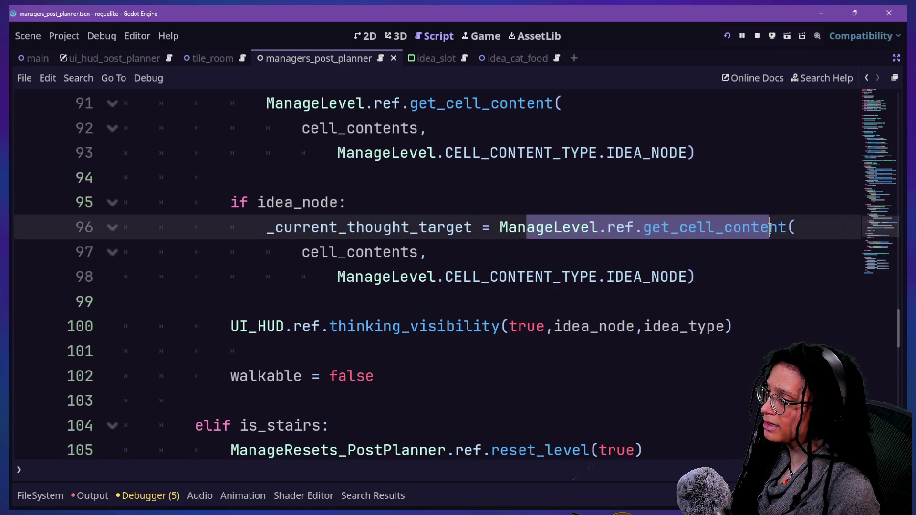
click(768, 227)
mouse_move(375, 252)
mouse_down()
mouse_move(705, 276)
mouse_move(242, 247)
mouse_move(273, 228)
mouse_move(716, 325)
mouse_move(697, 276)
mouse_move(239, 241)
mouse_move(235, 203)
mouse_up()
click(697, 277)
click(701, 276)
click(231, 203)
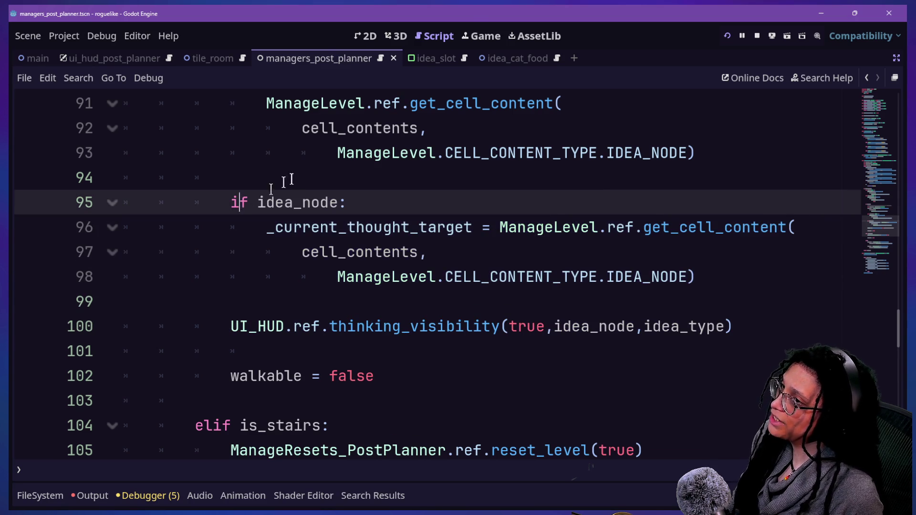
click(479, 37)
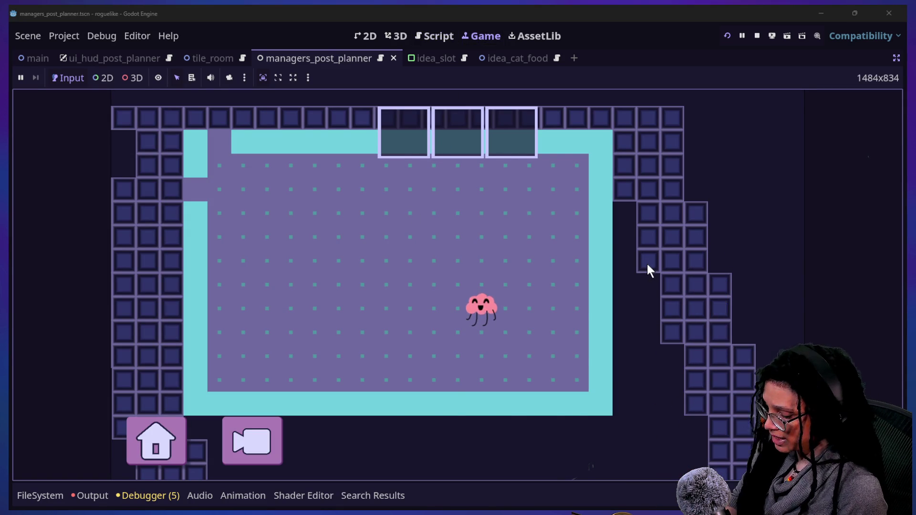
- Inspect room and catfood tile debug data with the G grid overlay, then switch to the level-overview camera
click(618, 268)
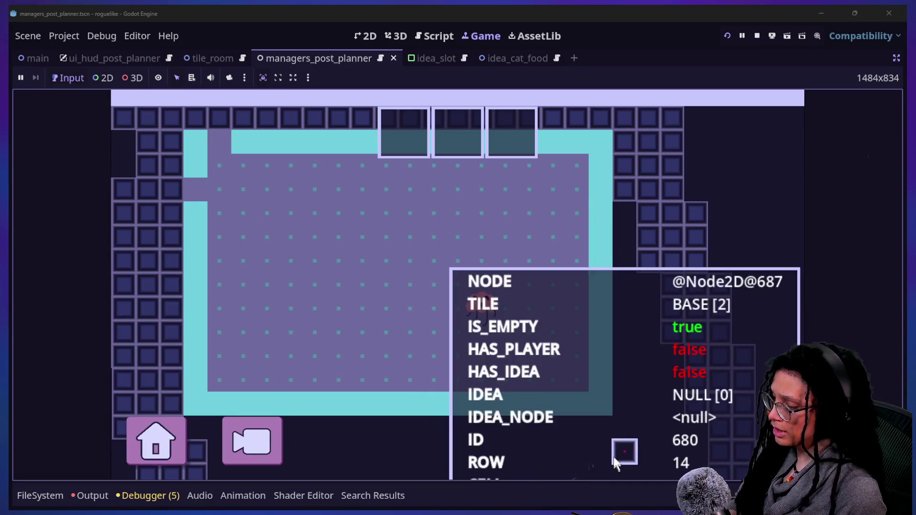
key(g)
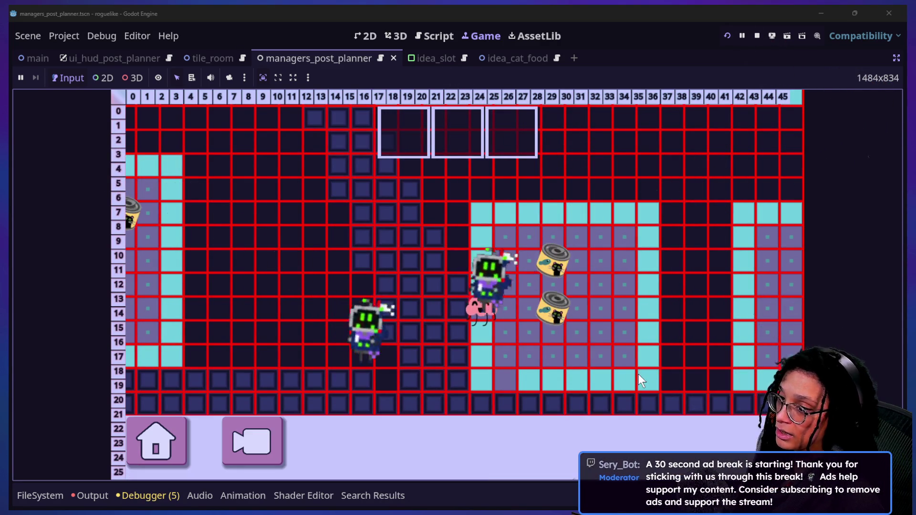
click(562, 303)
click(556, 305)
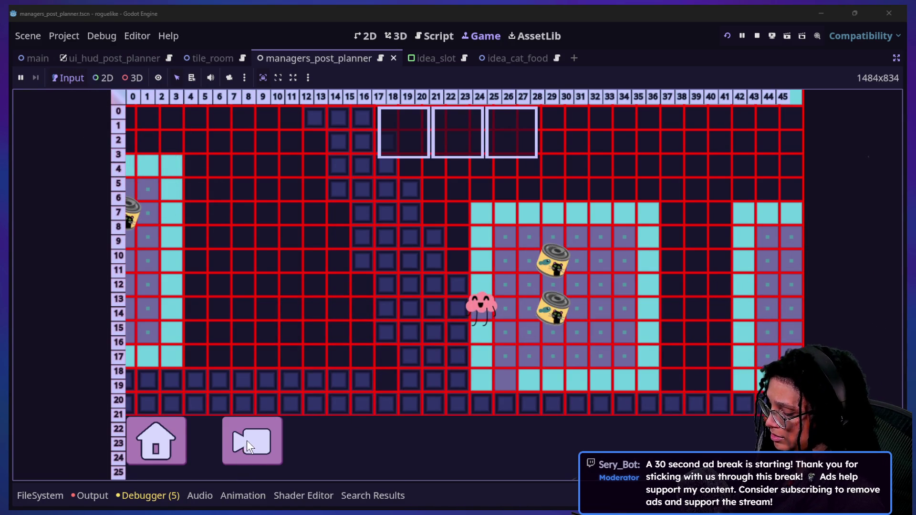
click(247, 440)
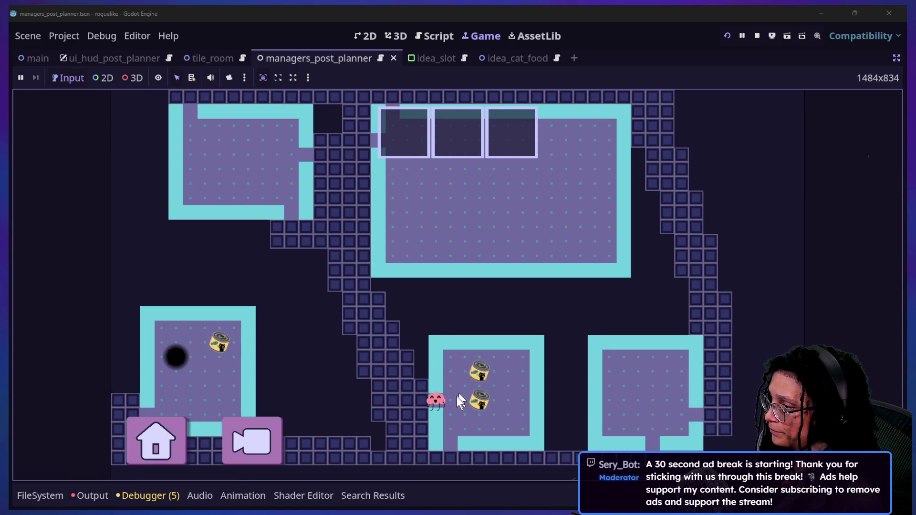
- Read the catfood tile's debug panel showing HAS_IDEA true, then dismiss it
mouse_move(468, 399)
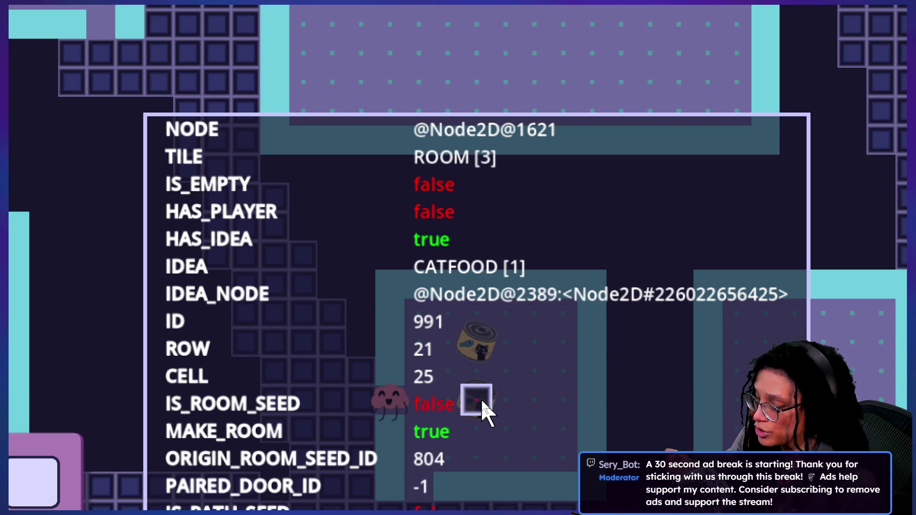
click(483, 406)
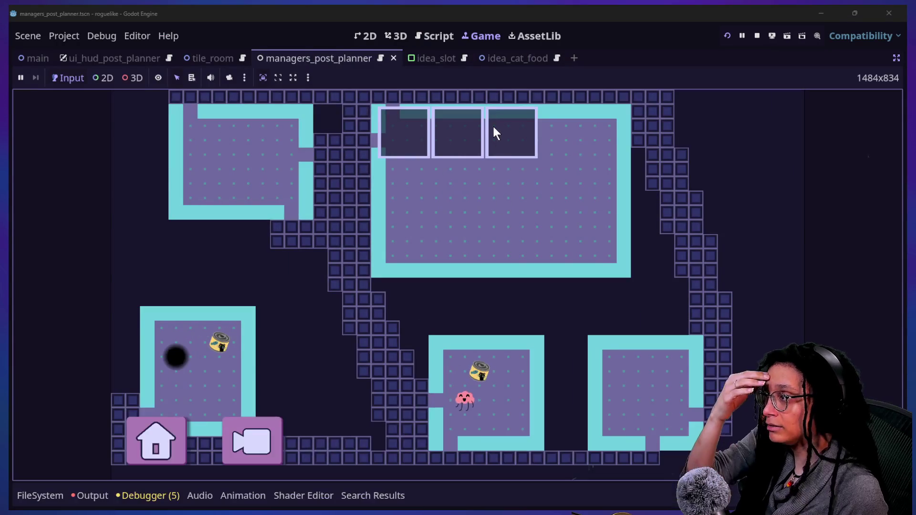
- Back in the script editor, quick-open spawn_post_planner.gd by searching 'spawn'
click(448, 38)
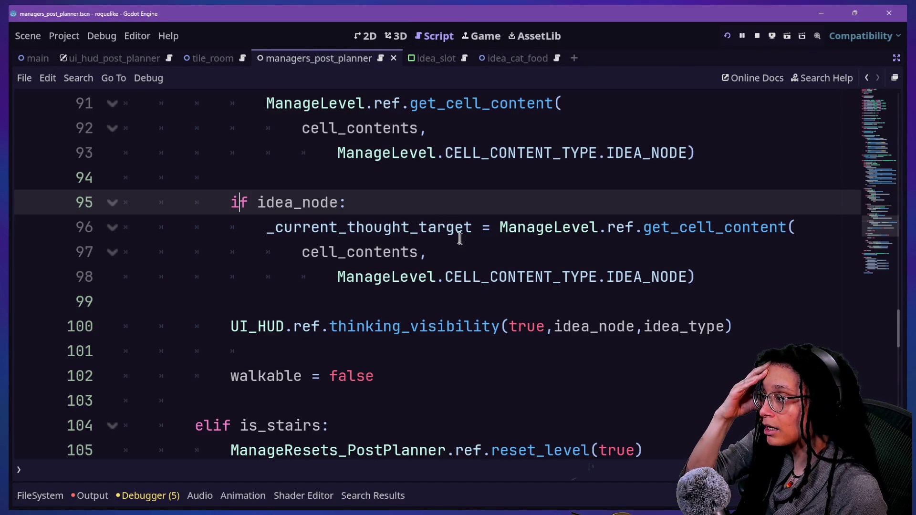
mouse_move(409, 257)
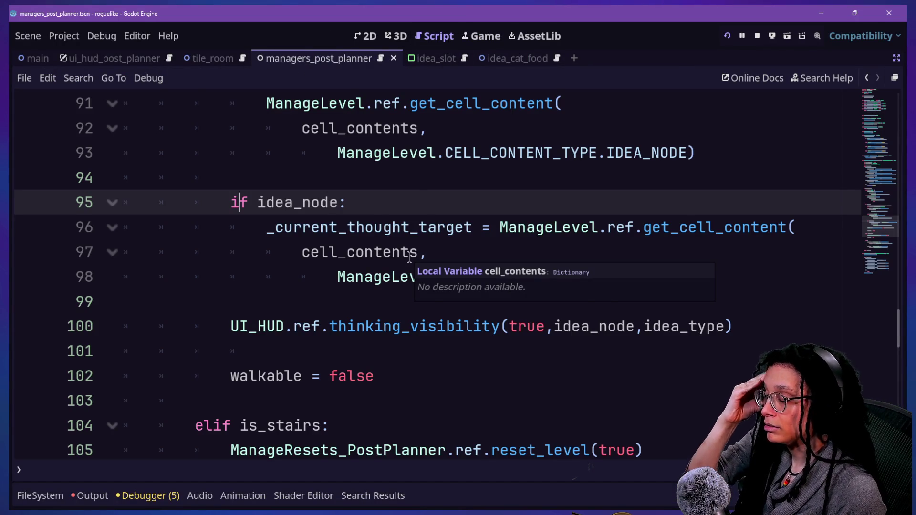
scroll(409, 257, up, 1)
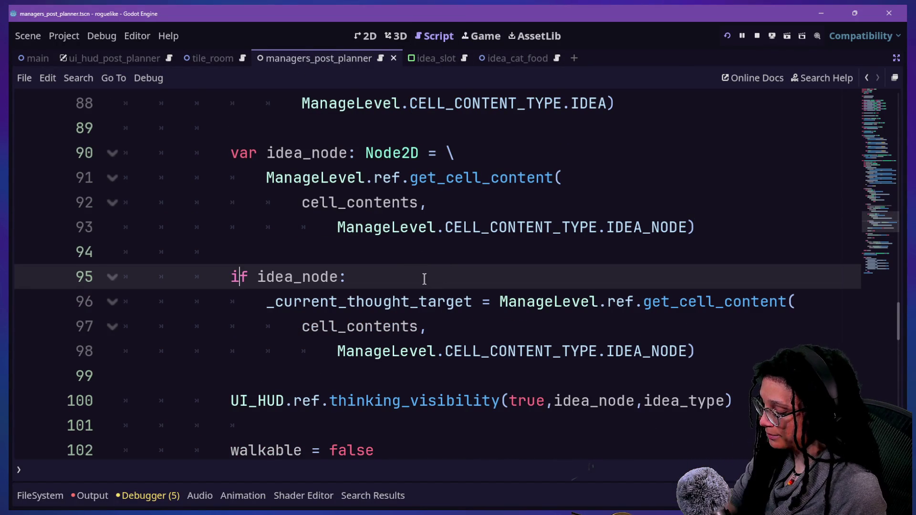
key(shift+alt+o)
text(spawn)
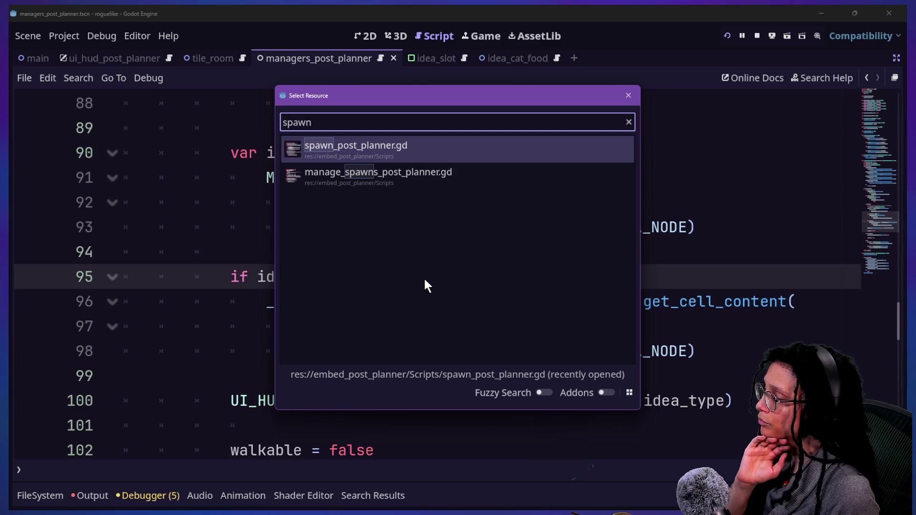
key(Return)
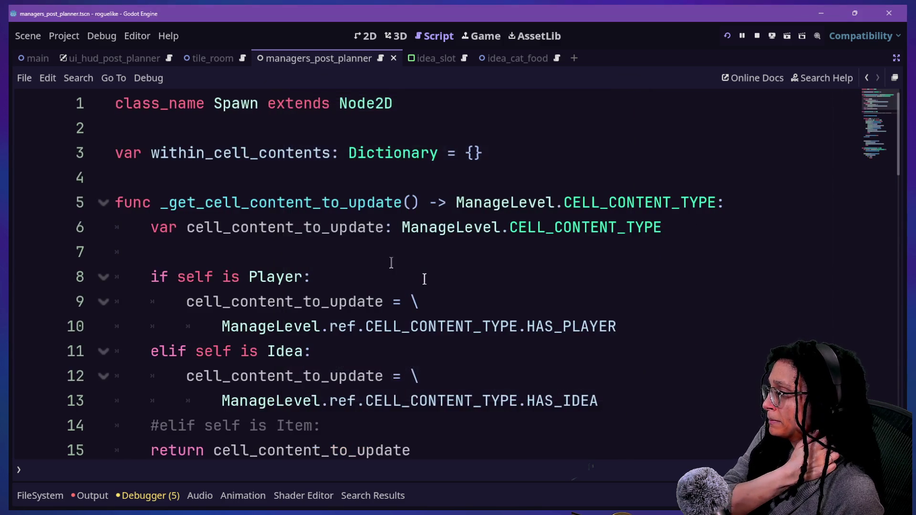
- Examine _clear_and_destroy's unlog_a_spawn call and set_cell_content with IDEA_TYPES.NULL
scroll(391, 263, down, 2)
scroll(391, 262, up, 5)
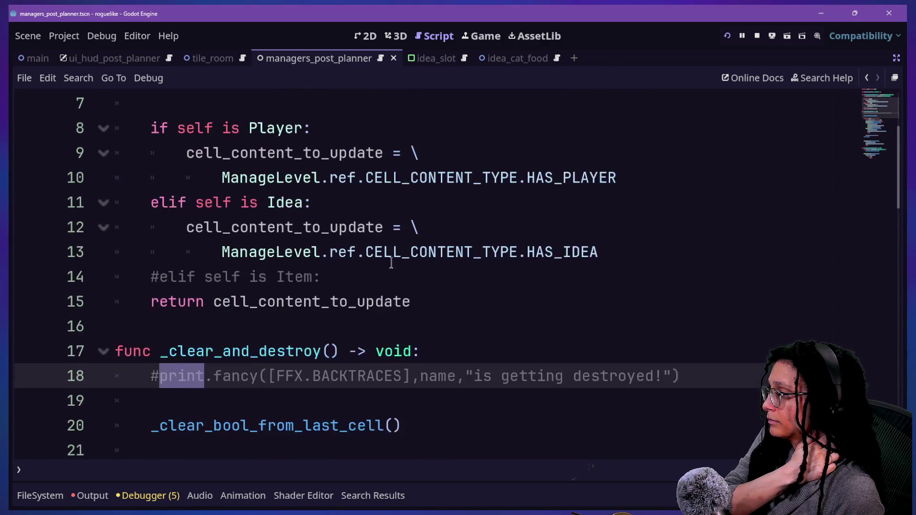
scroll(391, 262, down, 5)
scroll(391, 262, down, 2)
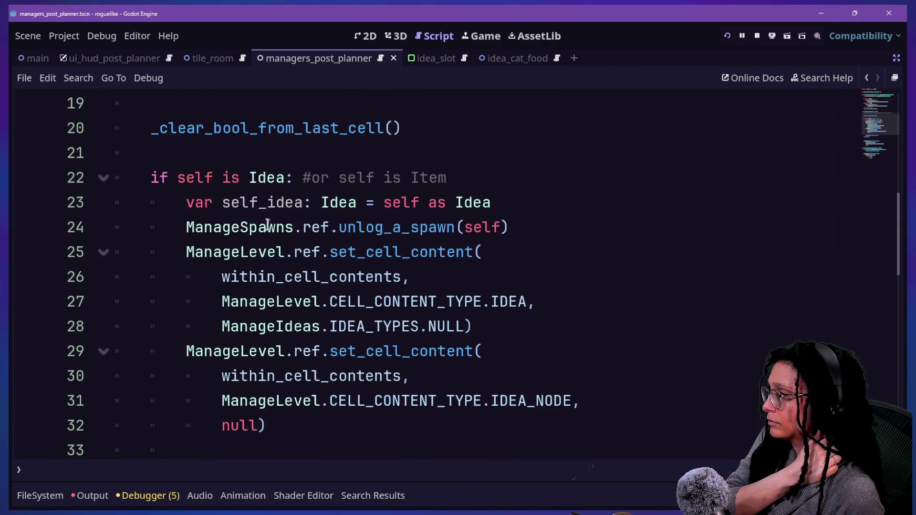
click(564, 318)
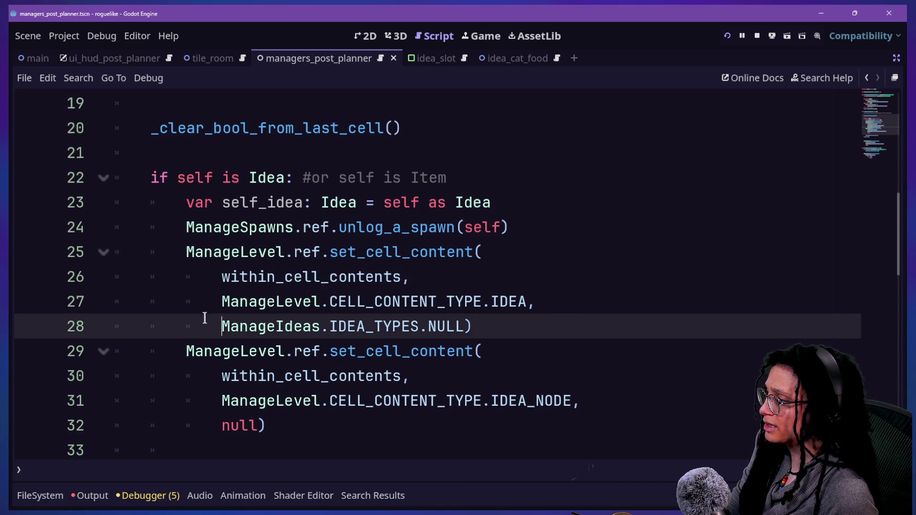
drag(205, 317, 368, 326)
drag(301, 252, 521, 266)
click(429, 276)
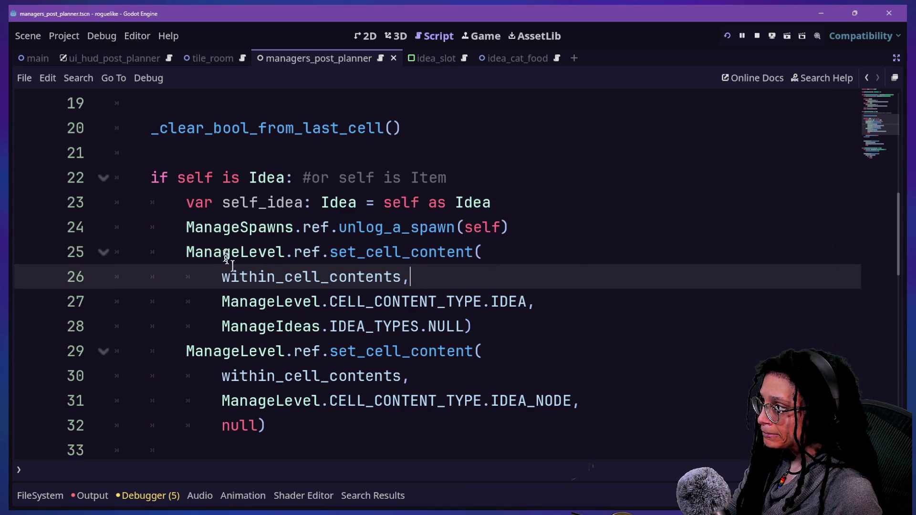
click(219, 229)
scroll(218, 235, up, 1)
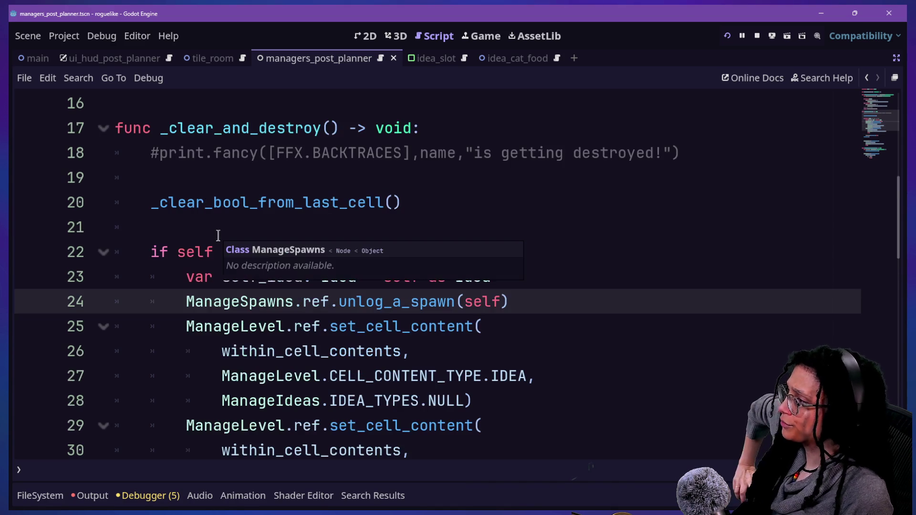
- Quick-open manage_spawns_post_planner.gd and look over the IDEA_CATFOOD spawn call on line 35
key(shift+alt+o)
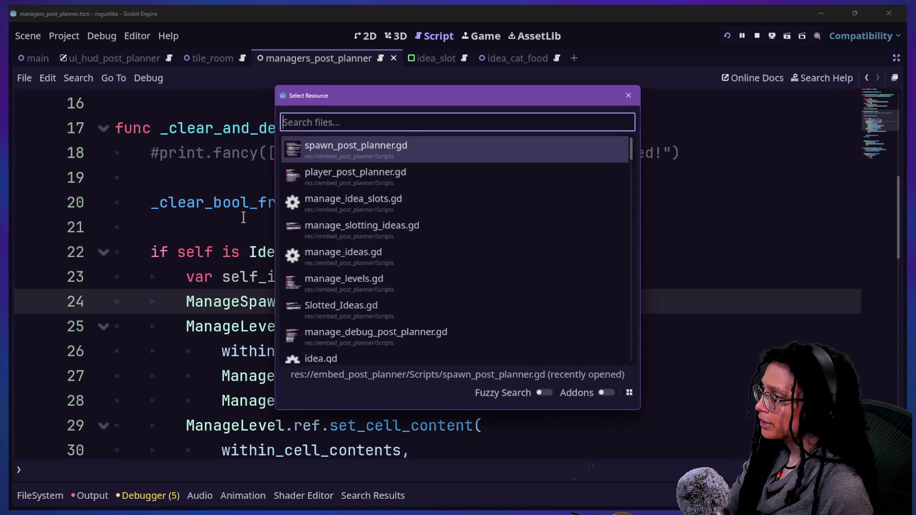
text(manage_spawn)
key(Return)
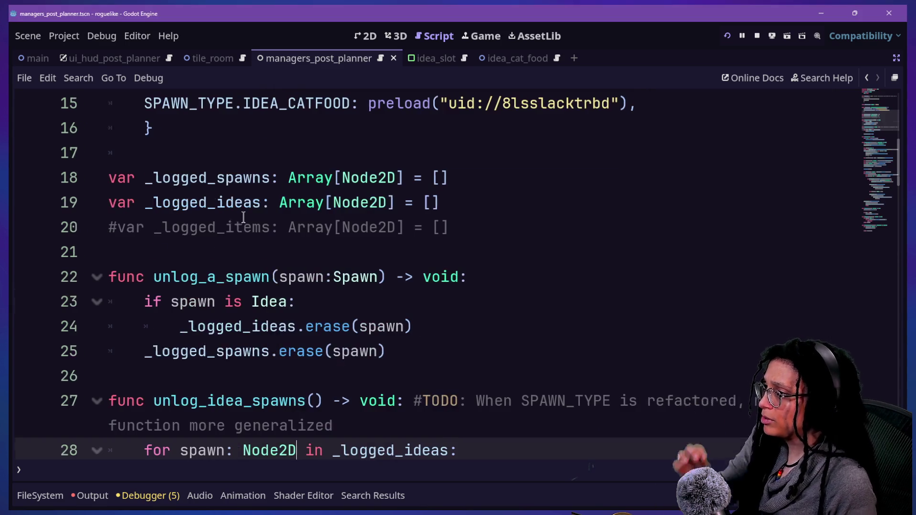
scroll(350, 212, up, 2)
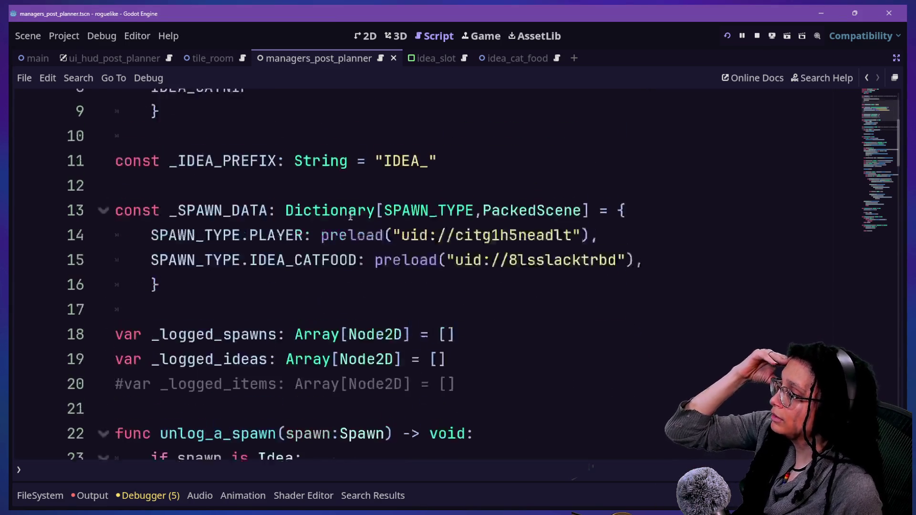
scroll(350, 212, up, 1)
scroll(351, 215, down, 7)
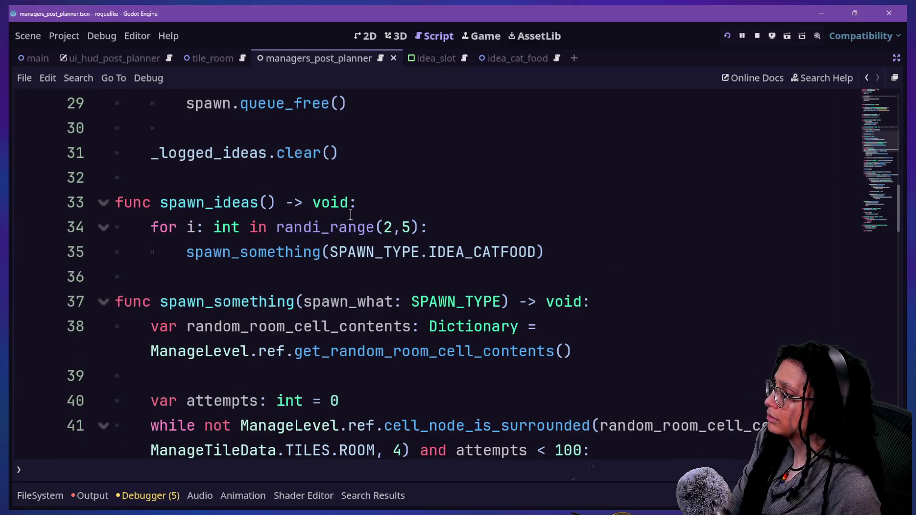
scroll(349, 213, down, 1)
drag(224, 128, 260, 152)
click(347, 178)
drag(208, 256, 412, 375)
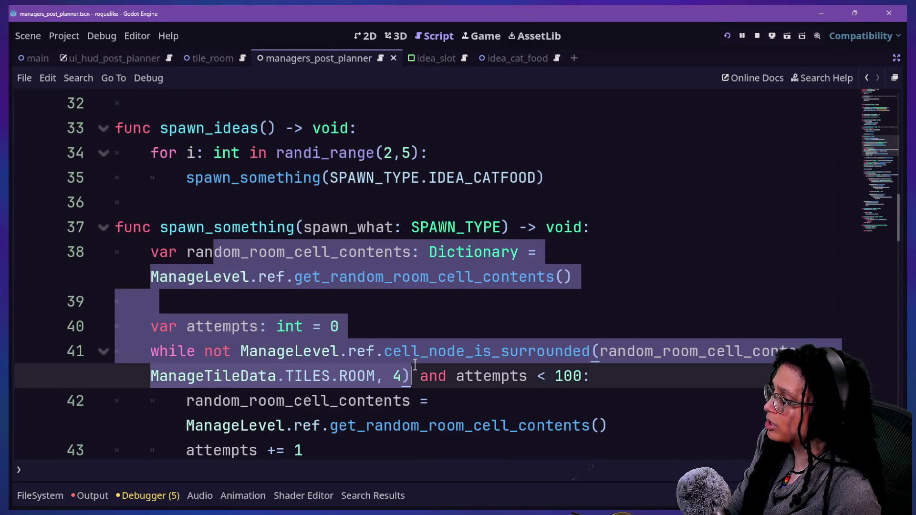
scroll(415, 367, down, 4)
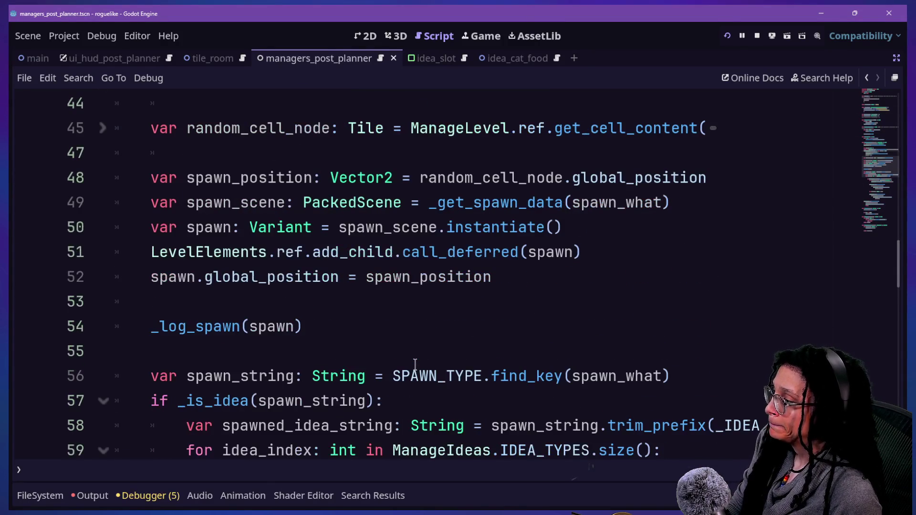
scroll(415, 365, down, 2)
- Inspect spawn_something's spawn_string line, find_key lookup, IDEA_TYPES checks and _is_idea(spawn_string) check
drag(313, 227, 593, 229)
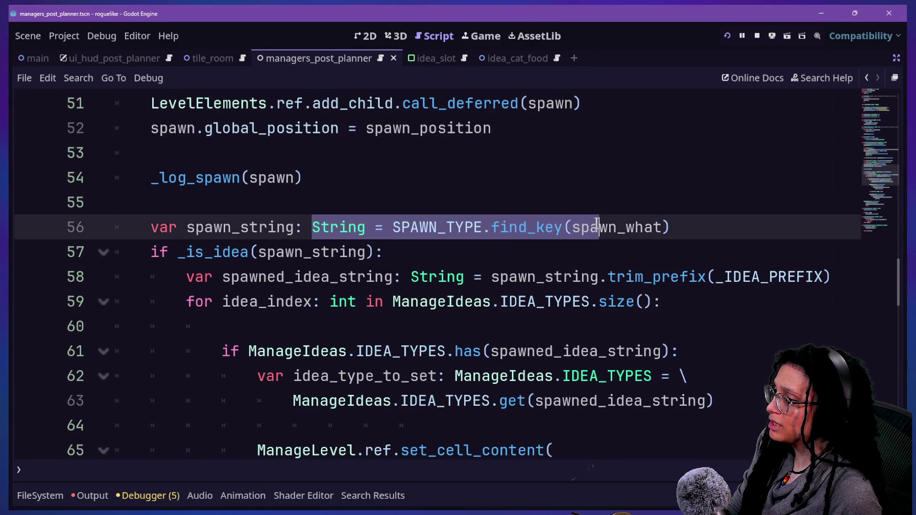
drag(473, 227, 568, 246)
scroll(133, 287, down, 2)
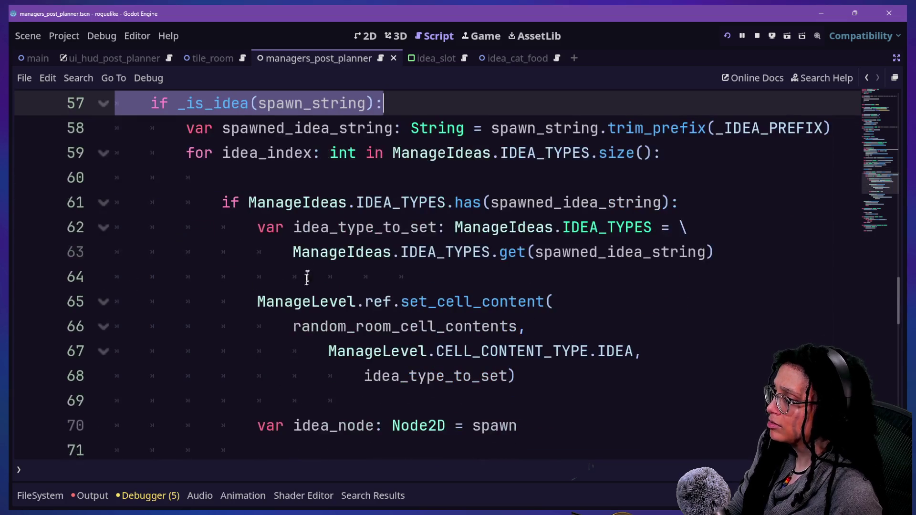
mouse_move(290, 233)
mouse_down()
mouse_move(496, 252)
mouse_move(720, 247)
mouse_up()
click(750, 244)
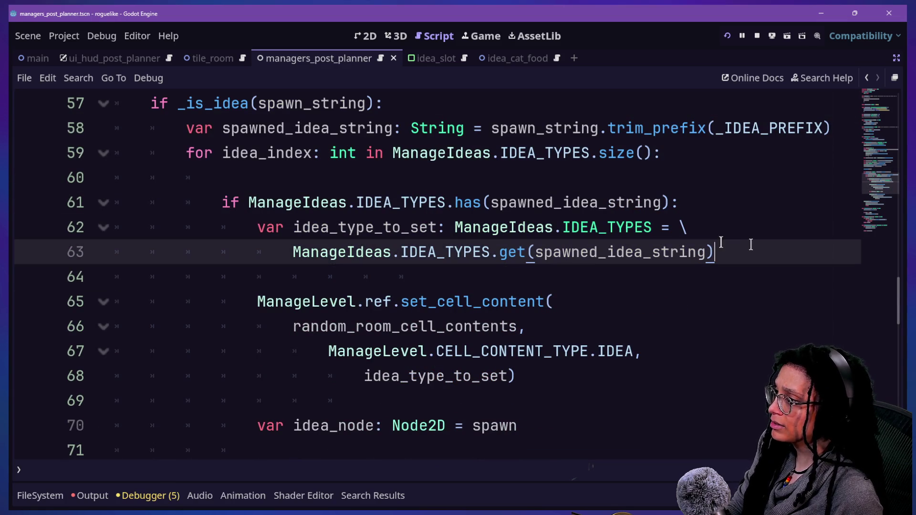
drag(224, 204, 434, 204)
click(433, 204)
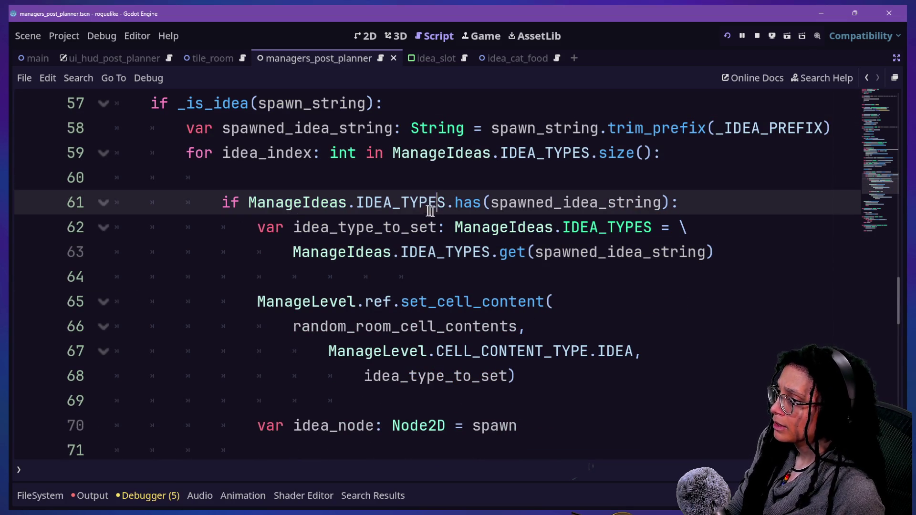
drag(246, 127, 433, 110)
click(433, 110)
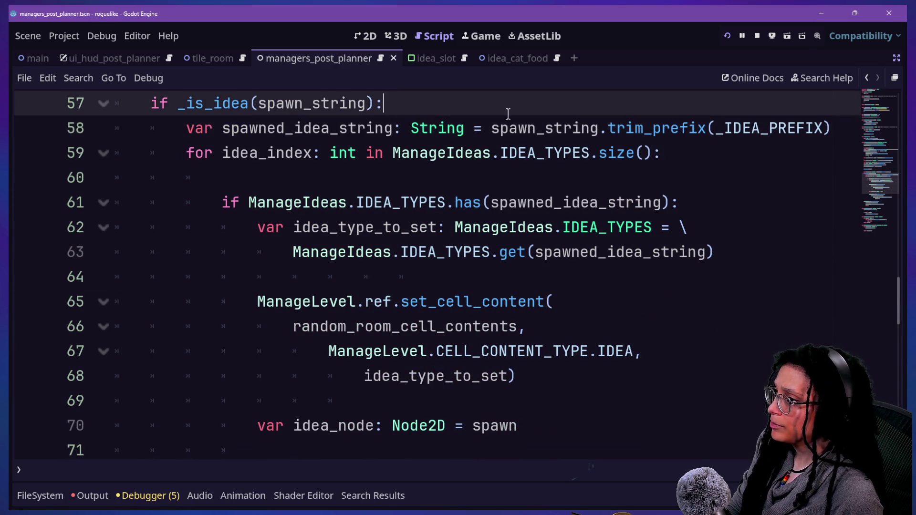
- Review the _is_idea call on line 57 and the trim_prefix expression on line 58
scroll(433, 114, up, 1)
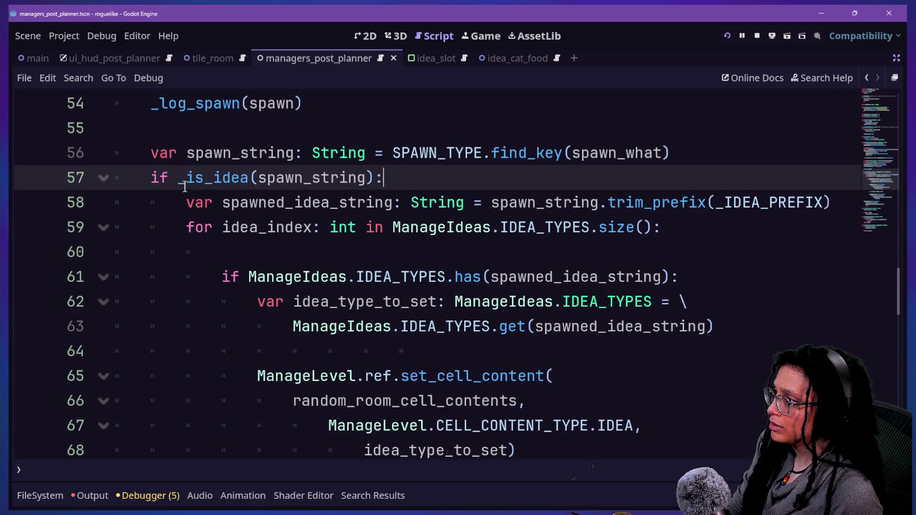
click(185, 202)
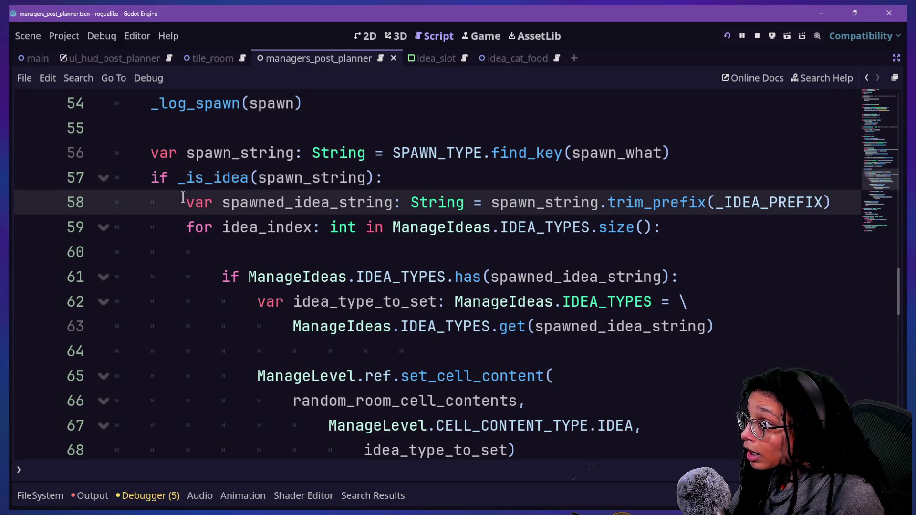
click(195, 179)
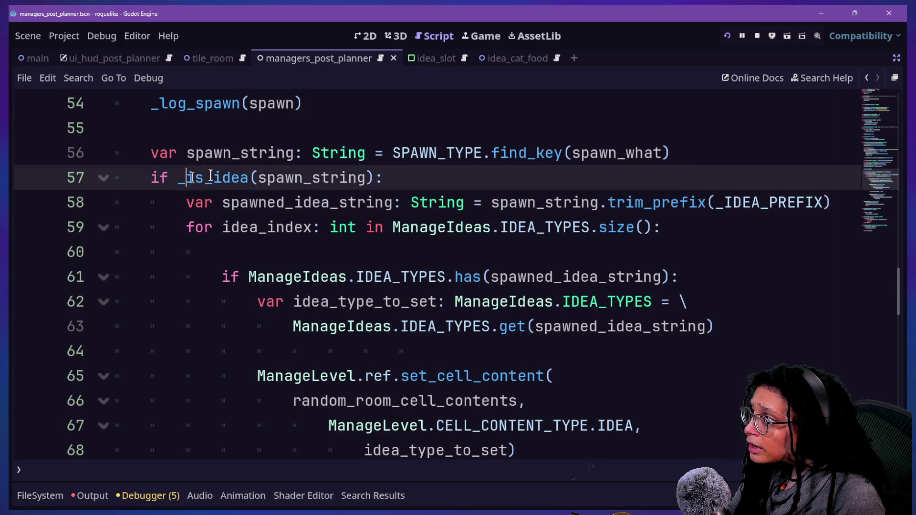
click(339, 153)
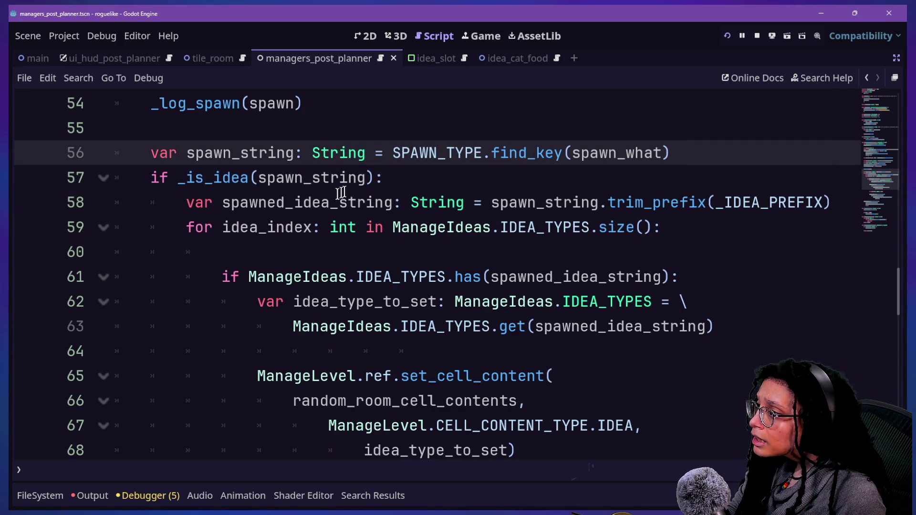
mouse_move(481, 200)
mouse_down()
mouse_move(801, 185)
mouse_move(827, 199)
mouse_up()
click(826, 199)
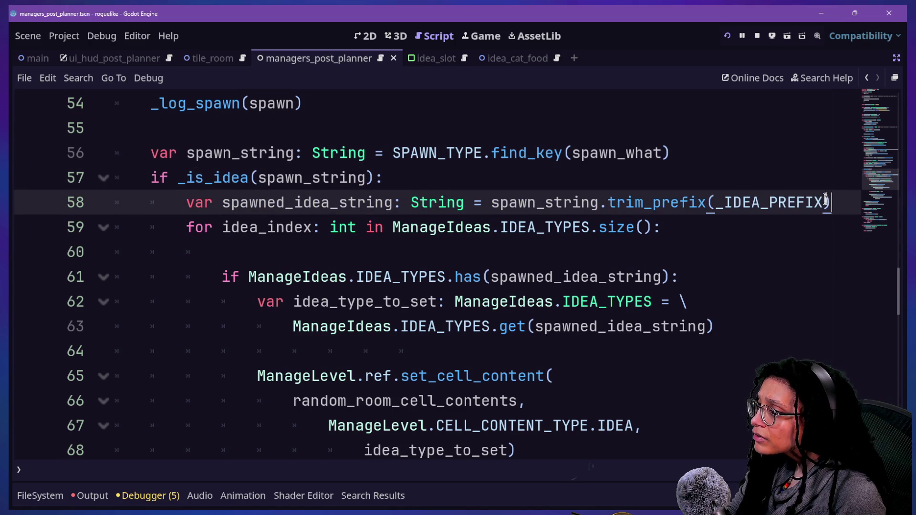
mouse_move(781, 201)
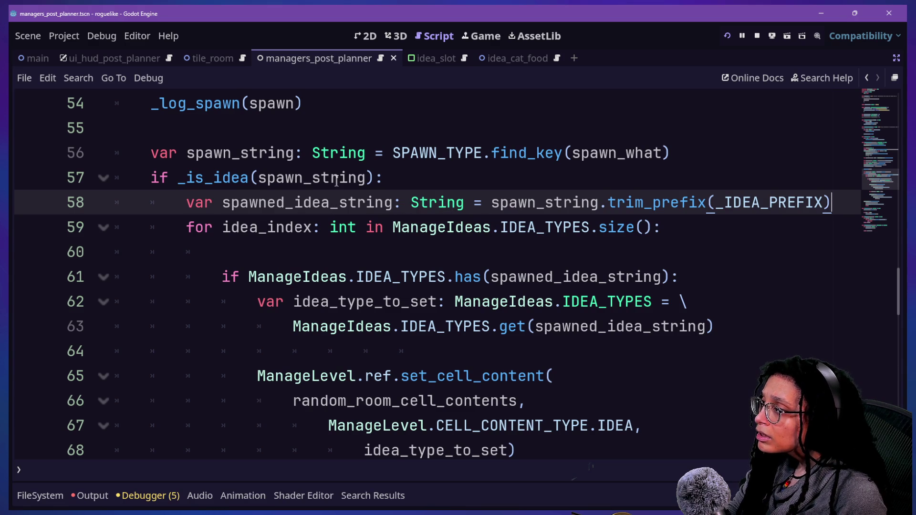
- Jump to the SPAWN_TYPE enum definition and examine its PLAYER through IDEA_CATNIP members
scroll(308, 177, up, 1)
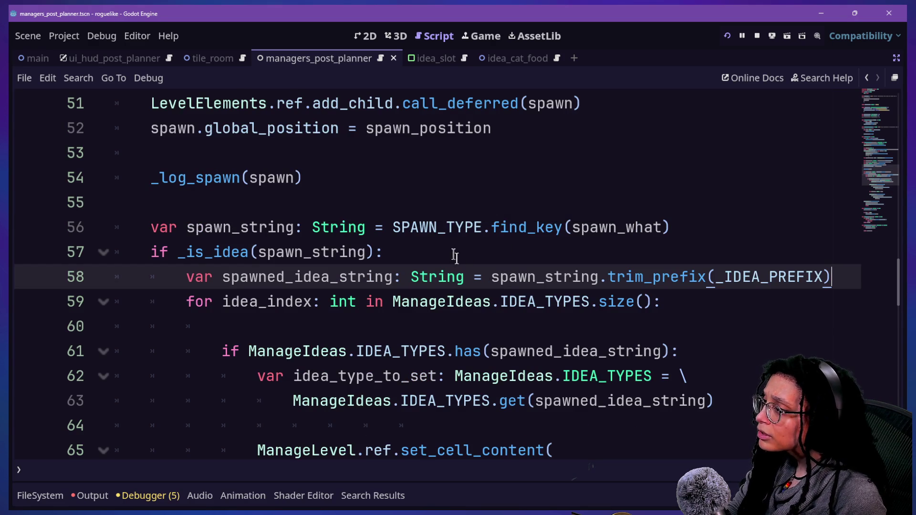
ctrl+click(445, 229)
mouse_move(143, 276)
mouse_down()
mouse_move(293, 306)
mouse_move(158, 275)
mouse_up()
click(331, 311)
click(160, 276)
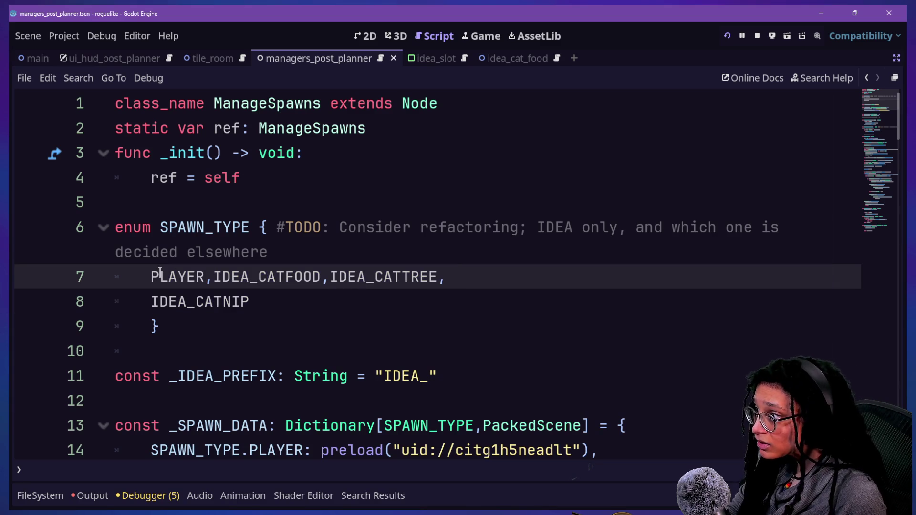
- Step through the SPAWN_TYPE enum rows and select the IDEA_CATFOOD member
key(Down)
key(Up)
key(Up)
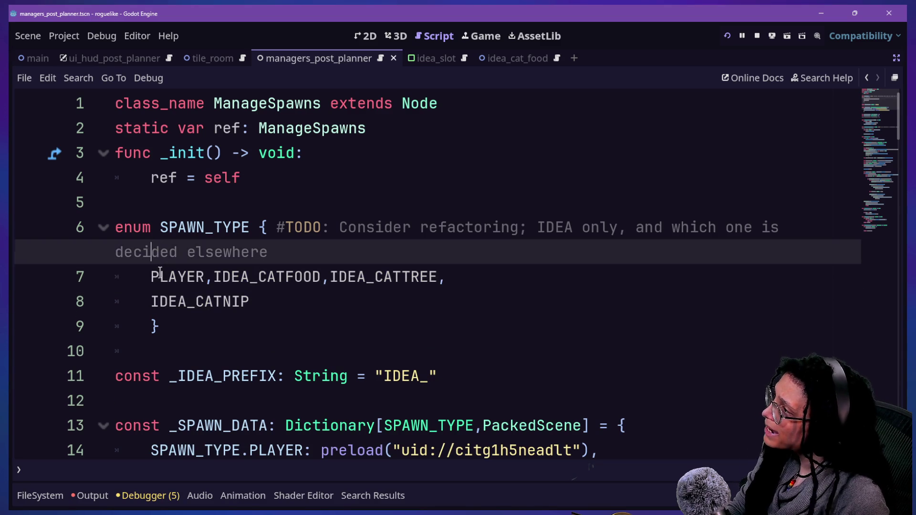
key(Down)
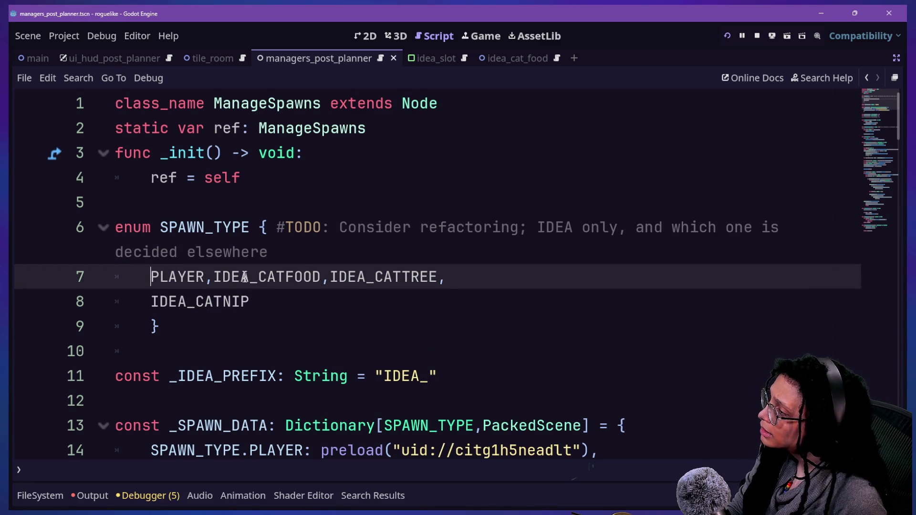
drag(213, 277, 321, 272)
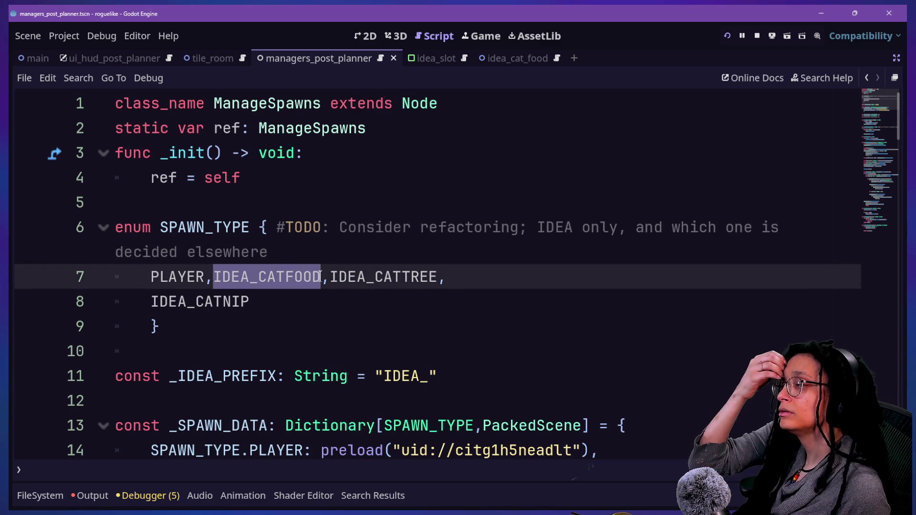
- Quick-open manage_ideas.gd and select its IDEA_TYPES enum values
key(shift+alt+o)
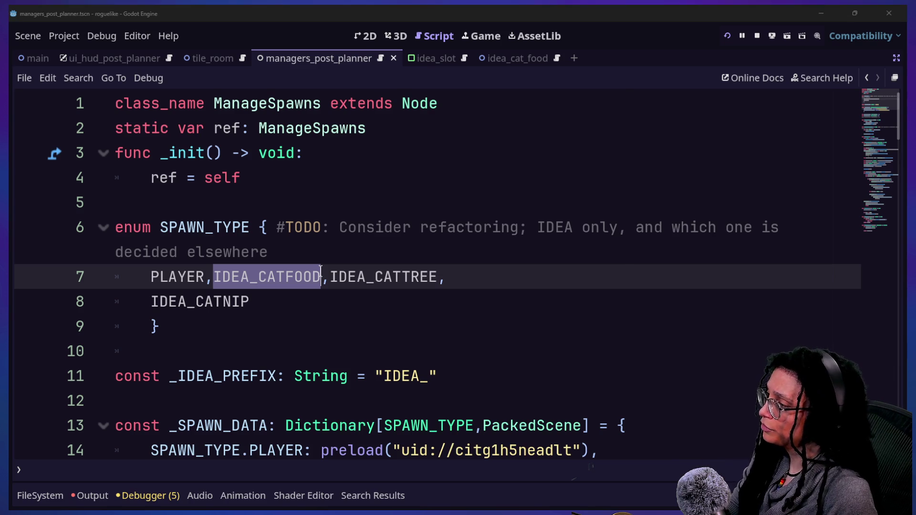
text(ideas)
key(Return)
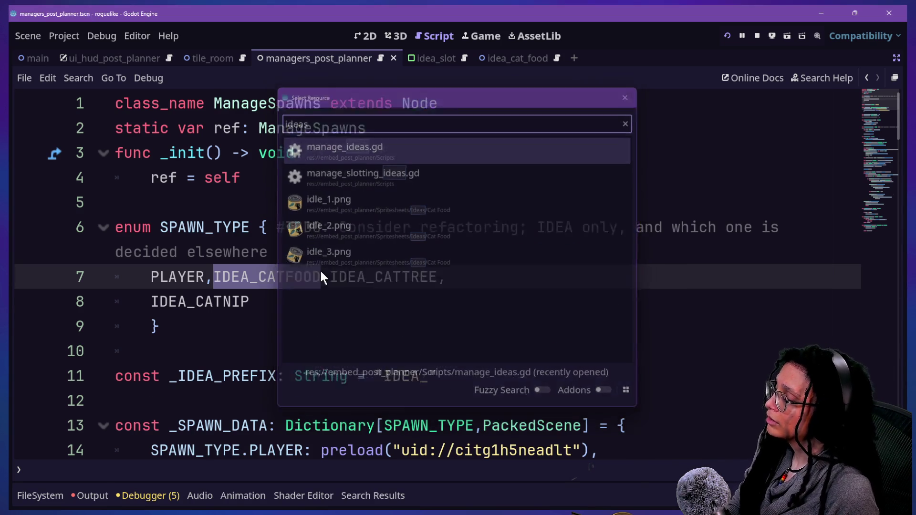
scroll(212, 283, up, 15)
scroll(212, 283, down, 1)
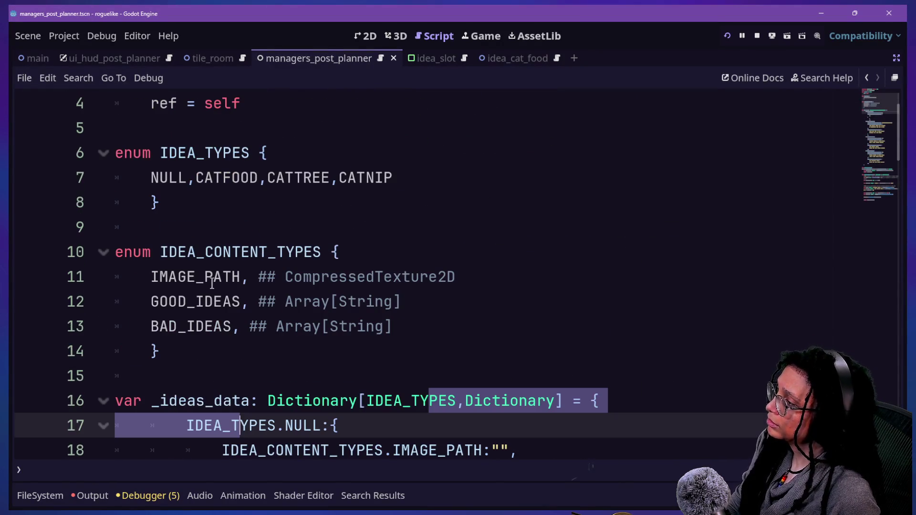
drag(187, 152, 548, 178)
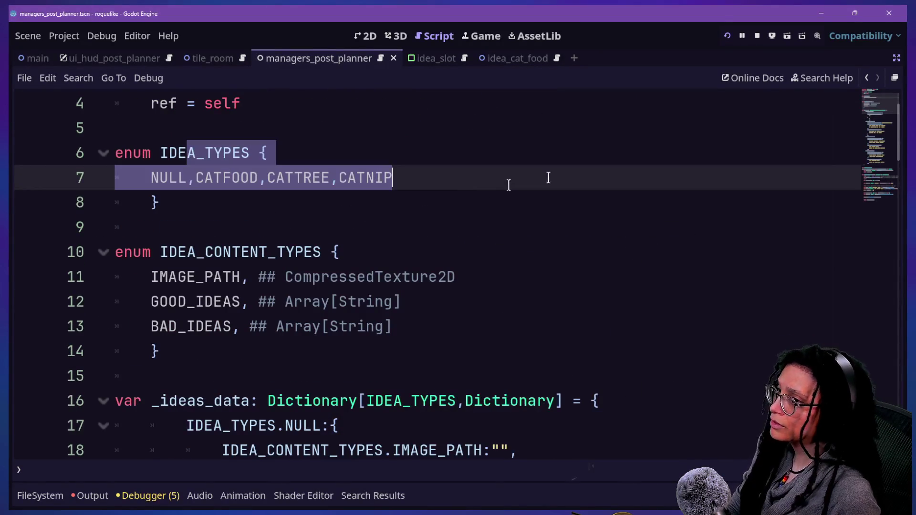
- Navigate back to the ManageSpawns script and select the refactoring TODO comment
click(866, 77)
click(866, 77)
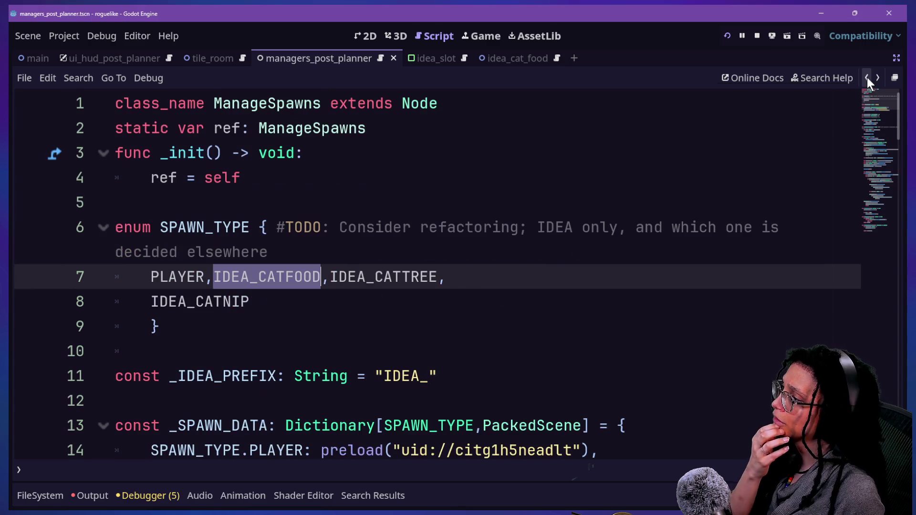
click(455, 272)
click(342, 243)
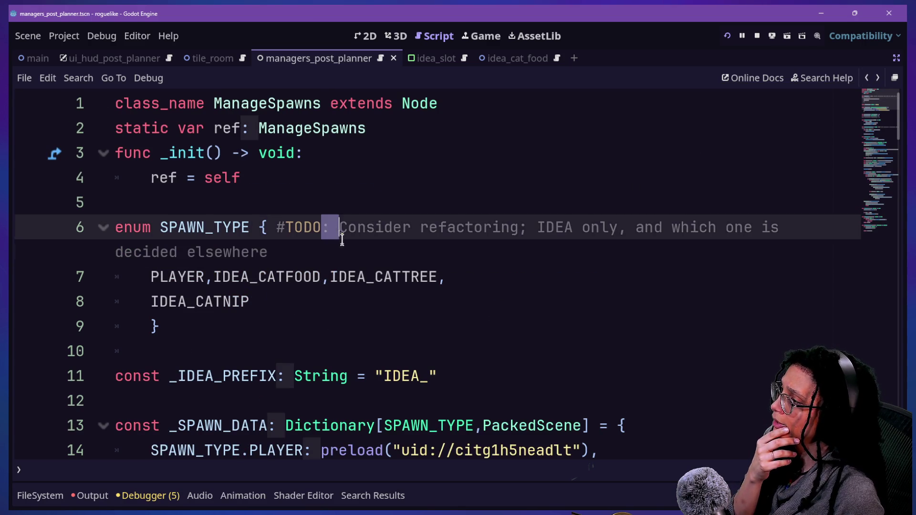
mouse_move(347, 241)
mouse_down()
mouse_move(342, 229)
mouse_move(357, 239)
mouse_up()
click(341, 228)
click(358, 239)
- Review the SPAWN_TYPE enum body under the TODO comment down to line 10
click(275, 228)
click(429, 271)
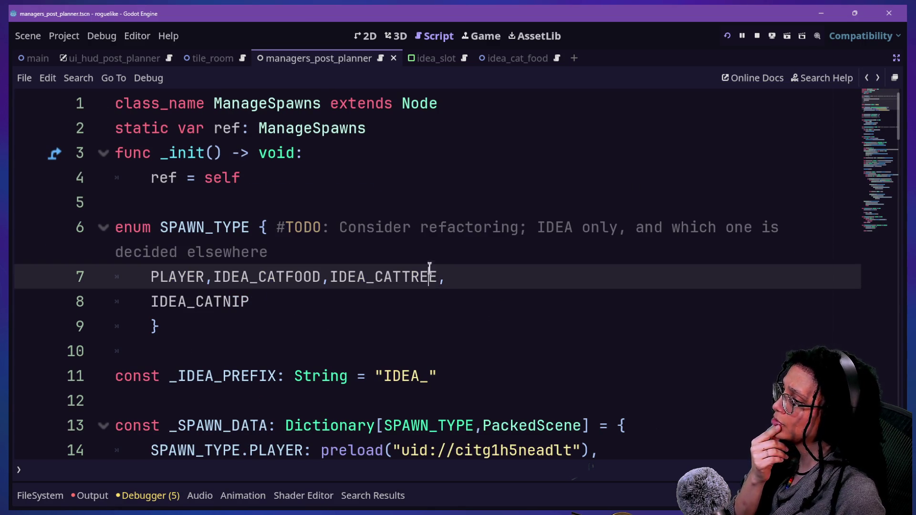
click(428, 248)
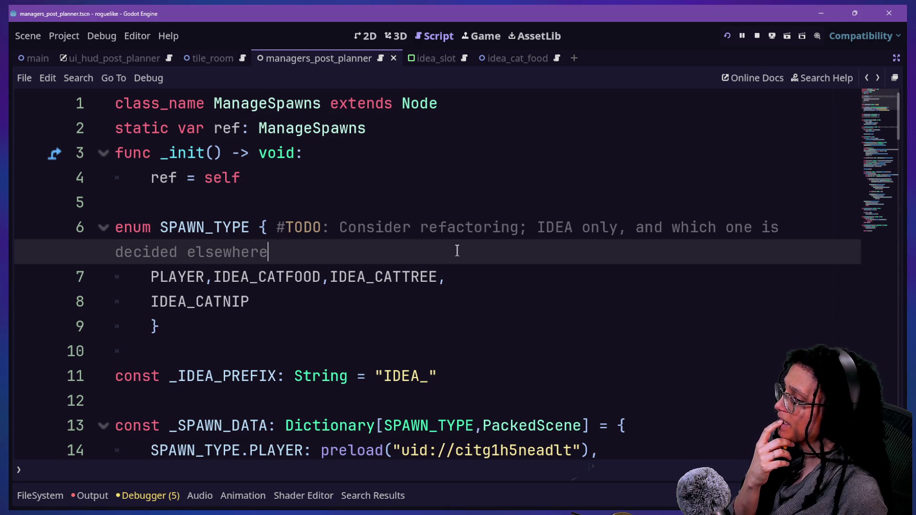
drag(413, 292, 401, 229)
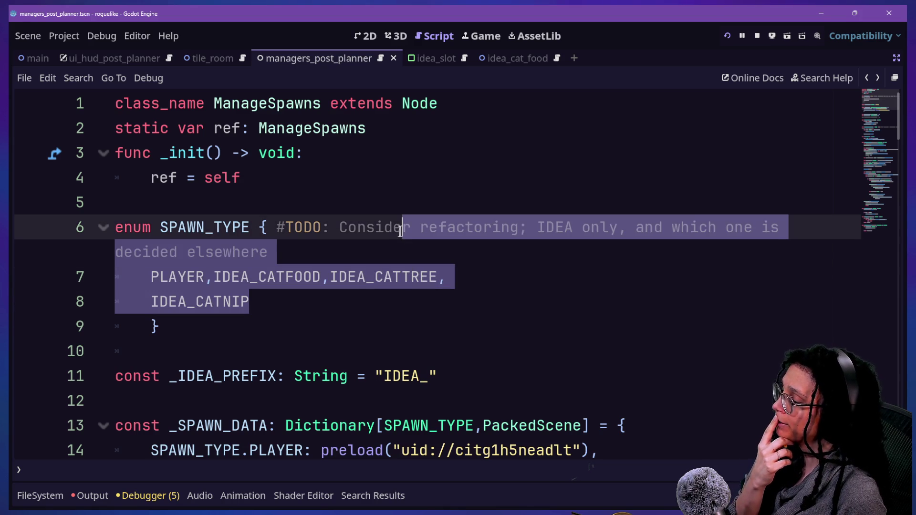
click(400, 229)
key(Down)
key(Down)
key(Down)
key(Down)
key(Down)
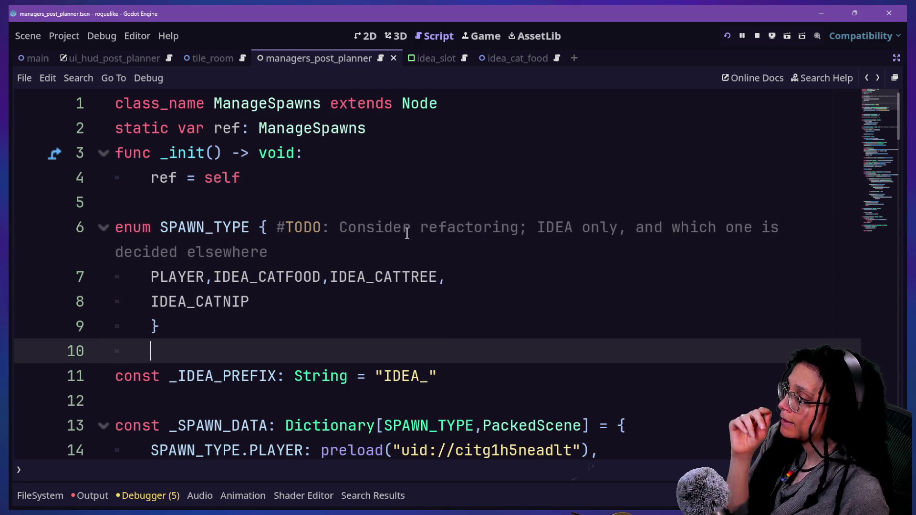
key(Down)
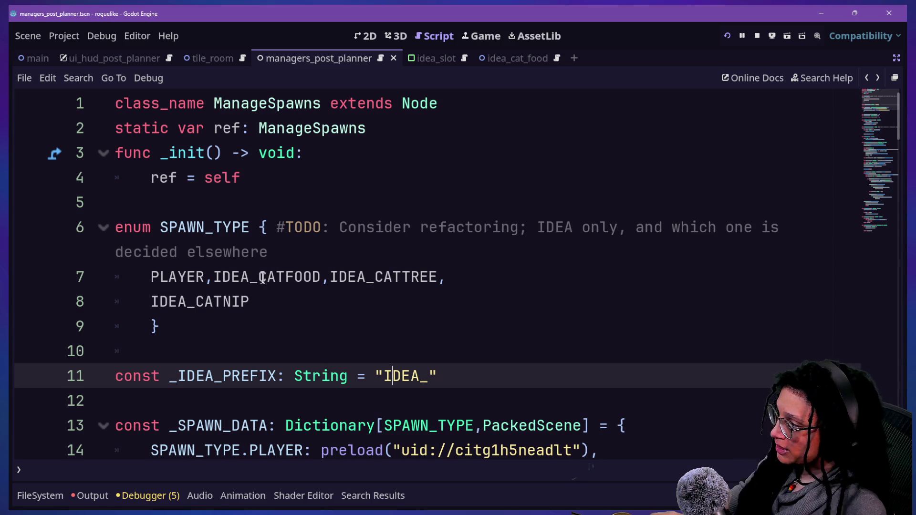
- Replace the three cat-specific idea entries with ITEM, leaving PLAYER, IDEA and ITEM
drag(250, 276, 257, 303)
key(BackSpace)
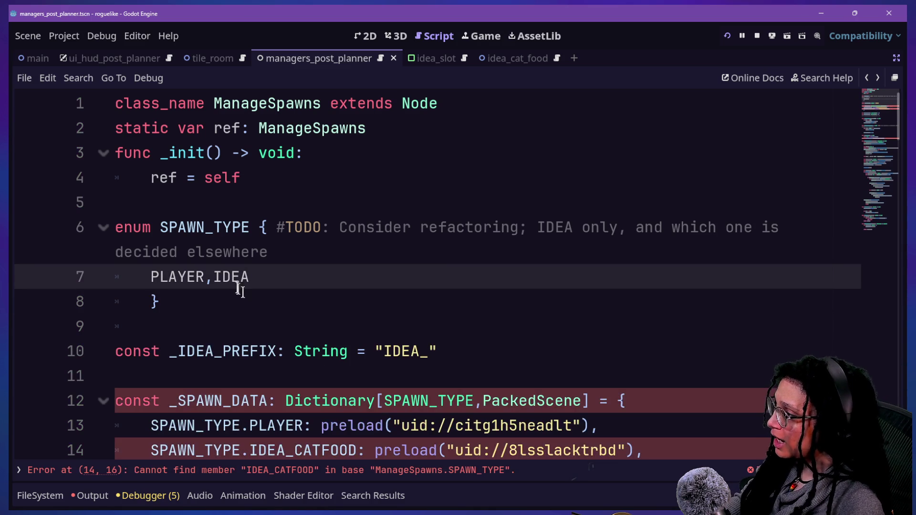
key(BackSpace)
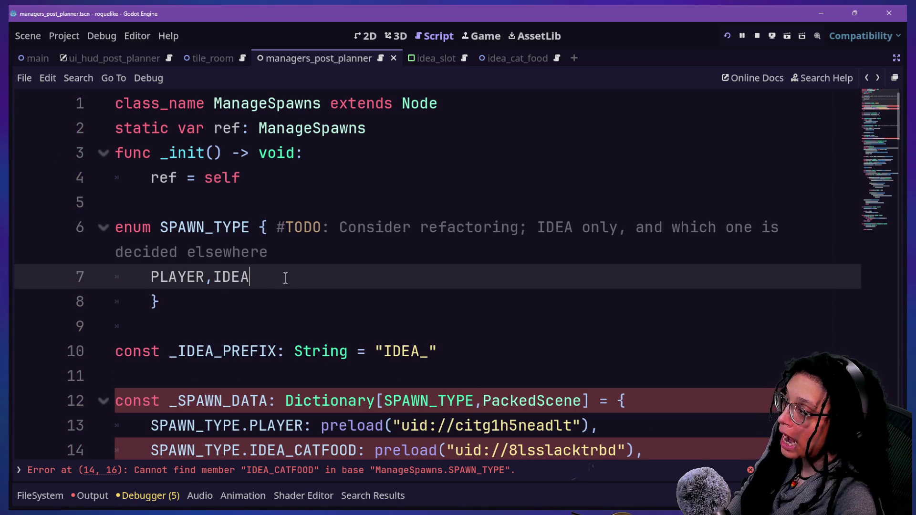
text(,ITEM)
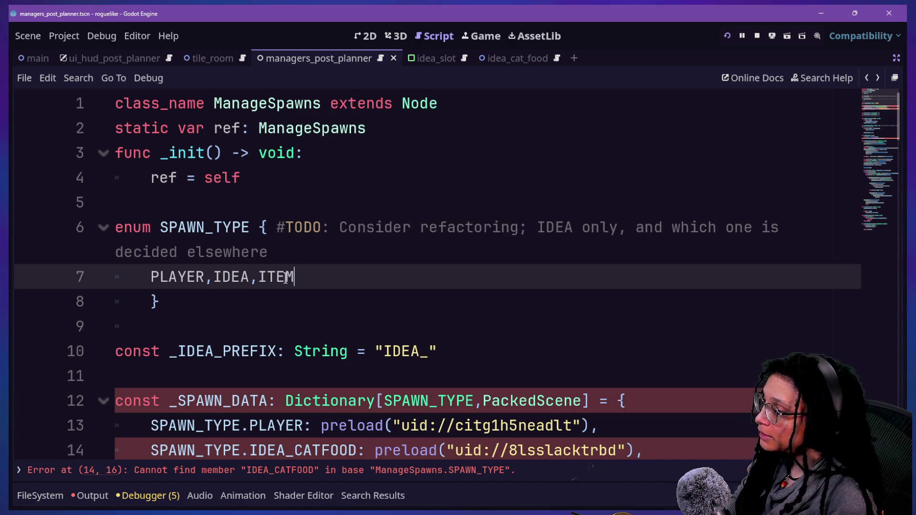
click(258, 178)
right_click(256, 181)
key(Escape)
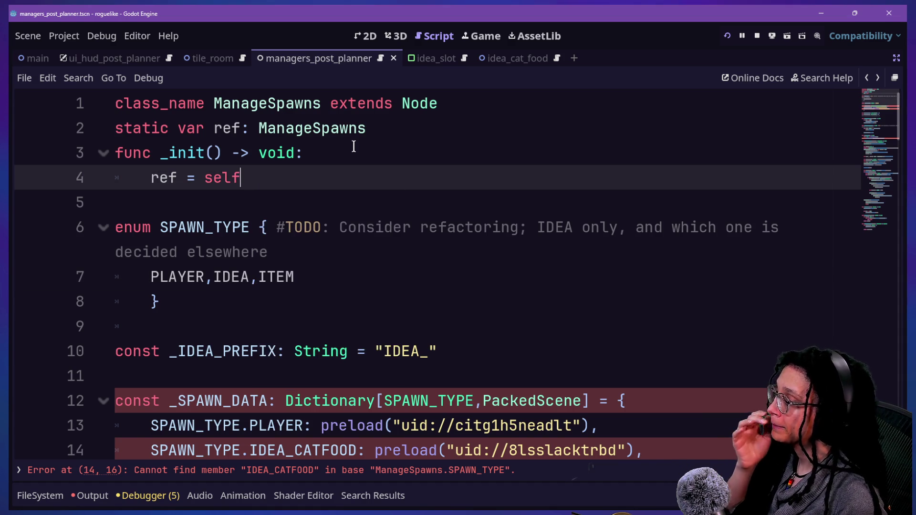
- Inspect the now-erroring IDEA_CATFOOD entry on line 14 of _SPAWN_DATA
scroll(352, 143, down, 3)
drag(204, 227, 492, 224)
key(Home)
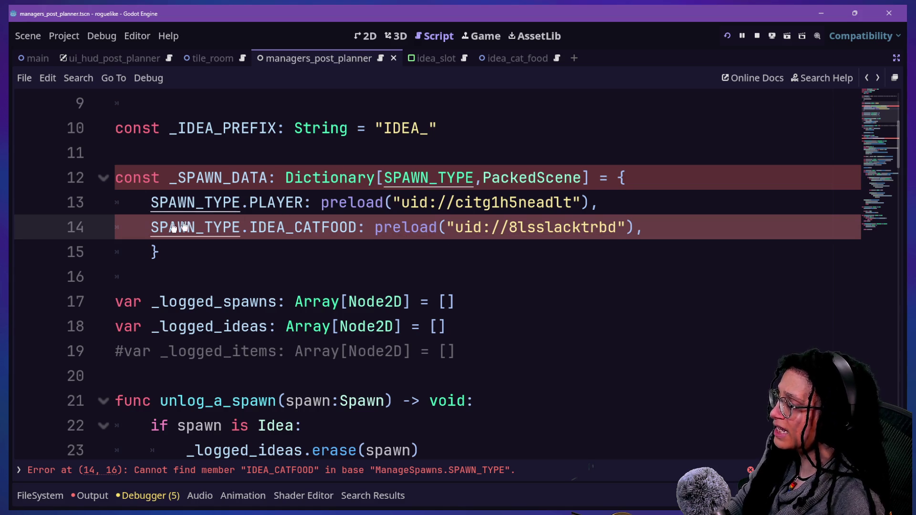
drag(146, 224, 640, 230)
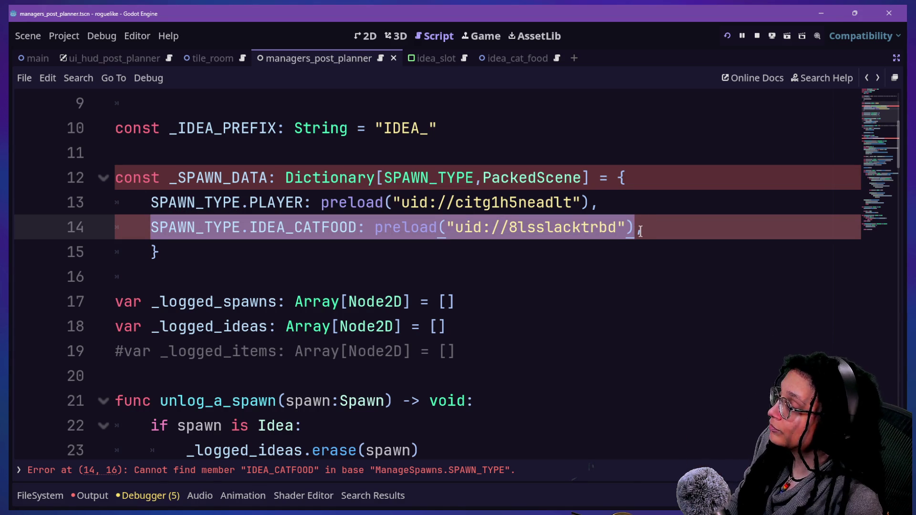
click(553, 229)
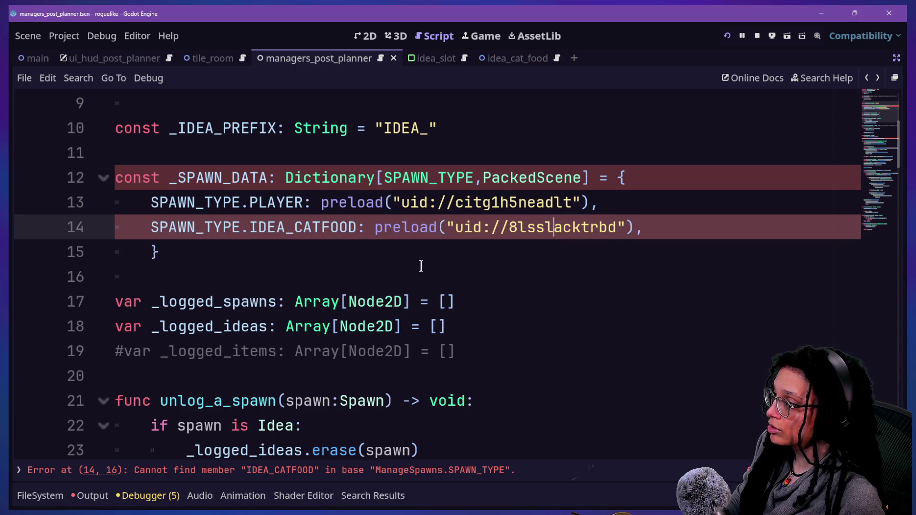
mouse_move(285, 238)
mouse_down()
mouse_move(388, 205)
mouse_move(160, 251)
mouse_move(355, 233)
mouse_up()
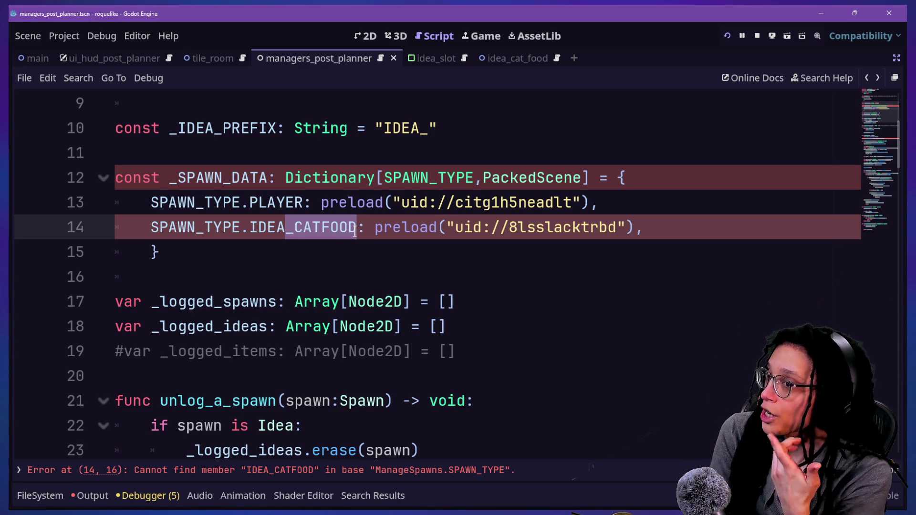
- Turn the _SPAWN_DATA PLAYER entry into a PLAYER_SCENE: PackedScene declaration
click(342, 191)
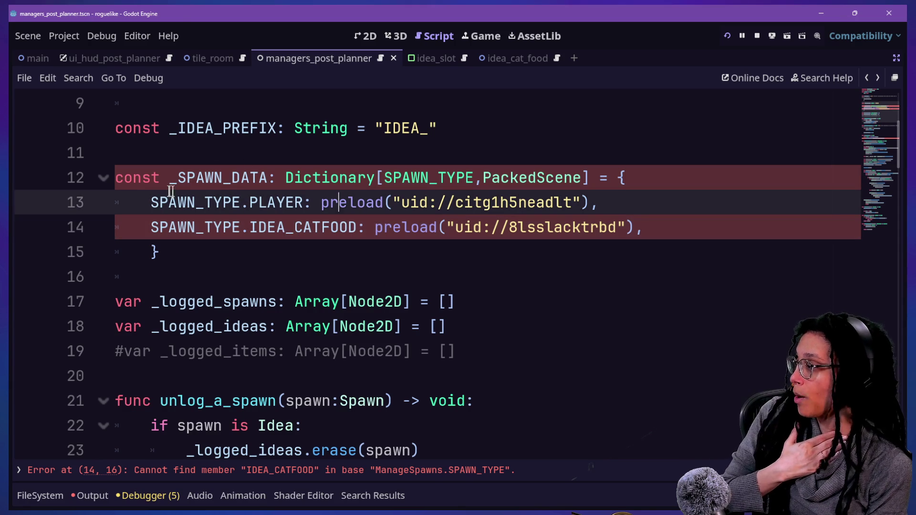
mouse_move(142, 199)
mouse_down()
mouse_move(138, 156)
mouse_move(137, 178)
mouse_move(138, 156)
mouse_move(171, 172)
mouse_up()
key(BackSpace)
text(PLA)
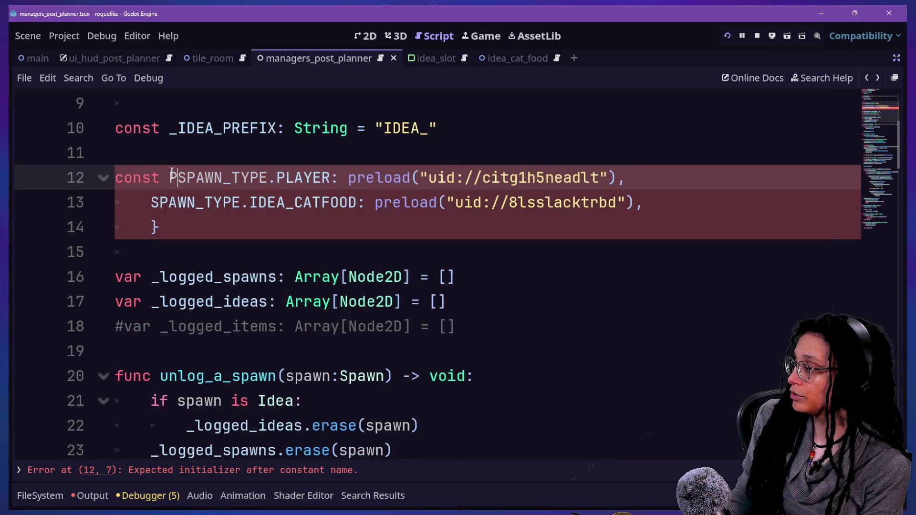
text(YER)
key(BackSpace)
key(BackSpace)
key(BackSpace)
text(YER_SCE)
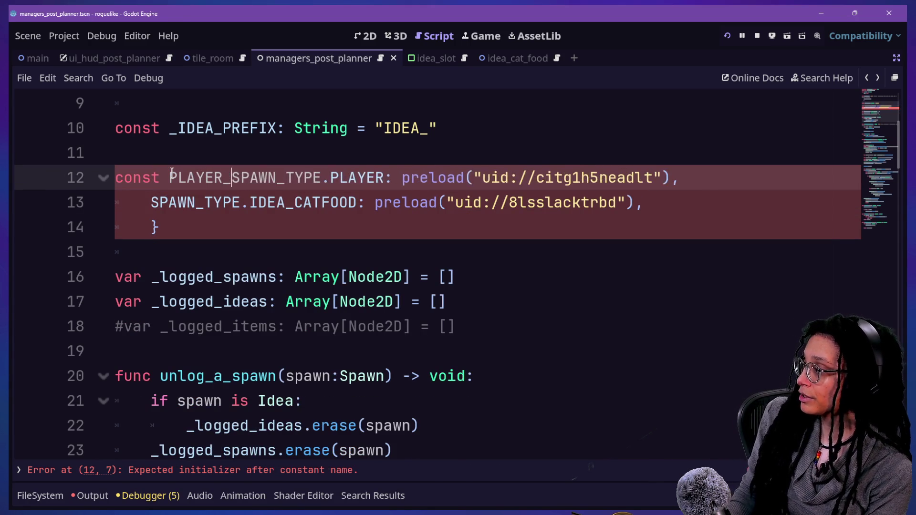
text(NE:)
key(Delete)
key(Delete)
key(Delete)
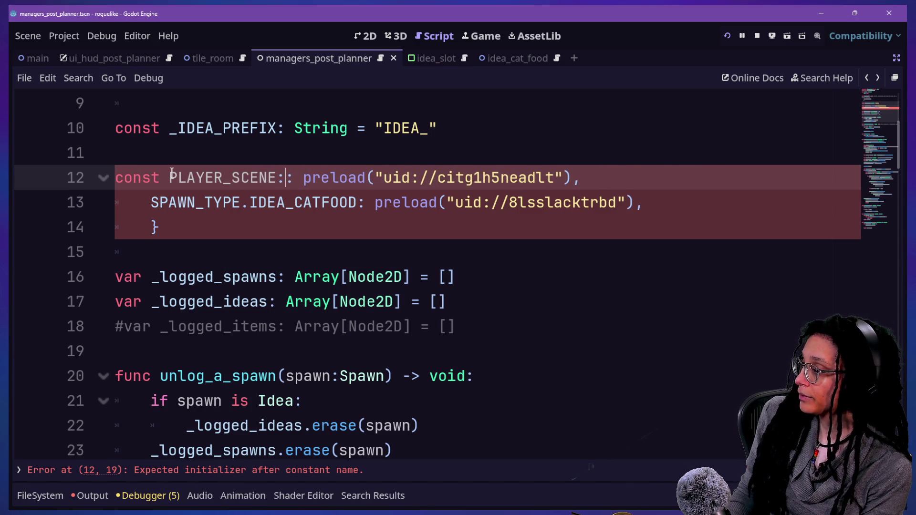
key(Delete)
text(PackedScene)
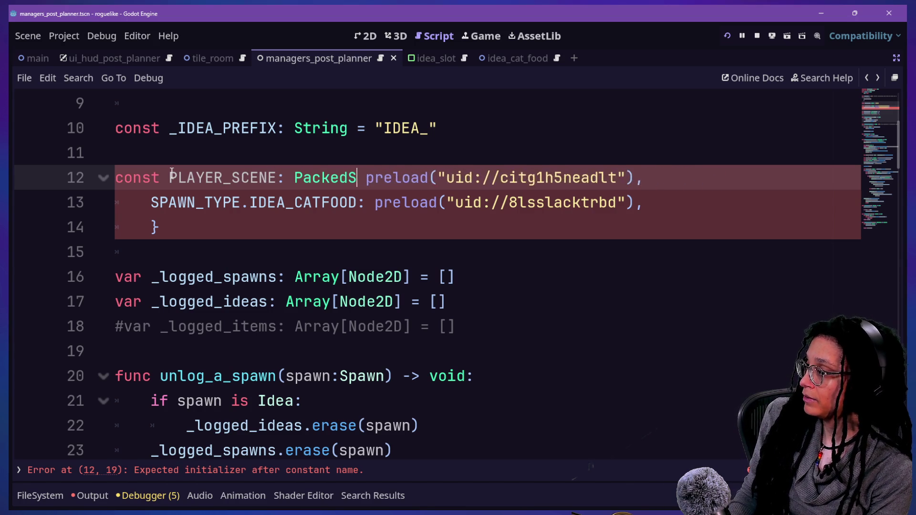
- Delete the leftover catfood entry and brace, assign the preload, and rename to _PLAYER_SCENE
click(365, 186)
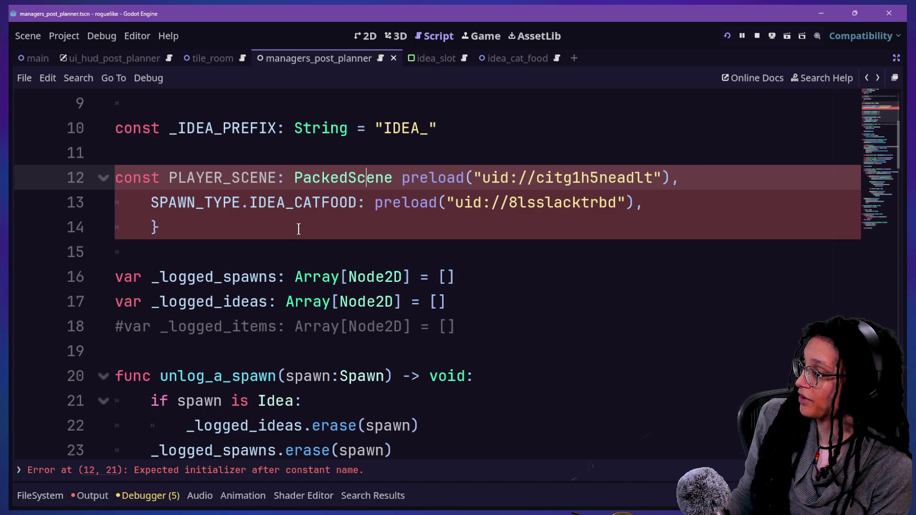
mouse_move(302, 229)
mouse_down()
mouse_move(608, 218)
mouse_move(678, 202)
mouse_move(686, 178)
mouse_up()
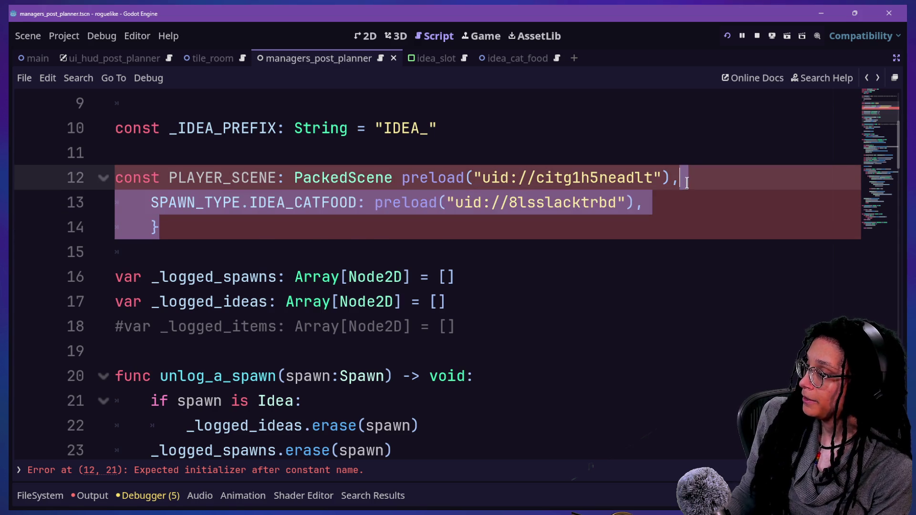
key(BackSpace)
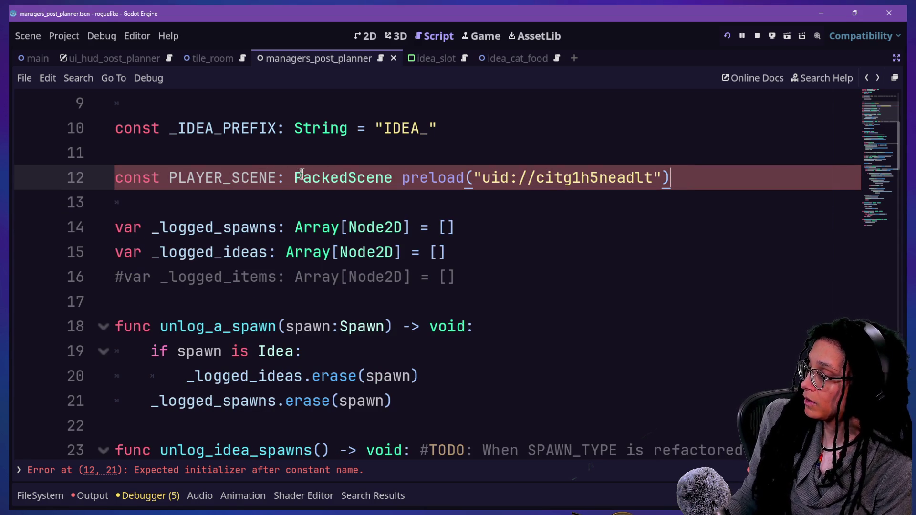
click(400, 177)
text(=)
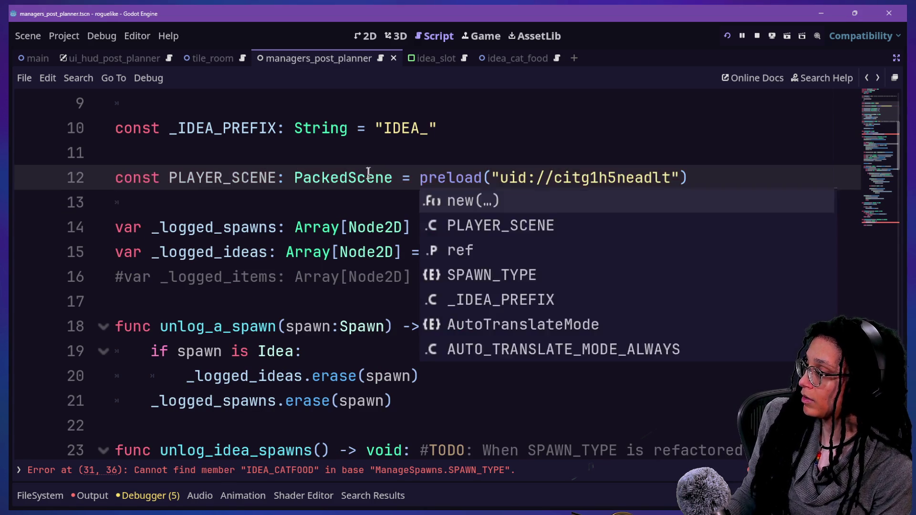
key(Escape)
scroll(367, 172, down, 3)
scroll(367, 172, up, 4)
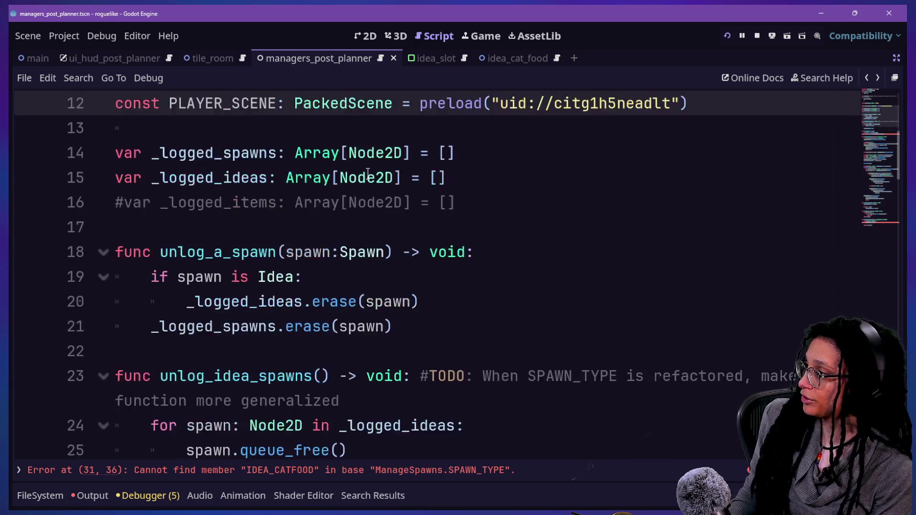
scroll(155, 218, down, 2)
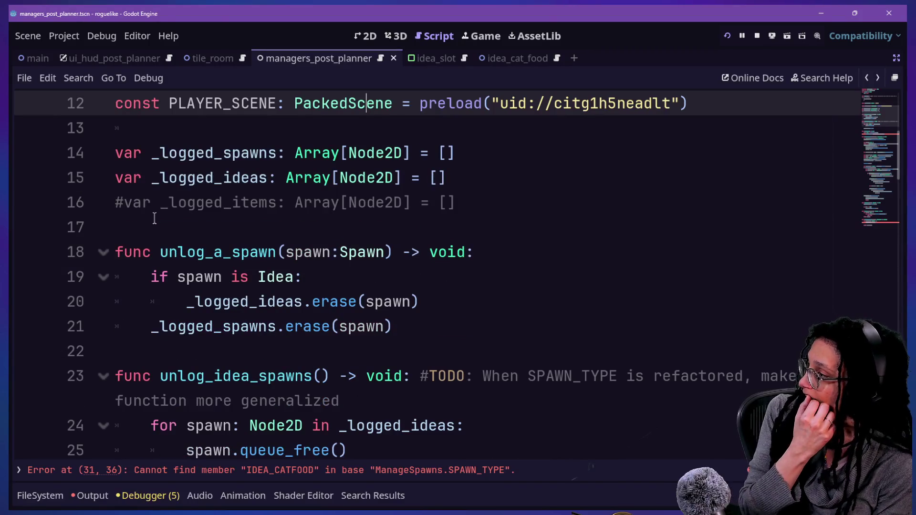
click(168, 103)
text(_)
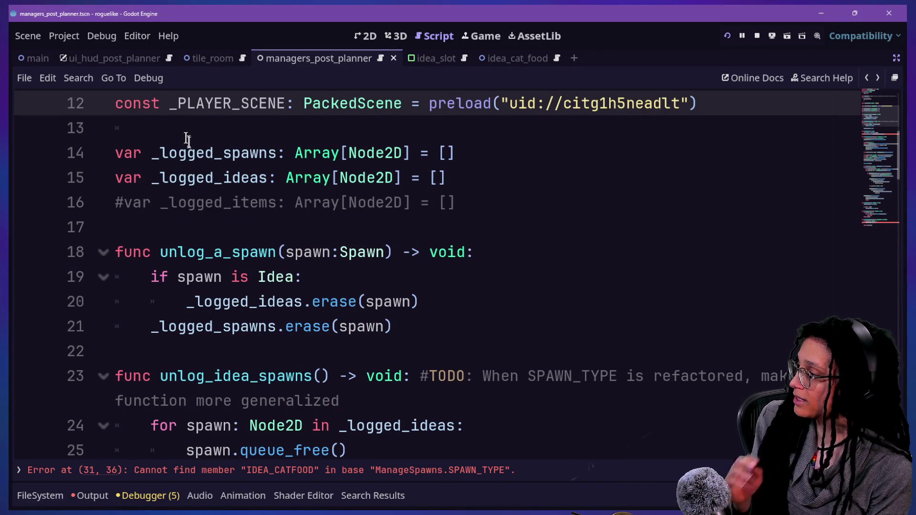
- Scroll to spawn_ideas and select the failing SPAWN_TYPE.IDEA_CATFOOD argument on line 31
click(258, 252)
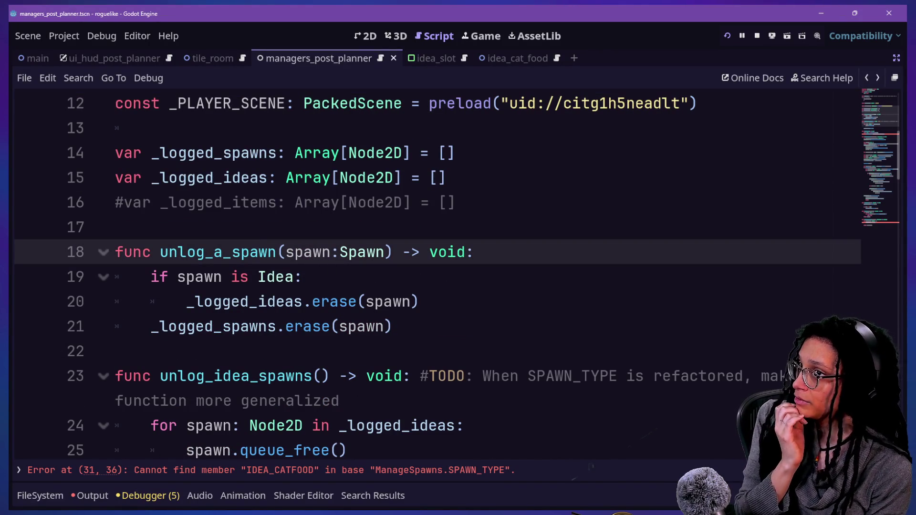
click(523, 222)
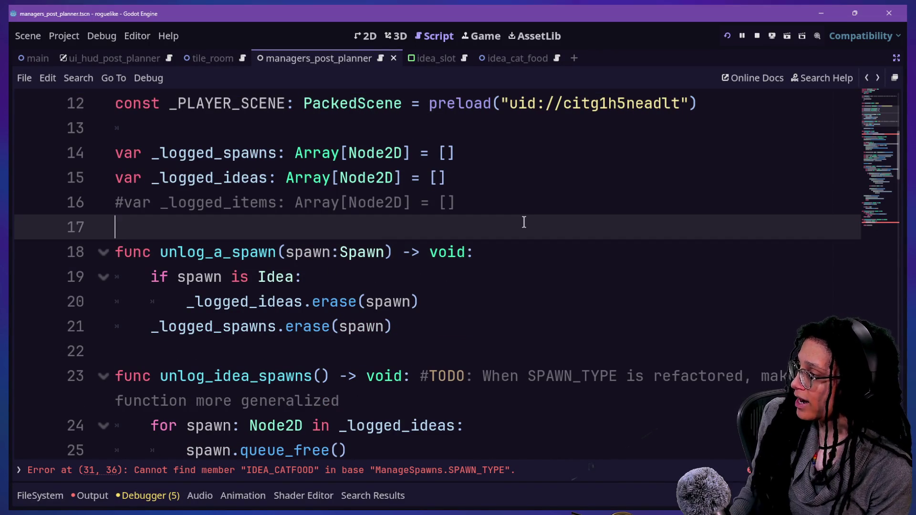
scroll(524, 222, down, 5)
scroll(523, 222, up, 3)
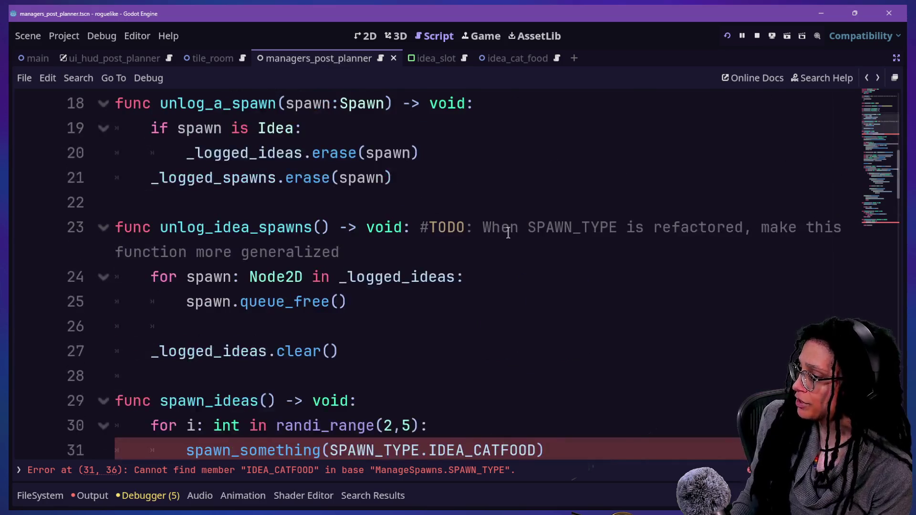
scroll(508, 232, down, 2)
click(340, 303)
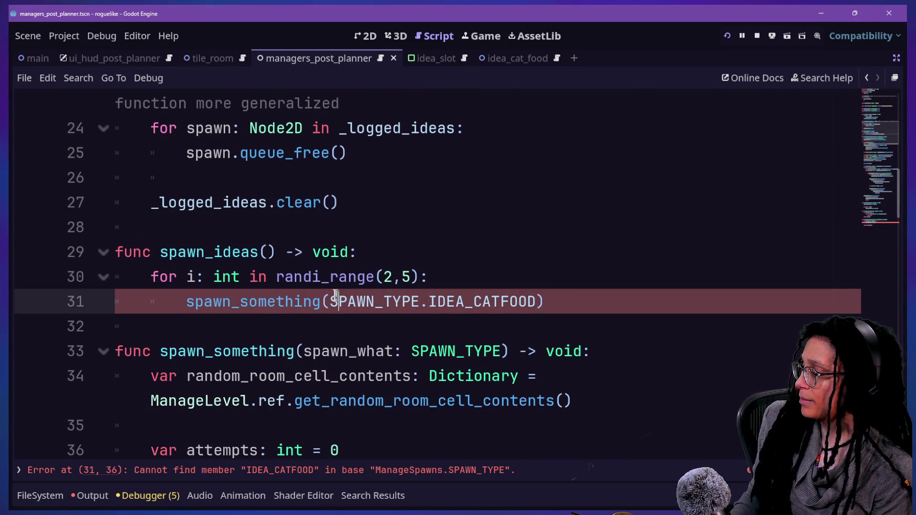
scroll(331, 298, up, 3)
scroll(330, 299, down, 5)
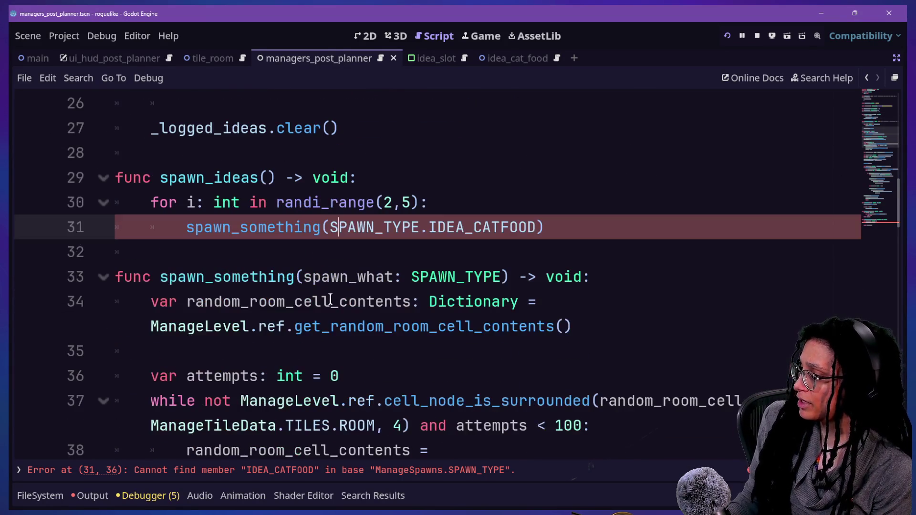
mouse_move(330, 227)
mouse_down()
mouse_move(569, 224)
mouse_move(537, 224)
mouse_up()
key(ctrl+c)
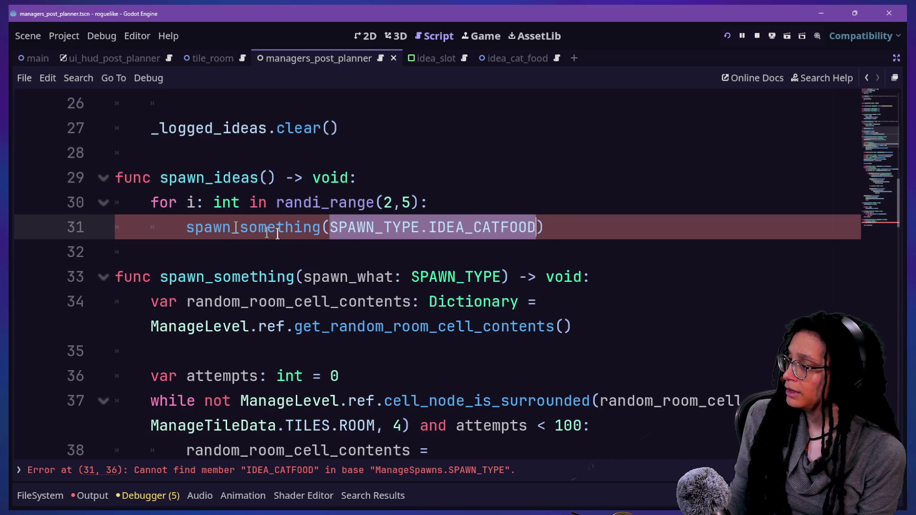
- Delete part of the line 31 argument, then paste SPAWN_TYPE.IDEA_CATFOOD back
click(327, 204)
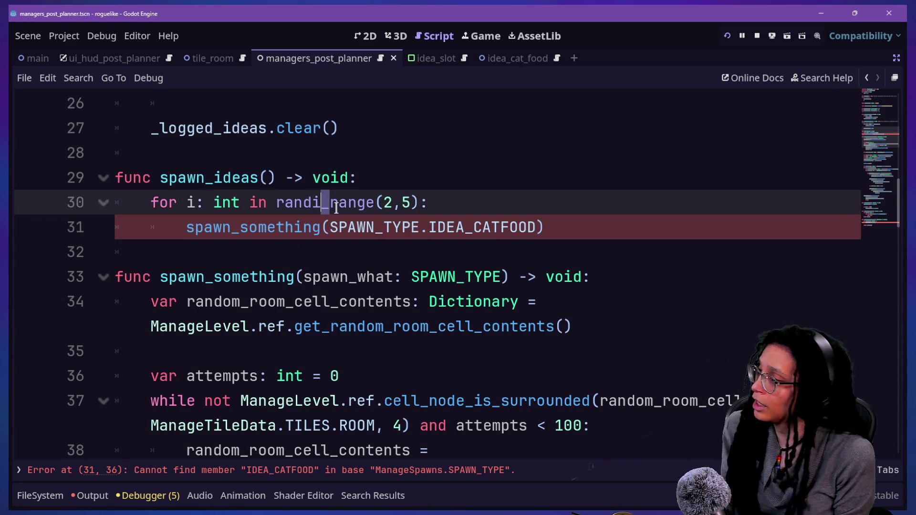
mouse_move(330, 228)
mouse_down()
mouse_move(528, 223)
mouse_move(331, 222)
mouse_up()
click(528, 223)
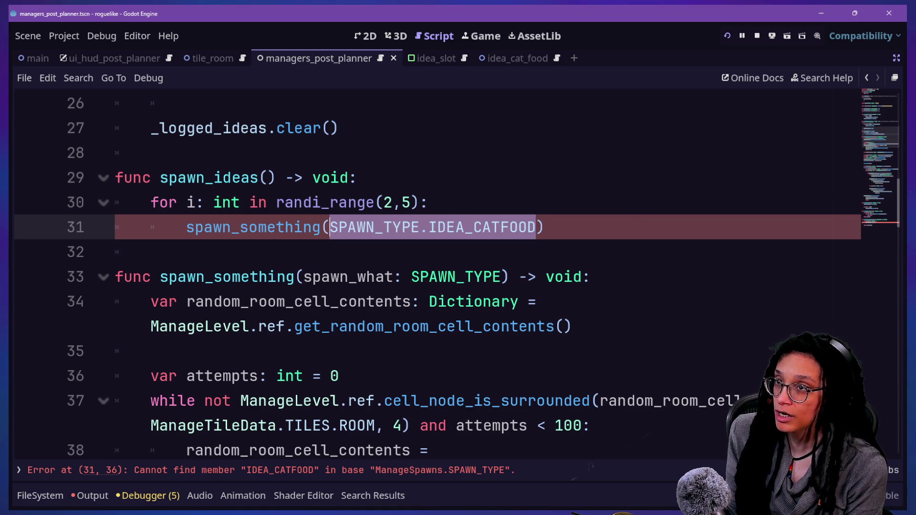
click(255, 253)
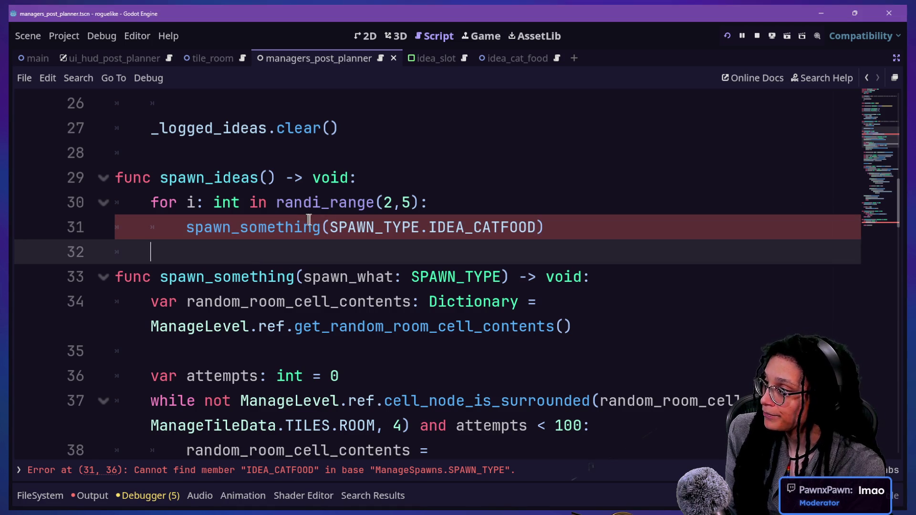
drag(348, 227, 534, 225)
key(BackSpace)
key(BackSpace)
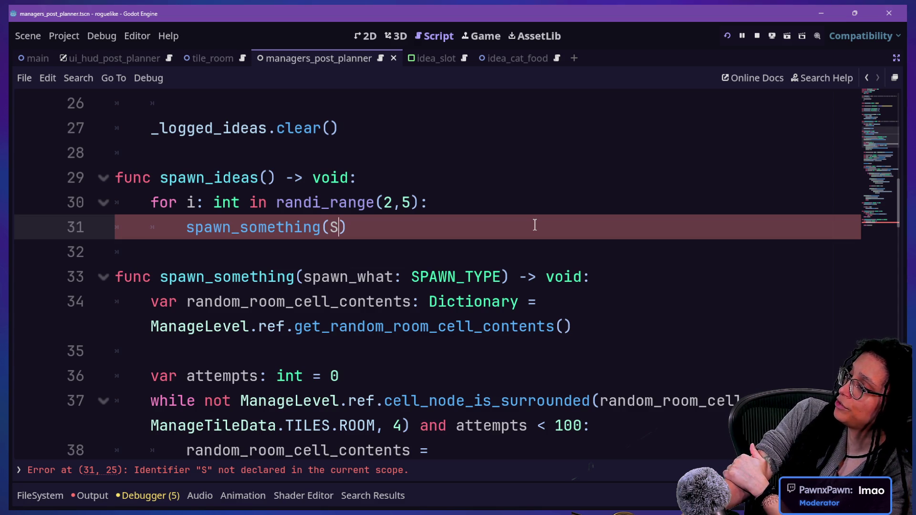
key(ctrl+v)
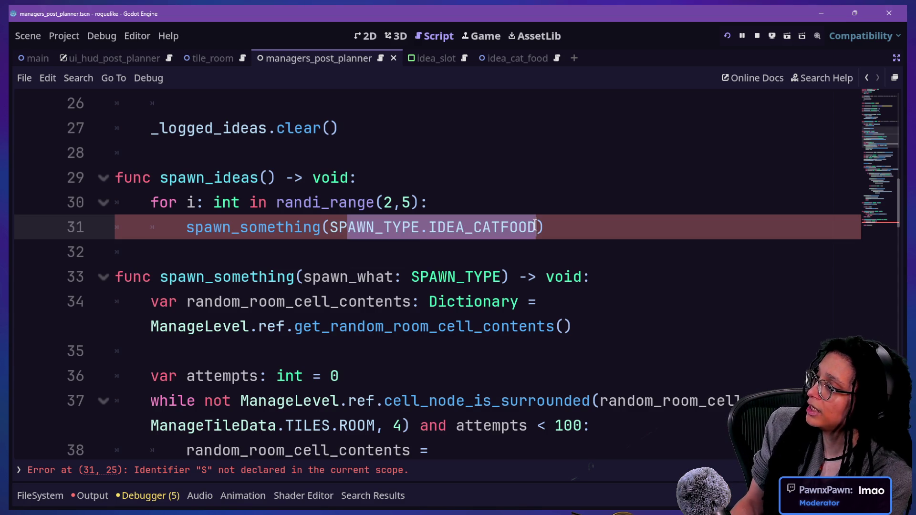
- Examine the randi_range loop header and its spawn call on lines 30–31
click(241, 204)
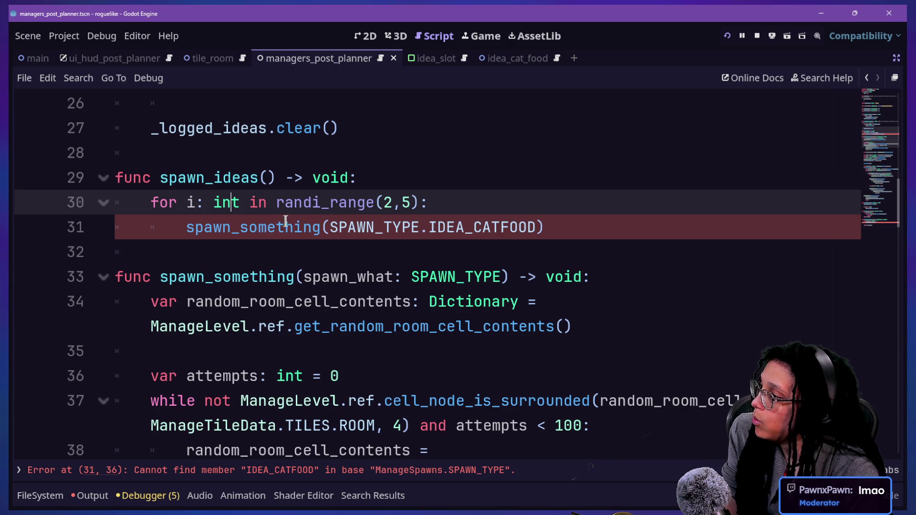
drag(311, 204, 386, 204)
click(385, 204)
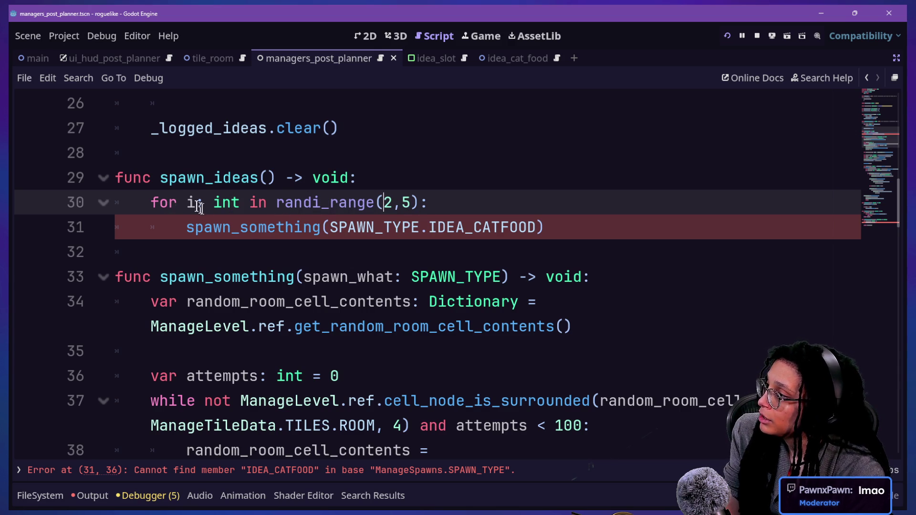
mouse_move(158, 203)
mouse_down()
mouse_move(498, 204)
mouse_move(556, 228)
mouse_up()
click(555, 229)
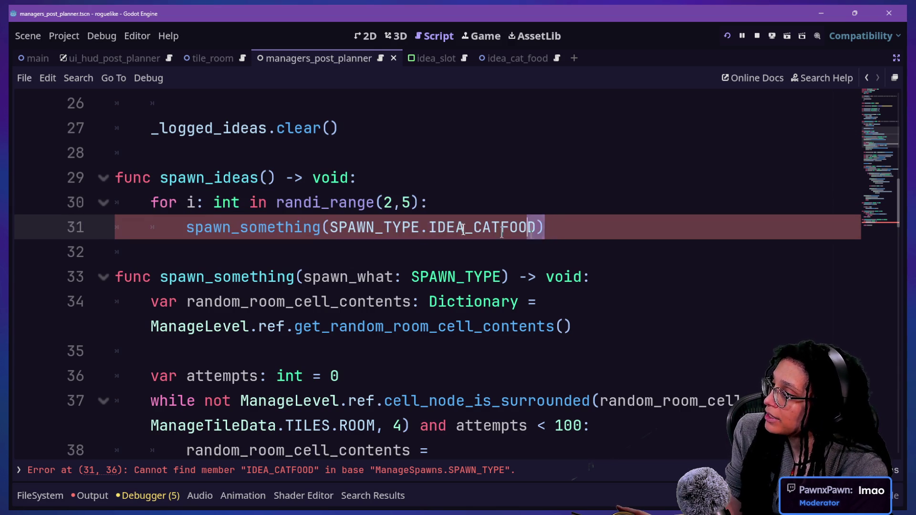
drag(87, 228, 88, 196)
click(303, 202)
- Trim the argument so line 31 reads spawn_something(SPAWN_TYPE.IDEA)
click(320, 227)
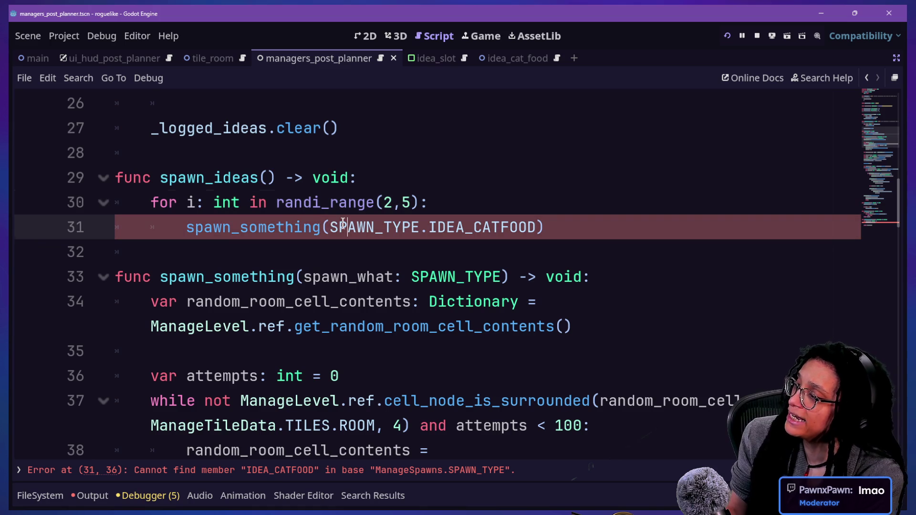
mouse_move(329, 227)
mouse_down()
mouse_move(547, 227)
mouse_move(536, 219)
mouse_up()
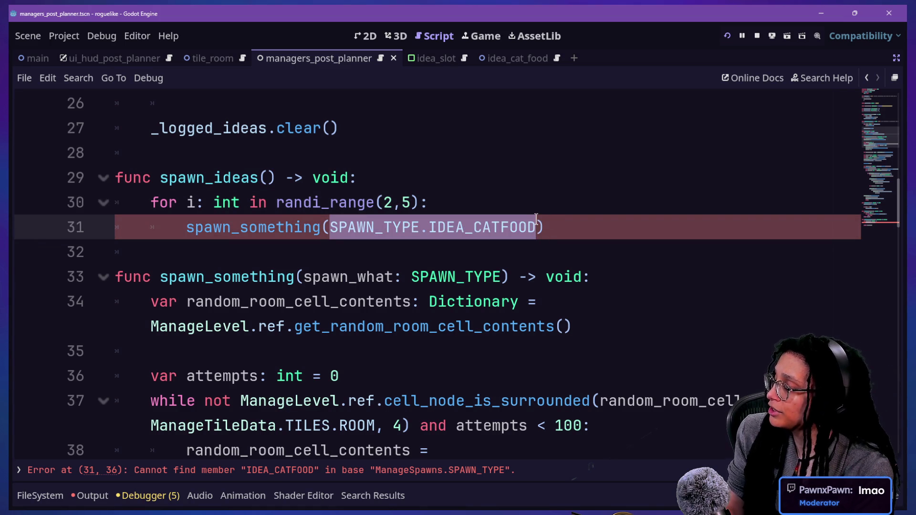
click(537, 219)
key(Delete)
key(BackSpace)
key(BackSpace)
key(BackSpace)
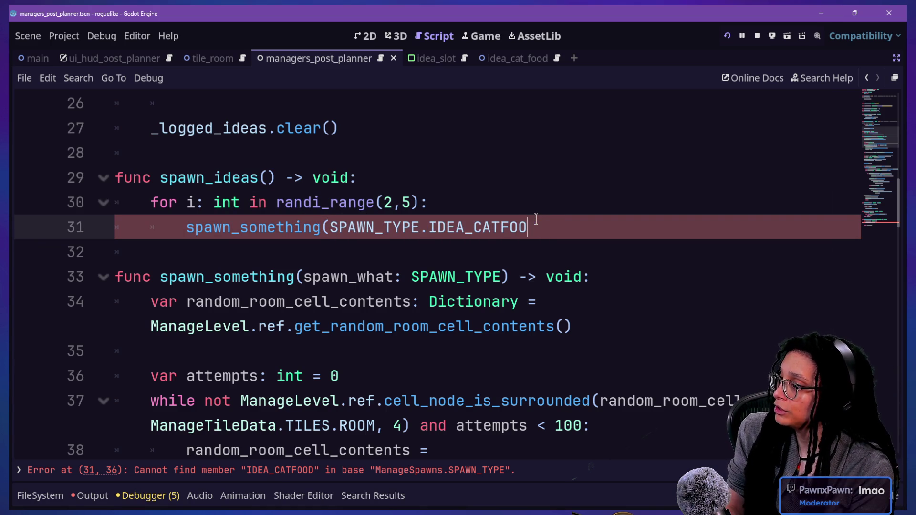
key(BackSpace)
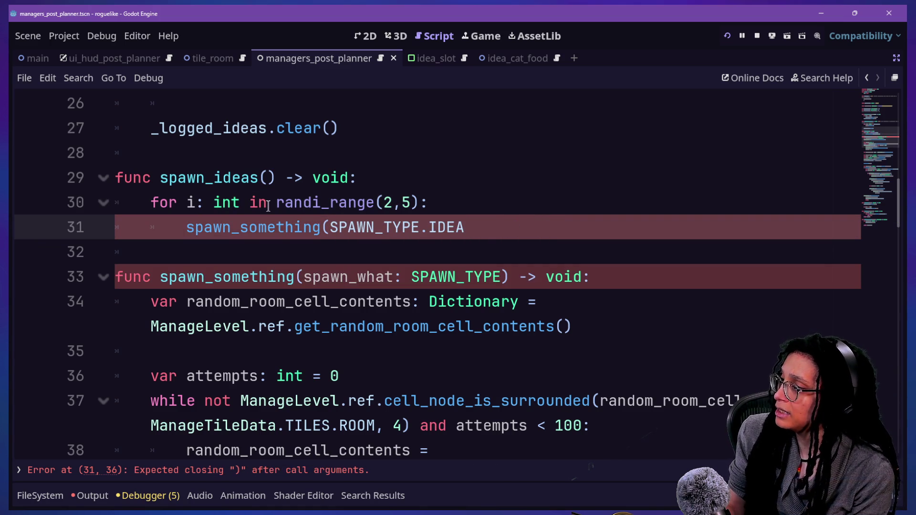
text())
drag(186, 227, 536, 241)
- Review the spawn_ideas loop and its 2,5 randi_range bounds
click(536, 241)
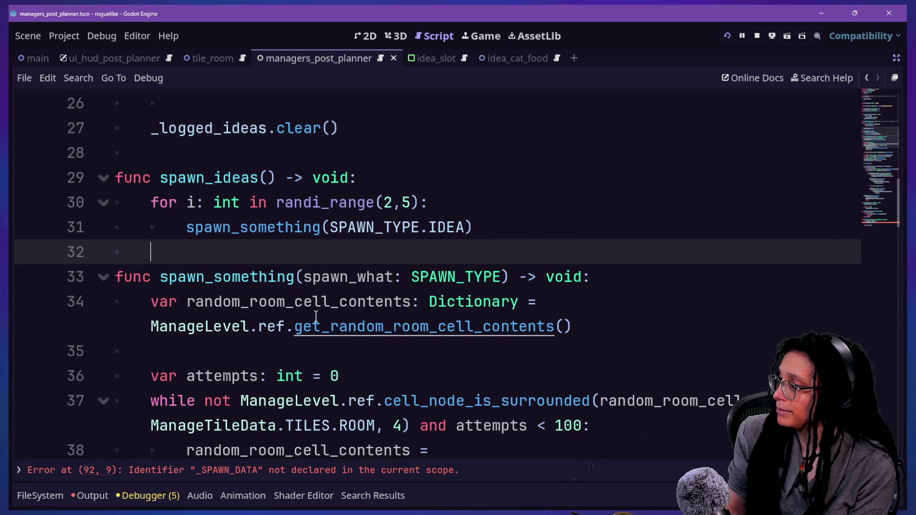
scroll(122, 293, down, 3)
scroll(144, 252, up, 2)
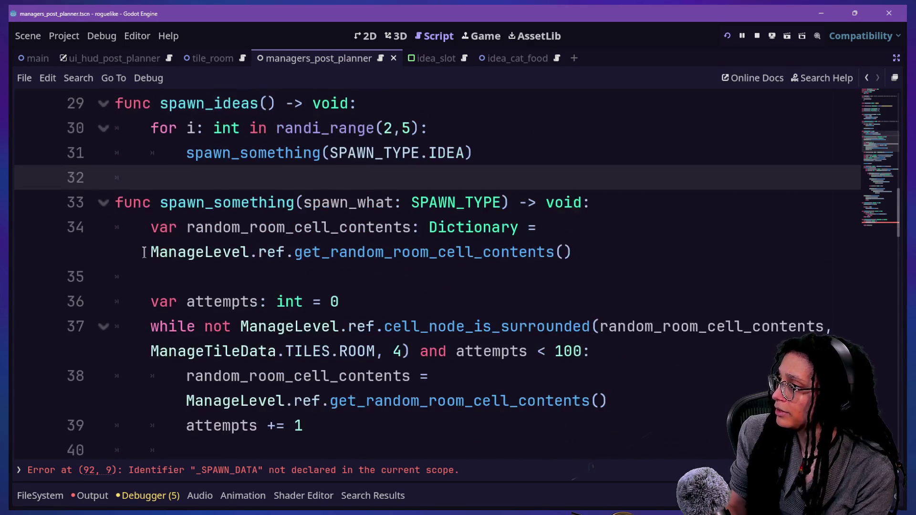
click(405, 128)
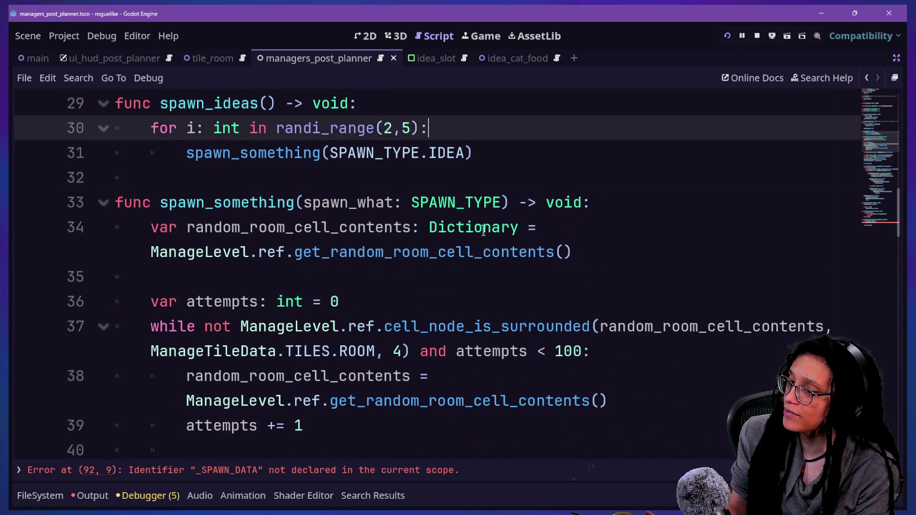
scroll(483, 230, down, 1)
scroll(483, 230, up, 2)
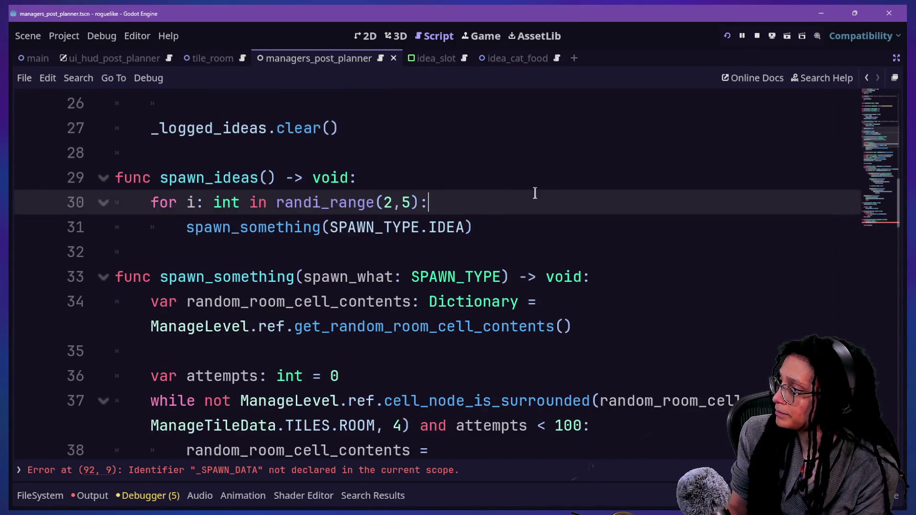
click(376, 326)
click(414, 202)
- Select the whole const _IDEA_PREFIX: String = "IDEA_" line near the script top
scroll(415, 200, up, 8)
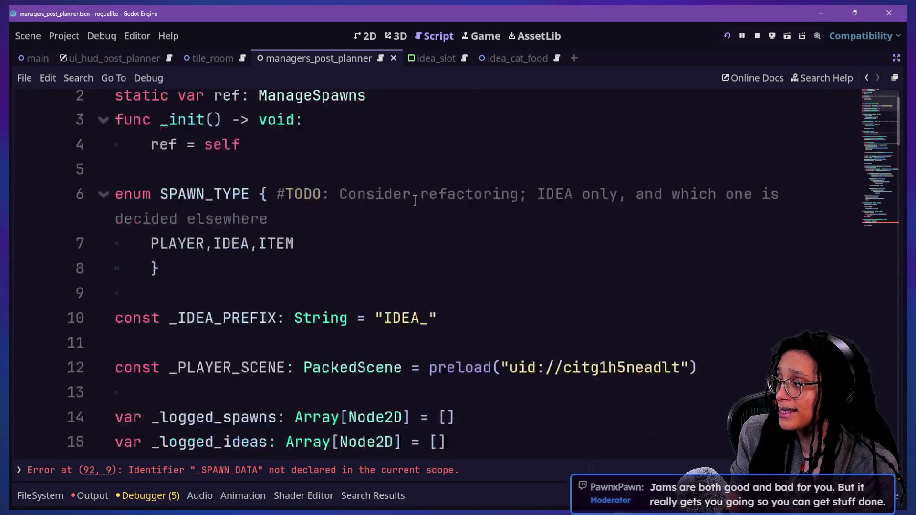
click(441, 256)
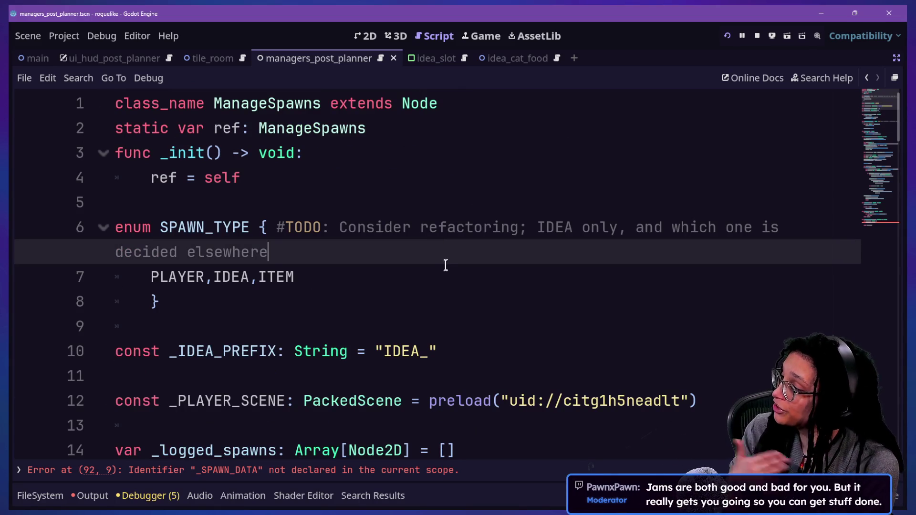
click(511, 376)
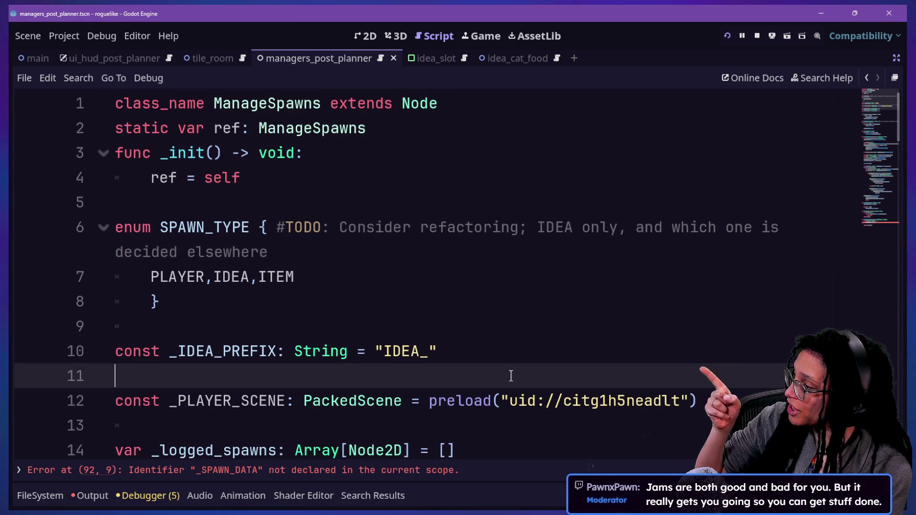
scroll(511, 376, down, 2)
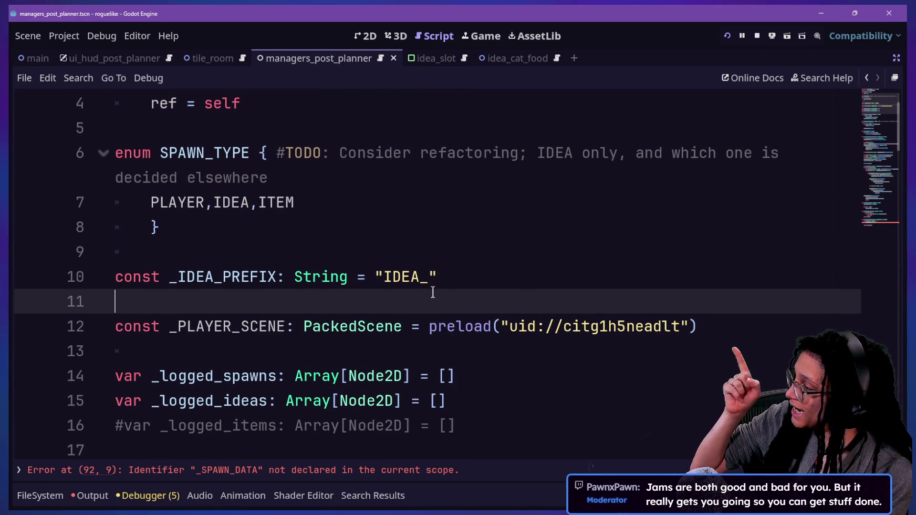
click(438, 270)
drag(438, 270, 437, 264)
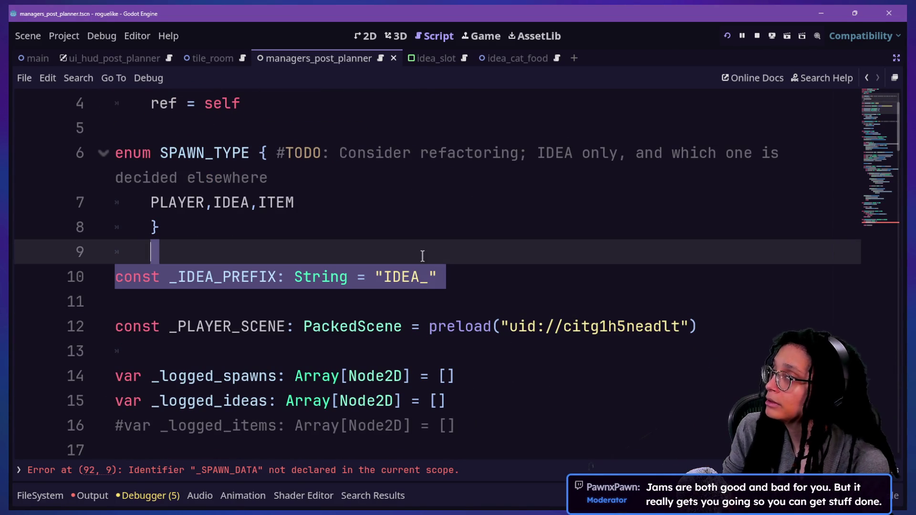
- Replace the _IDEA_PREFIX constant with 'const _MIN_IDEA_SPAWNS: int = 2'
key(Delete)
key(Delete)
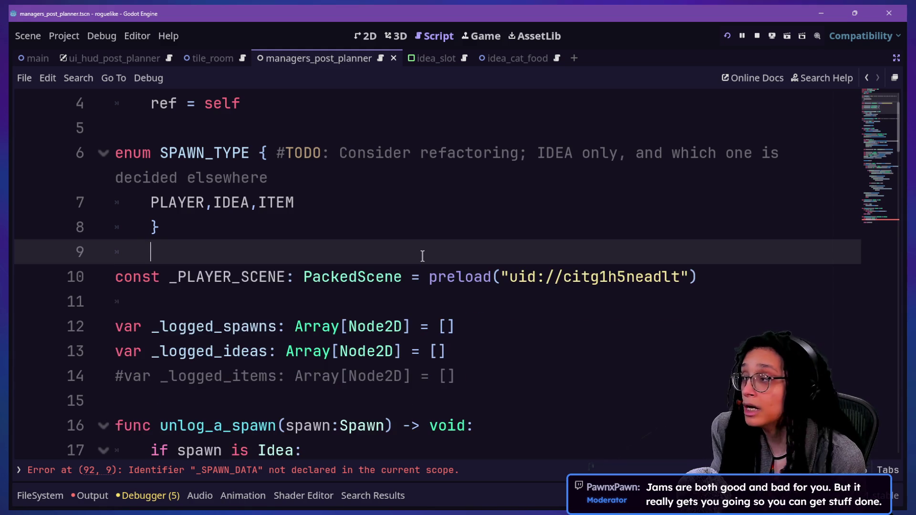
key(Return)
text(cn)
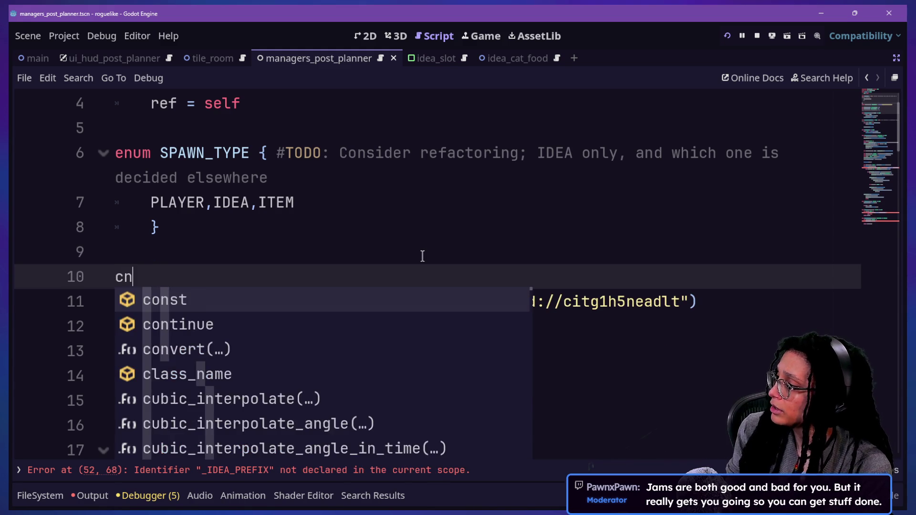
key(BackSpace)
key(BackSpace)
text(const _)
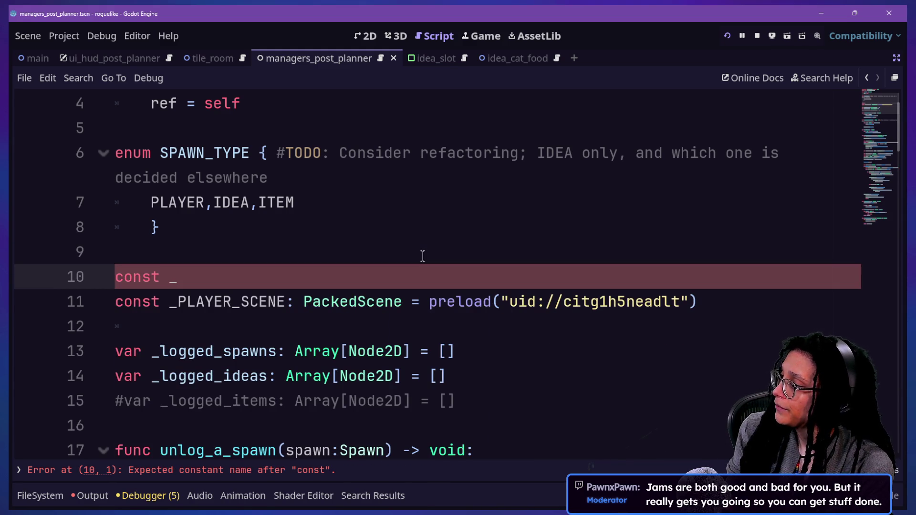
text(MIN_SPAWN)
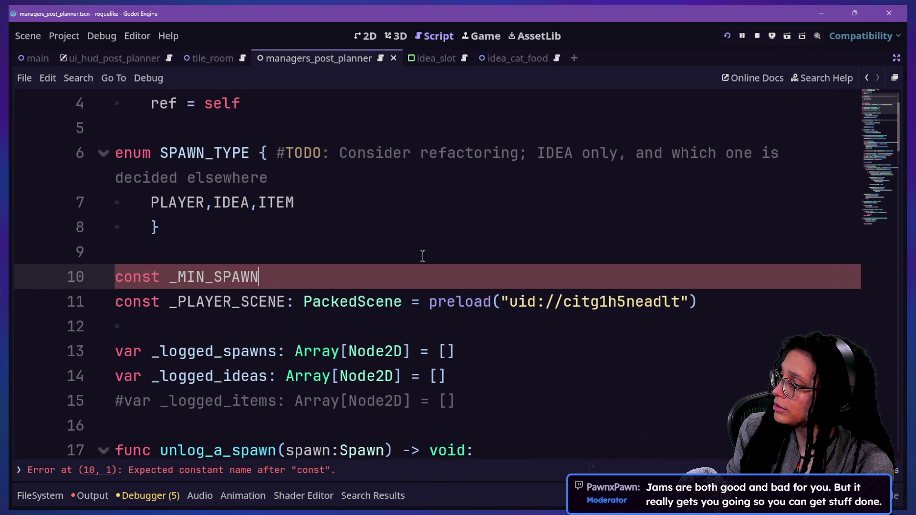
key(BackSpace)
key(BackSpace)
key(BackSpace)
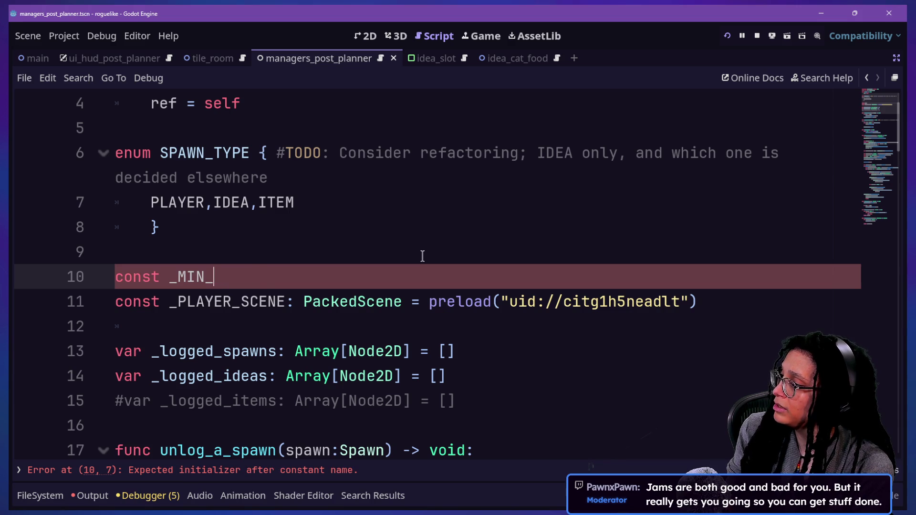
text(IDEA_SPAWNS: )
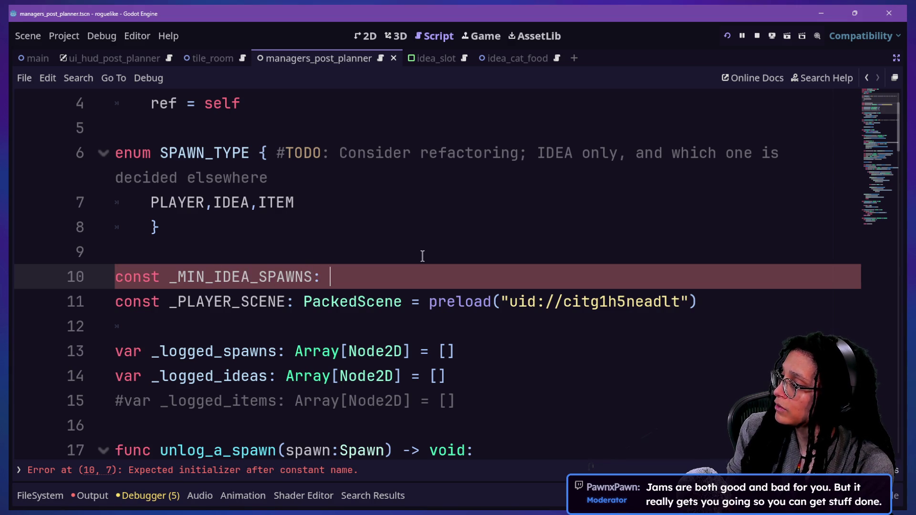
text(int = 2)
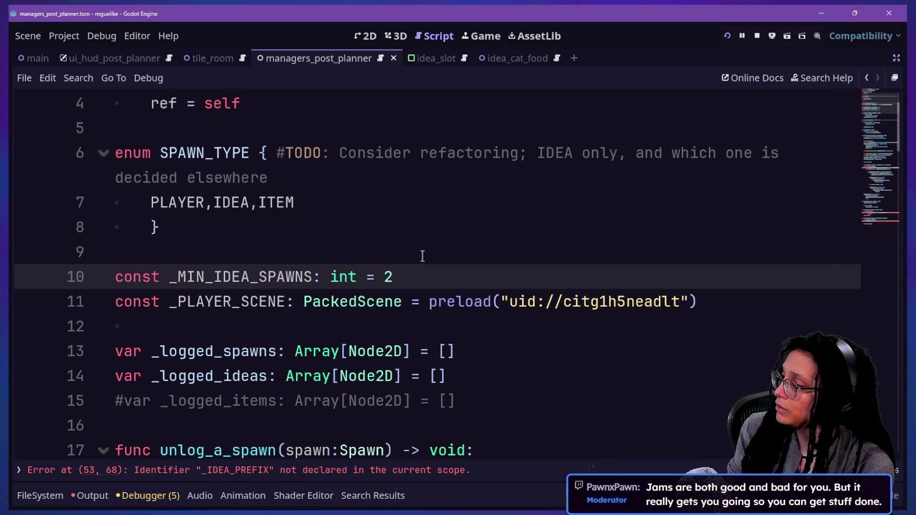
- Duplicate the _MIN_IDEA_SPAWNS line and rename the copy to _MAX_IDEA_SPAWNS
drag(416, 282, 419, 256)
key(ctrl+c)
click(425, 267)
key(ctrl+v)
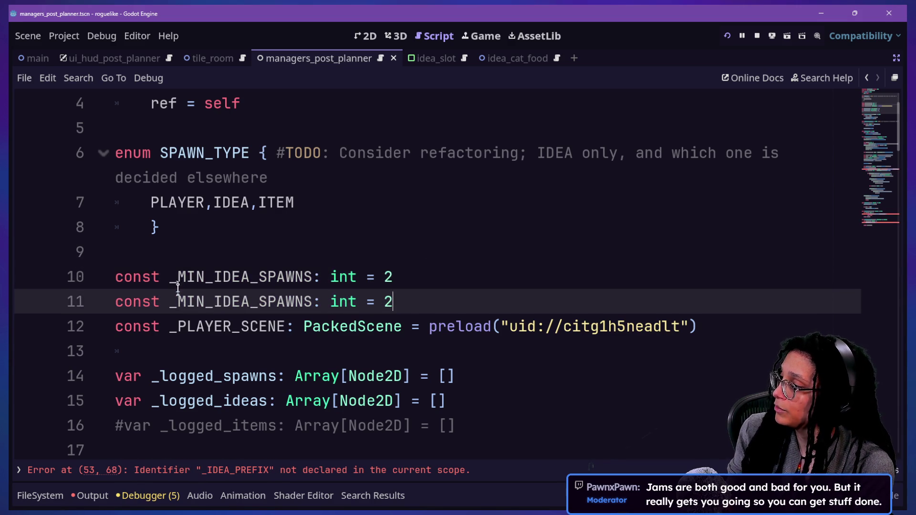
click(205, 301)
key(BackSpace)
key(BackSpace)
key(BackSpace)
text(MAX)
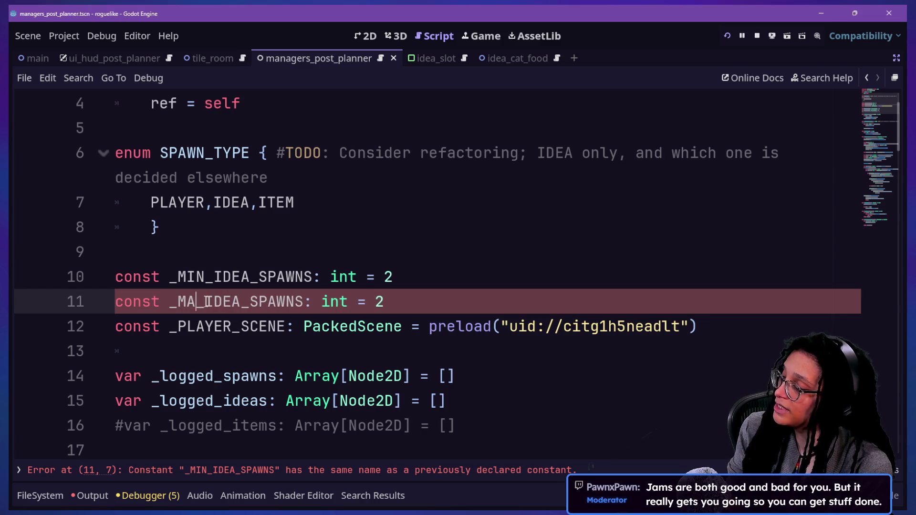
- Insert an empty line after _MAX_IDEA_SPAWNS, before _PLAYER_SCENE
click(407, 301)
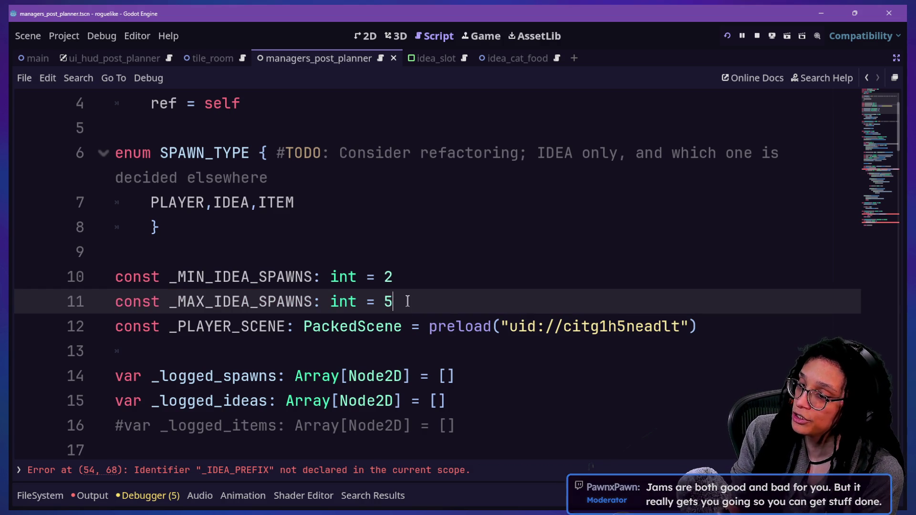
click(388, 260)
click(406, 300)
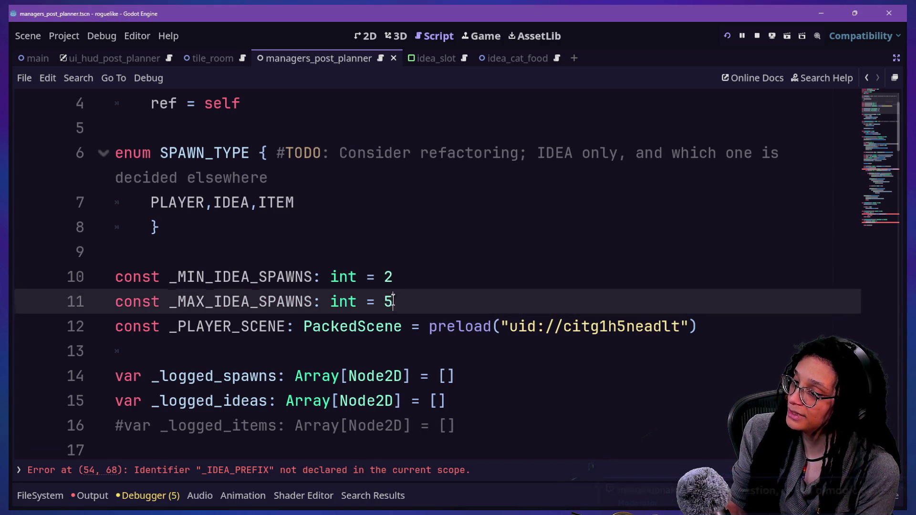
key(Down)
key(Down)
click(416, 294)
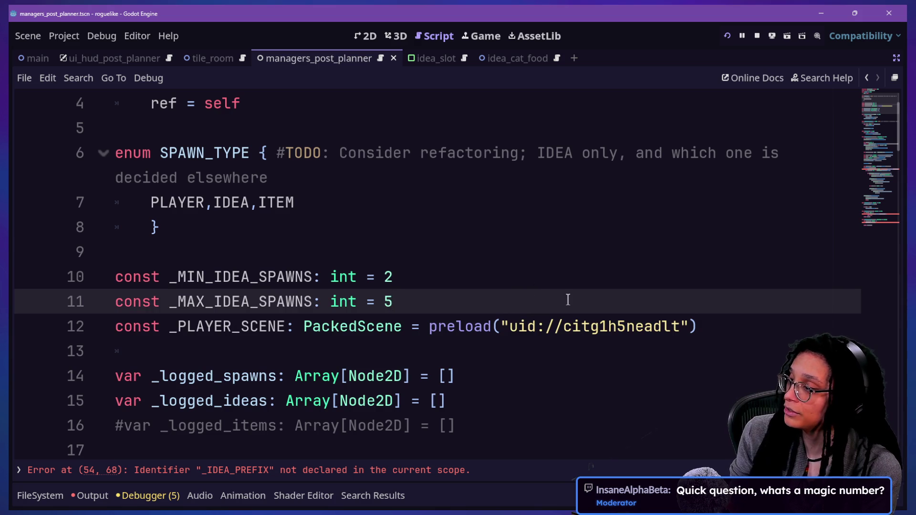
key(Return)
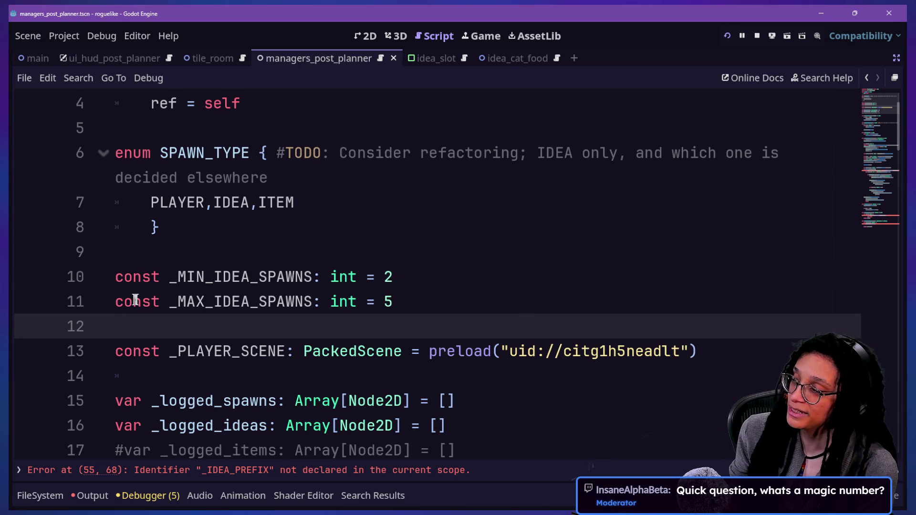
drag(169, 276, 313, 277)
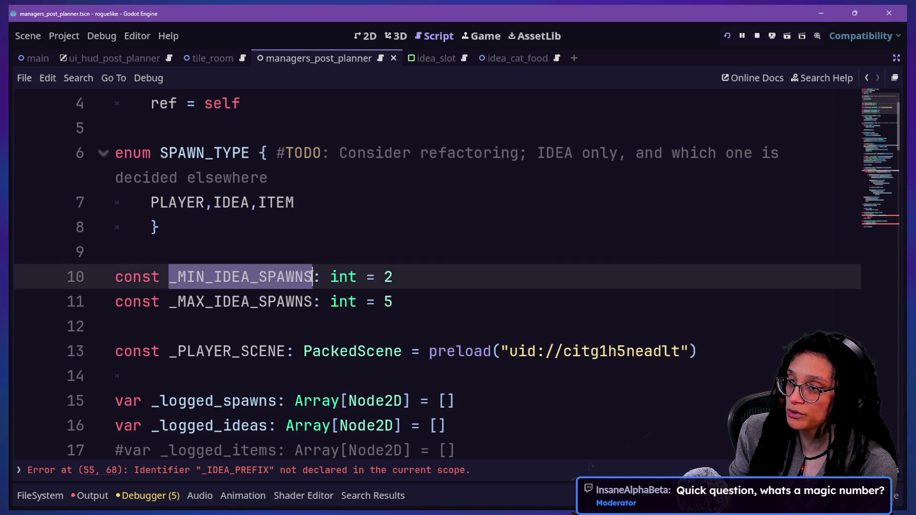
click(312, 276)
scroll(353, 308, down, 9)
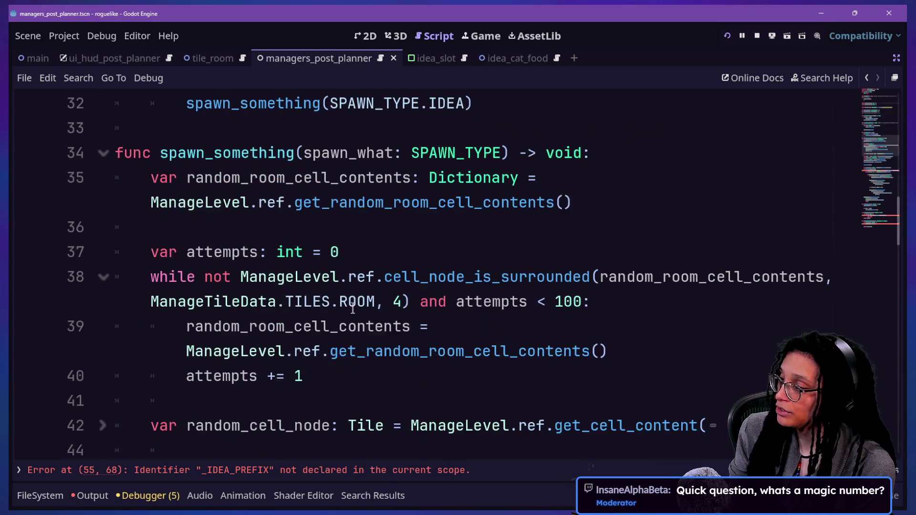
scroll(353, 308, up, 4)
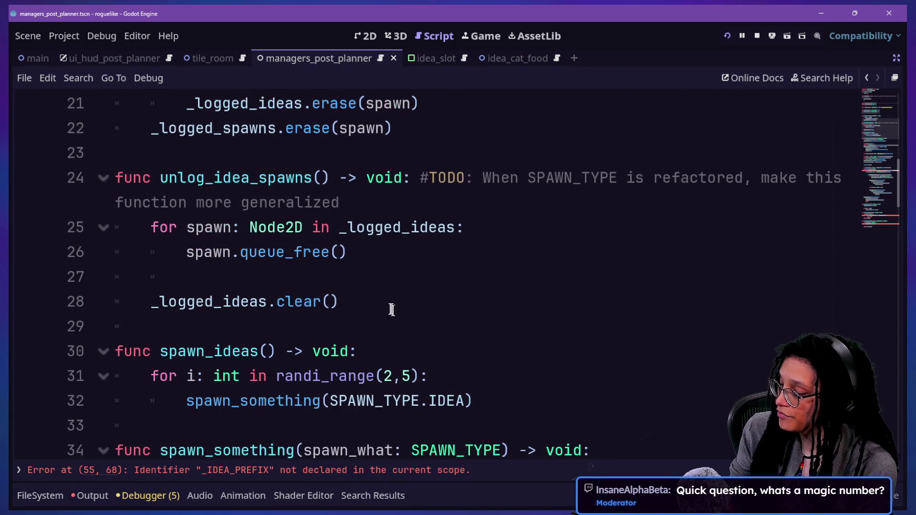
drag(404, 337, 310, 472)
drag(337, 230, 480, 396)
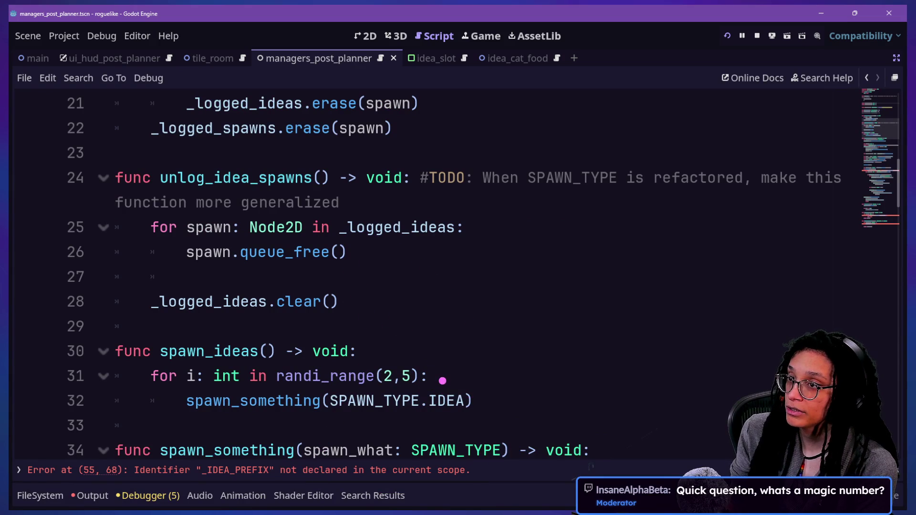
drag(411, 388, 445, 380)
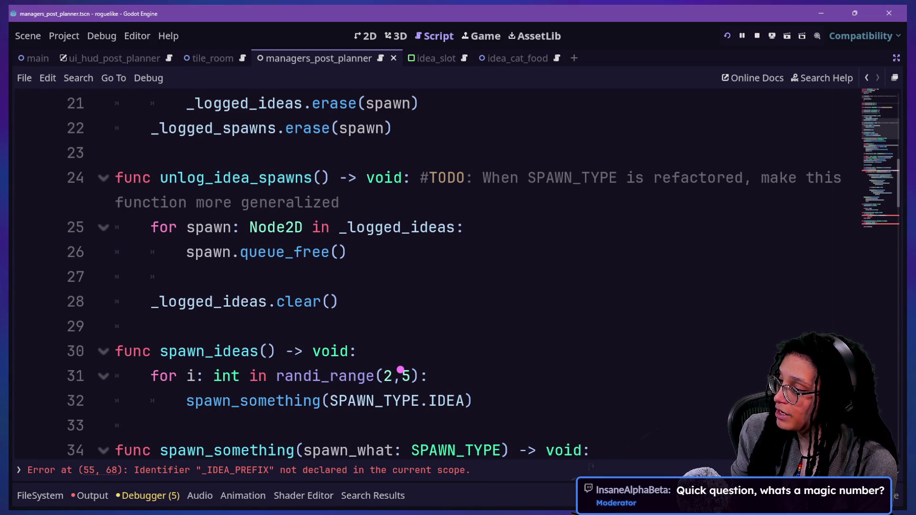
mouse_move(376, 350)
mouse_down()
mouse_move(466, 418)
mouse_move(443, 410)
mouse_up()
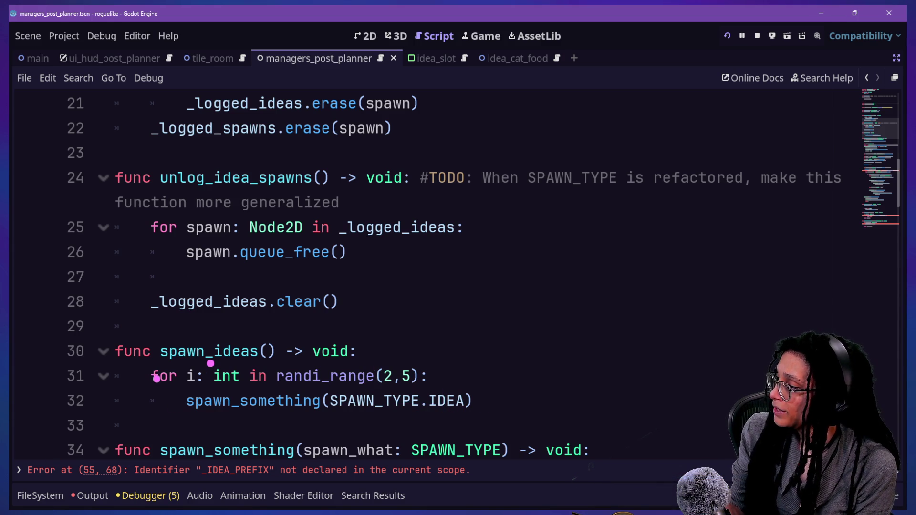
drag(145, 368, 272, 369)
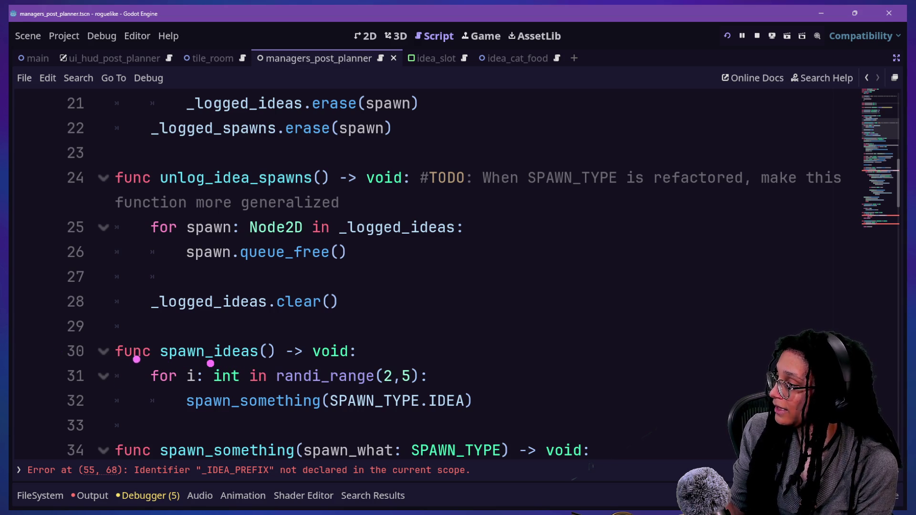
drag(136, 358, 445, 393)
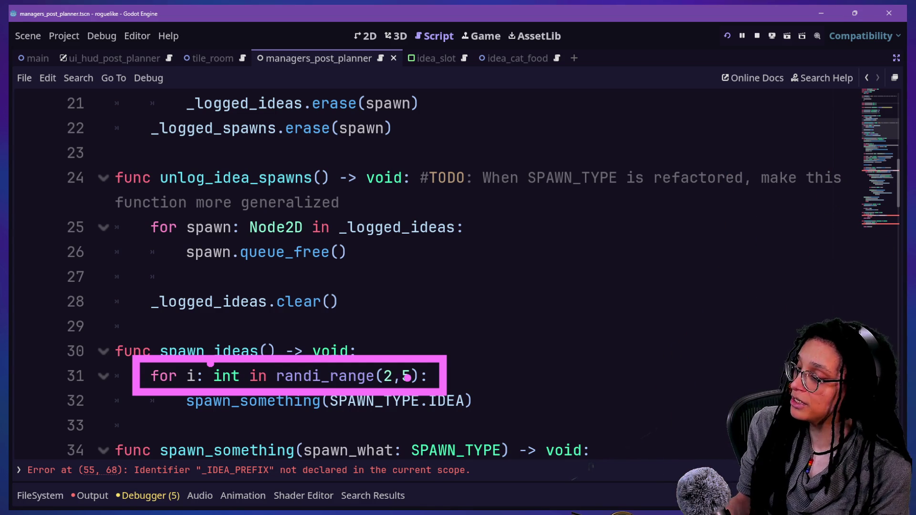
- Locate and highlight the _MIN_IDEA_SPAWNS constant name at the top of the script
mouse_move(385, 300)
mouse_down()
mouse_move(384, 353)
mouse_move(403, 343)
mouse_up()
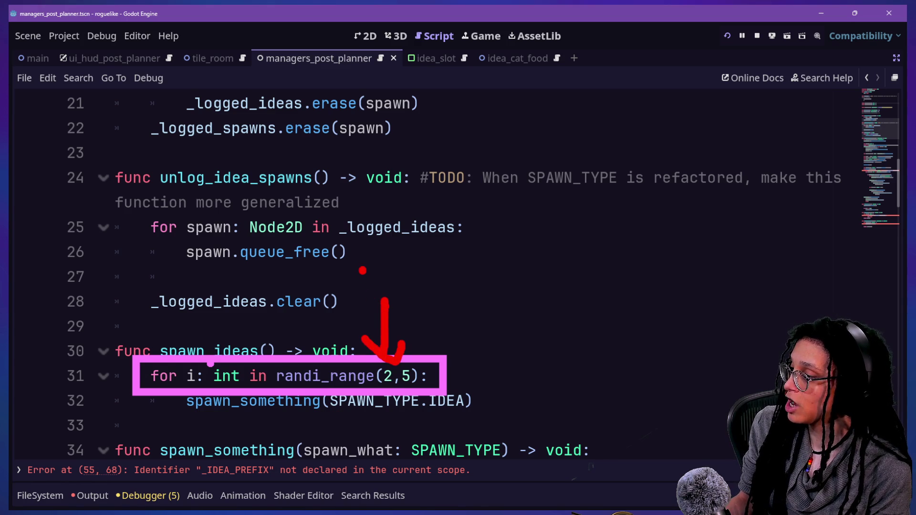
mouse_move(362, 271)
mouse_down()
mouse_move(394, 274)
mouse_move(387, 289)
mouse_up()
key(Escape)
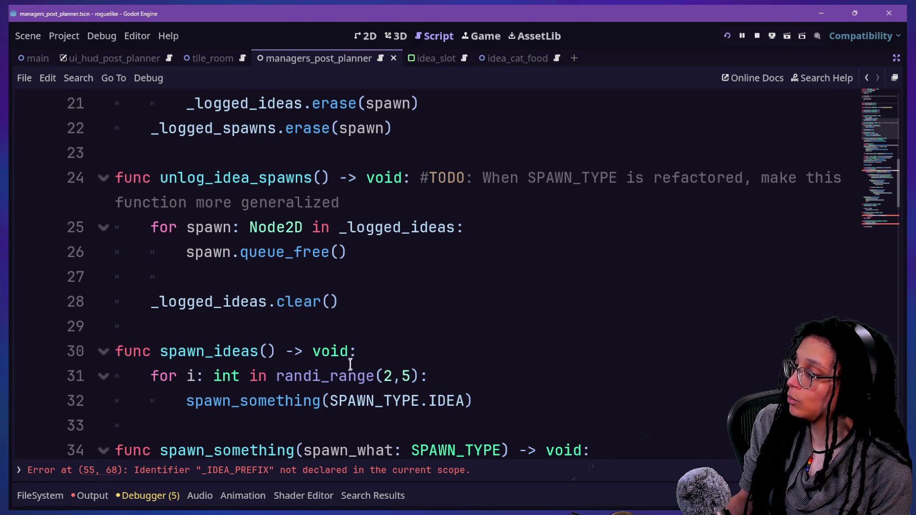
scroll(382, 375, up, 7)
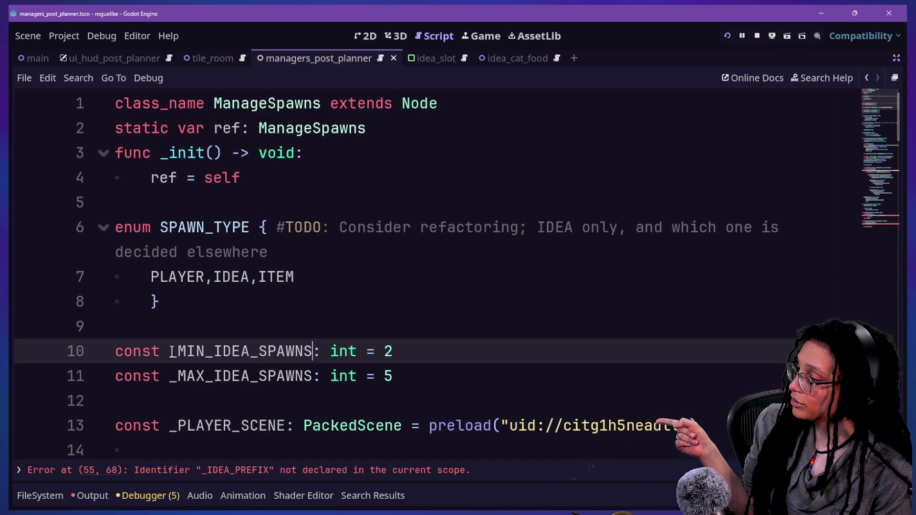
drag(168, 351, 310, 352)
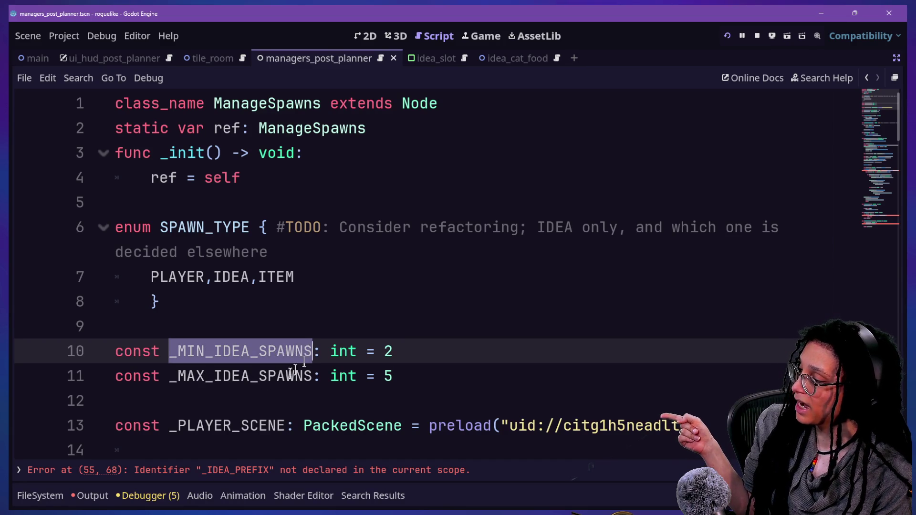
click(175, 375)
drag(174, 375, 257, 374)
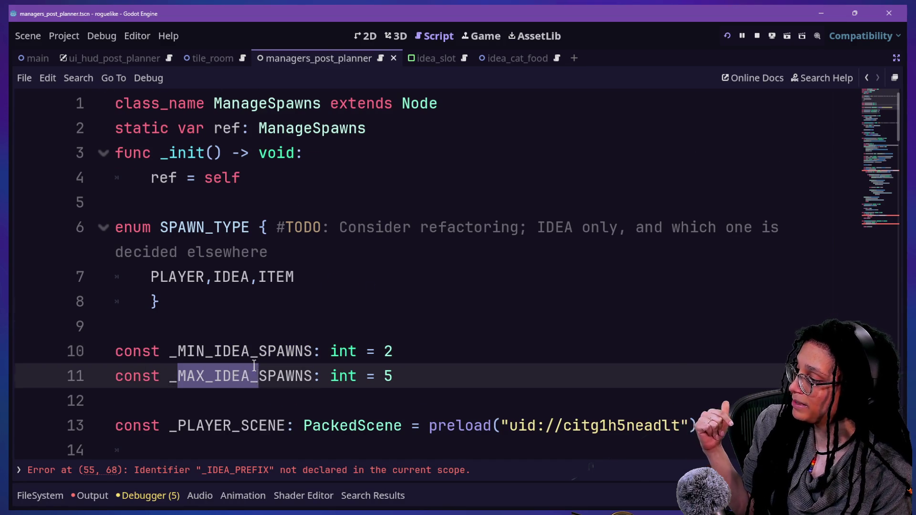
scroll(255, 368, down, 8)
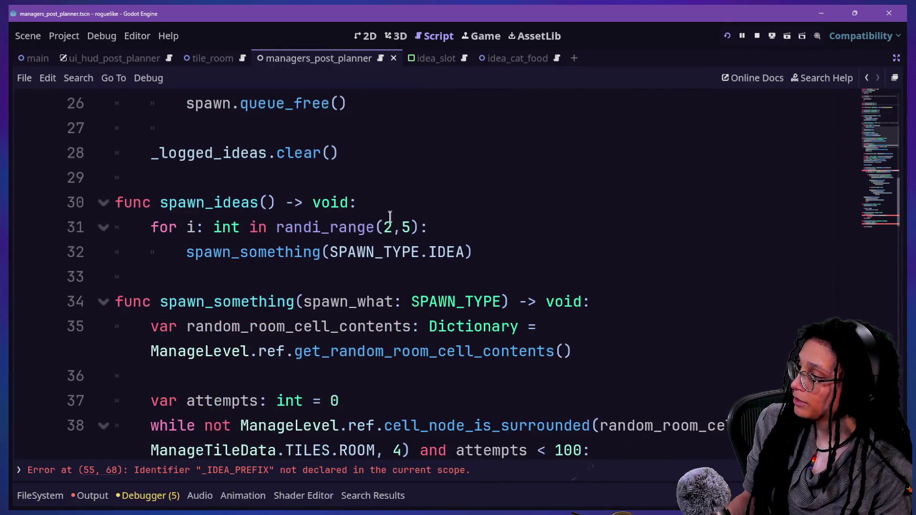
- In randi_range, replace the hard-coded 2 and 5 with _MIN_IDEA_SPAWNS and _MAX_IDEA_SPAWNS
click(390, 220)
key(BackSpace)
text(_MIN)
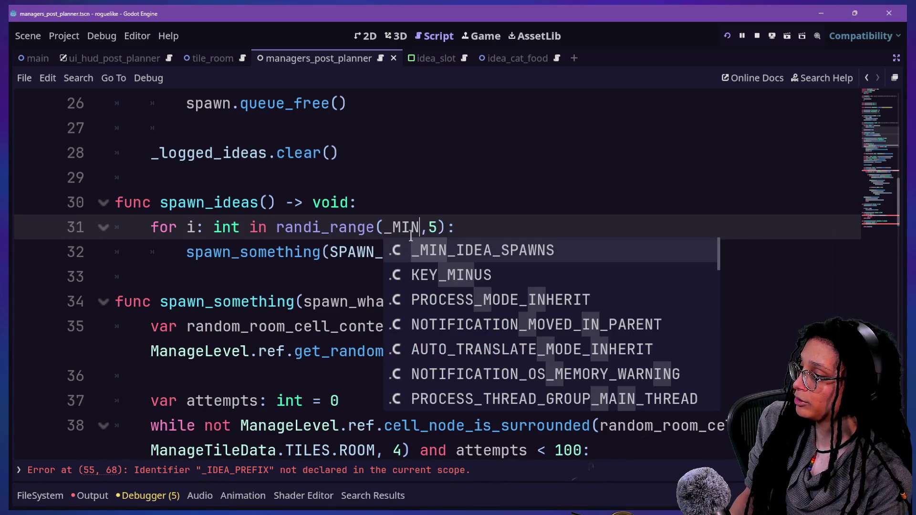
key(Return)
key(Right)
key(Delete)
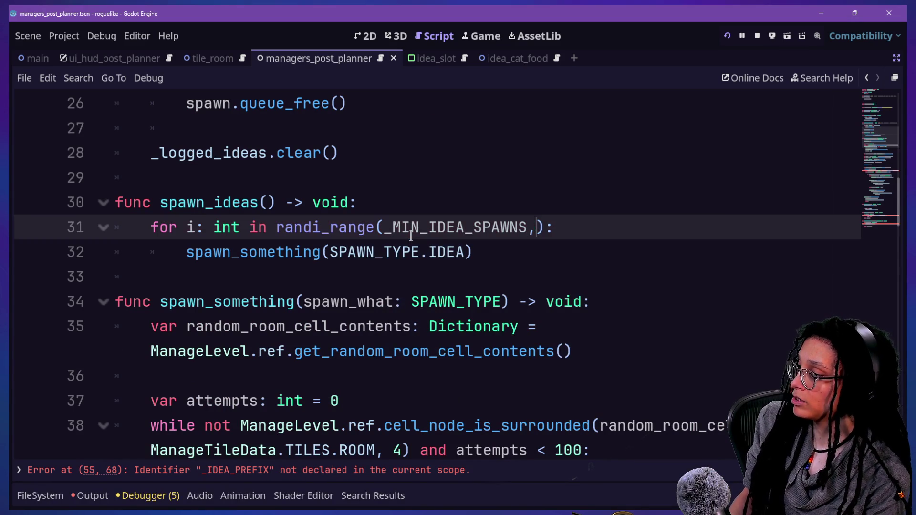
text(_MAX_IDEA_SPAWNS)
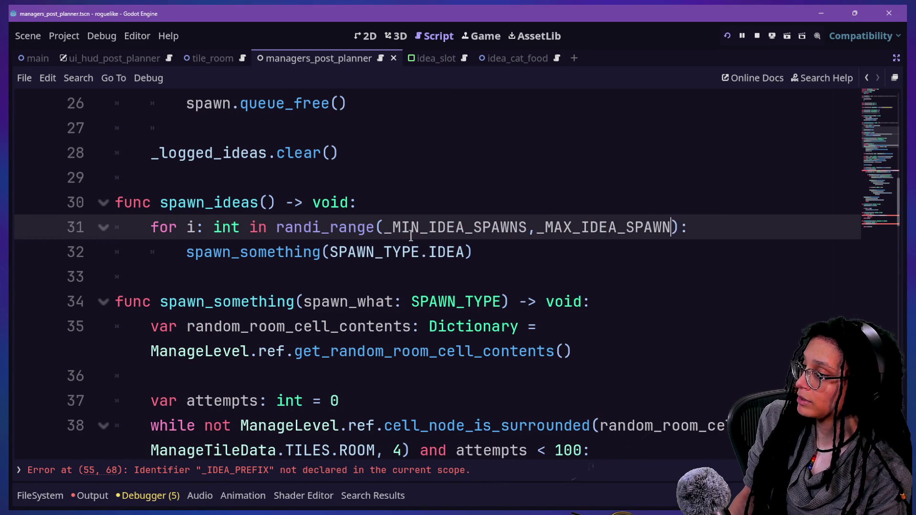
click(329, 316)
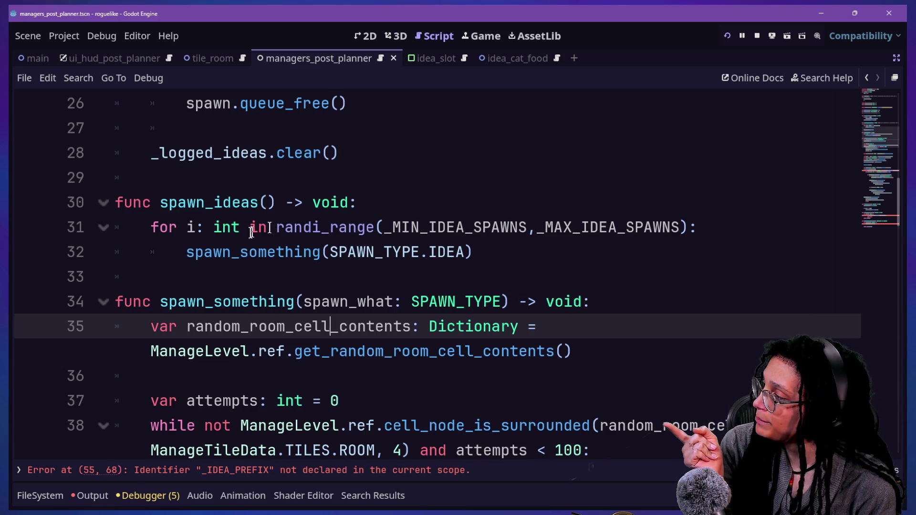
- Highlight the new _MIN_IDEA_SPAWNS and _MAX_IDEA_SPAWNS arguments to review the loop
drag(242, 230, 409, 229)
click(410, 228)
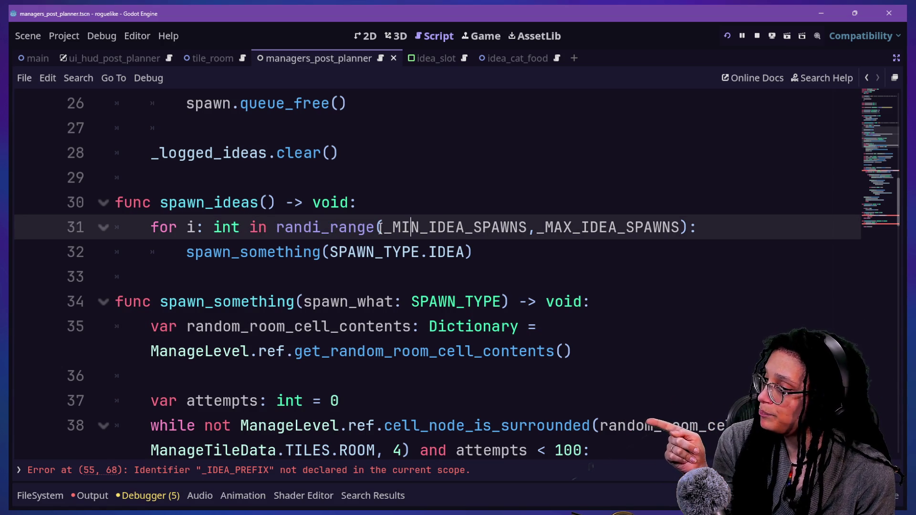
drag(383, 228, 685, 227)
click(686, 227)
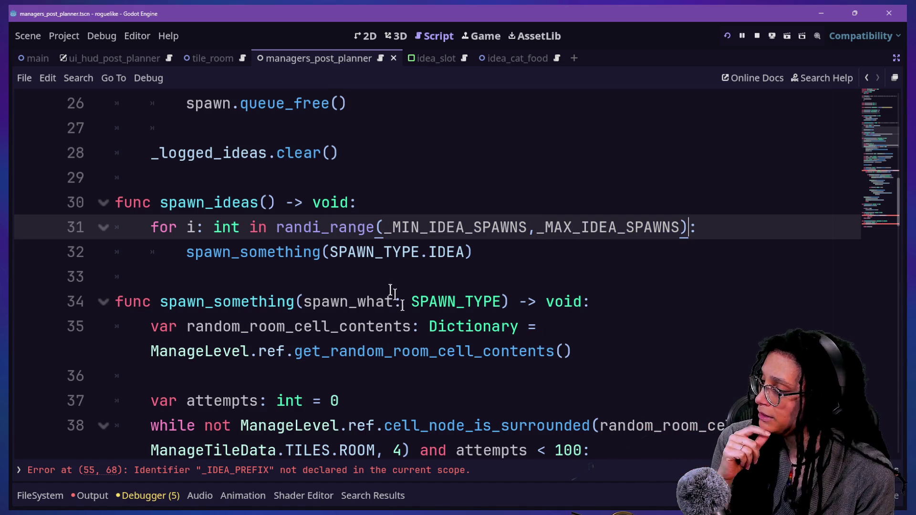
click(353, 248)
- Start a 'var spawn_how_many: int' declaration as the first line of spawn_ideas
click(367, 282)
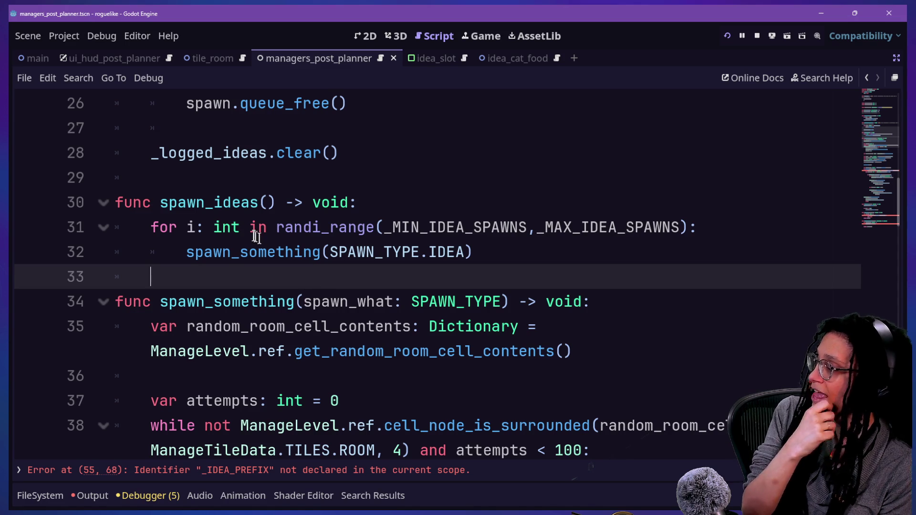
click(368, 202)
key(Return)
text(#)
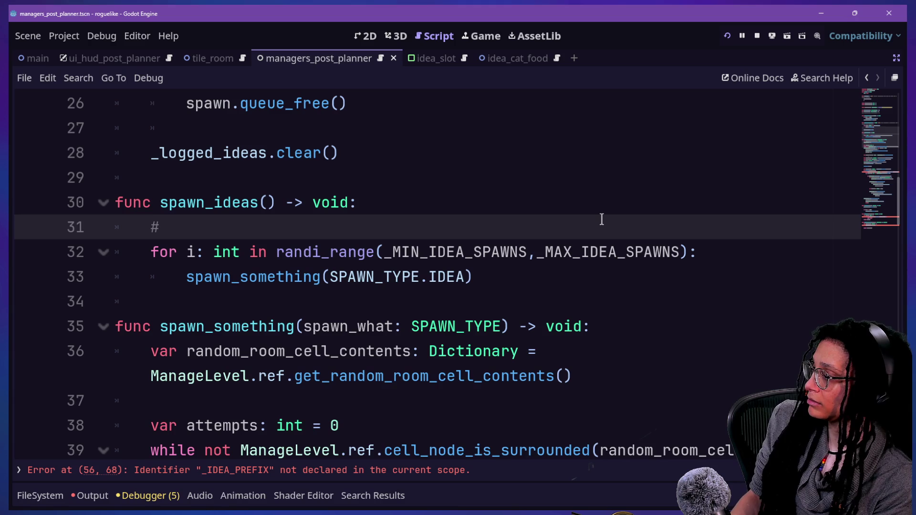
text( Spawn r)
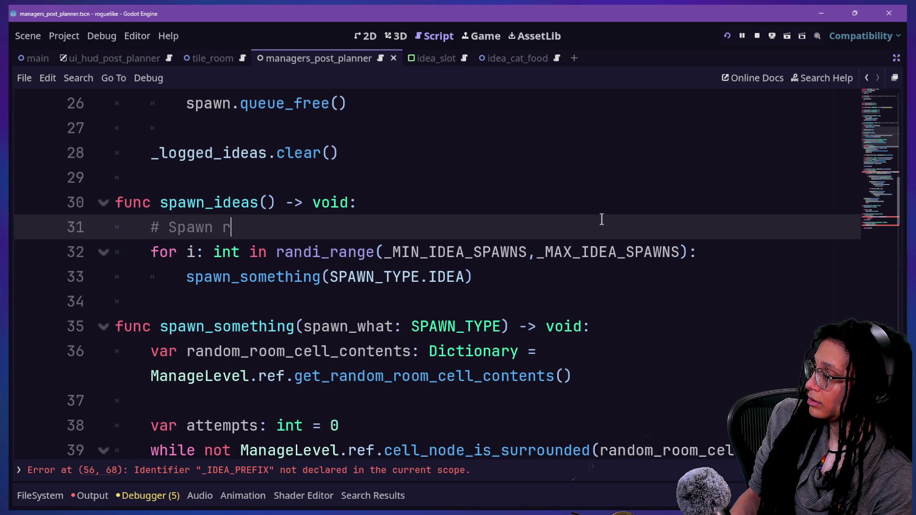
key(BackSpace)
key(BackSpace)
key(BackSpace)
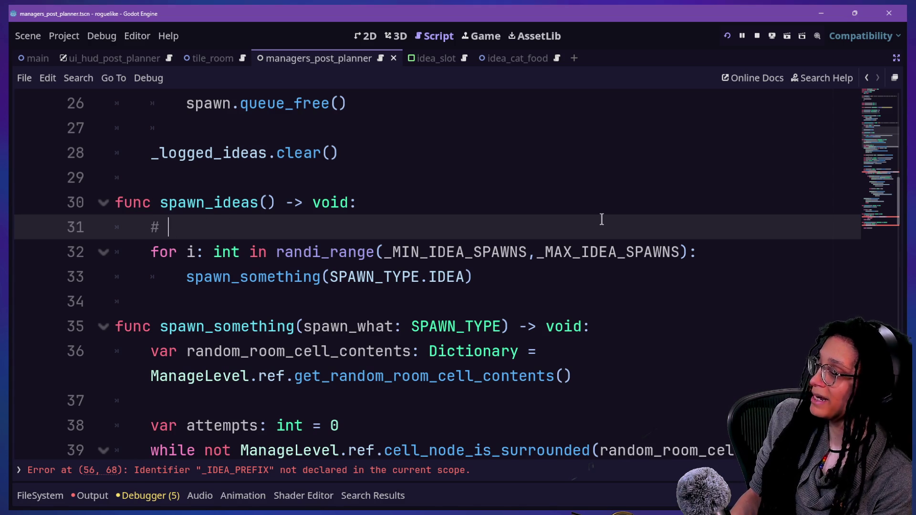
text(var num)
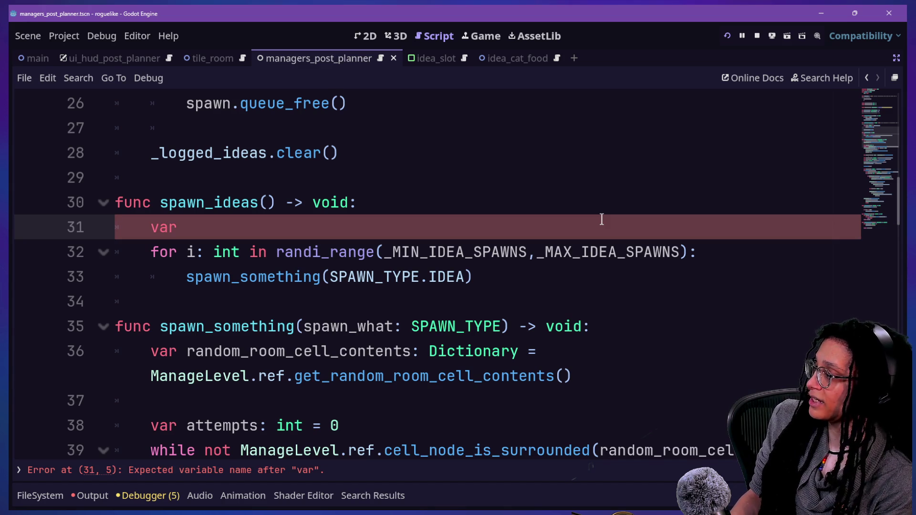
text(ber_of)
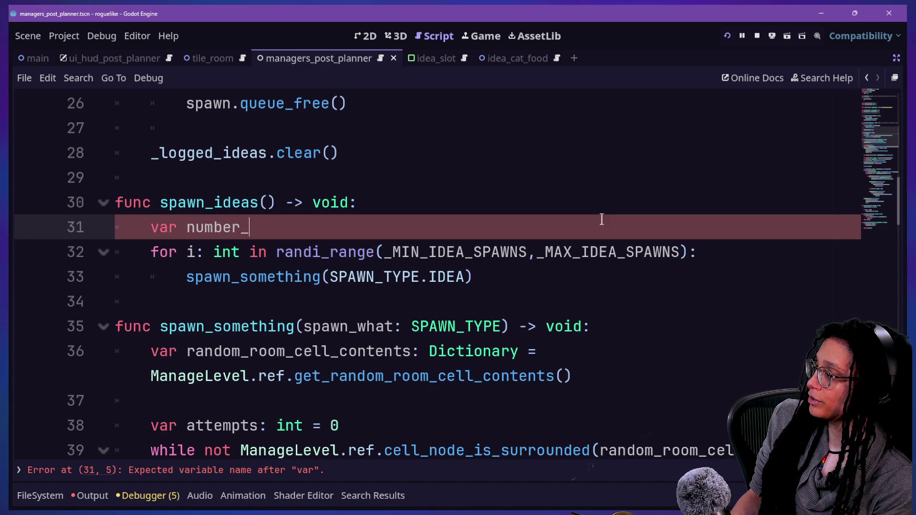
key(BackSpace)
key(BackSpace)
key(BackSpace)
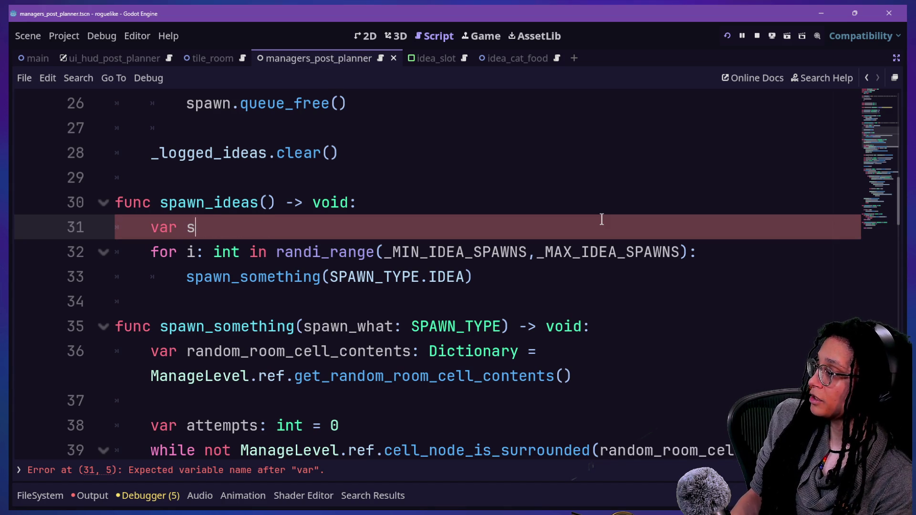
text(pawn_howM)
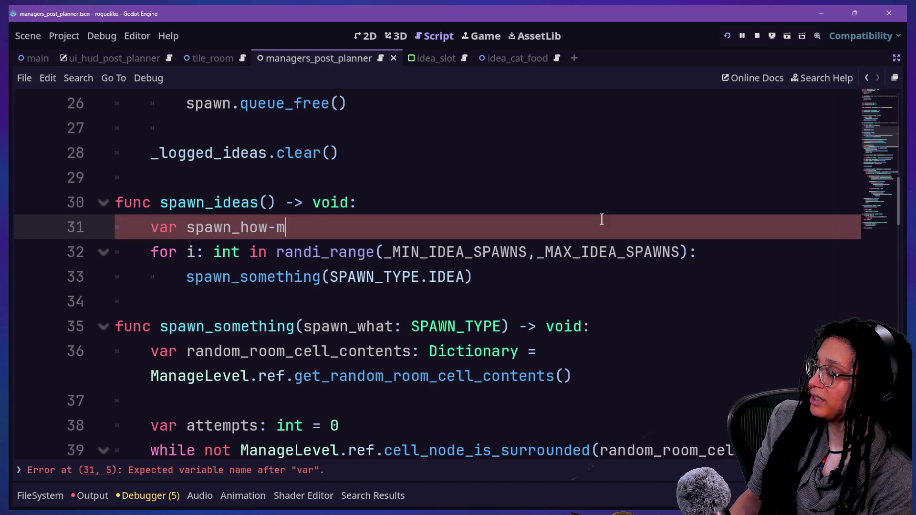
text(an)
key(BackSpace)
key(BackSpace)
key(BackSpace)
text(any: )
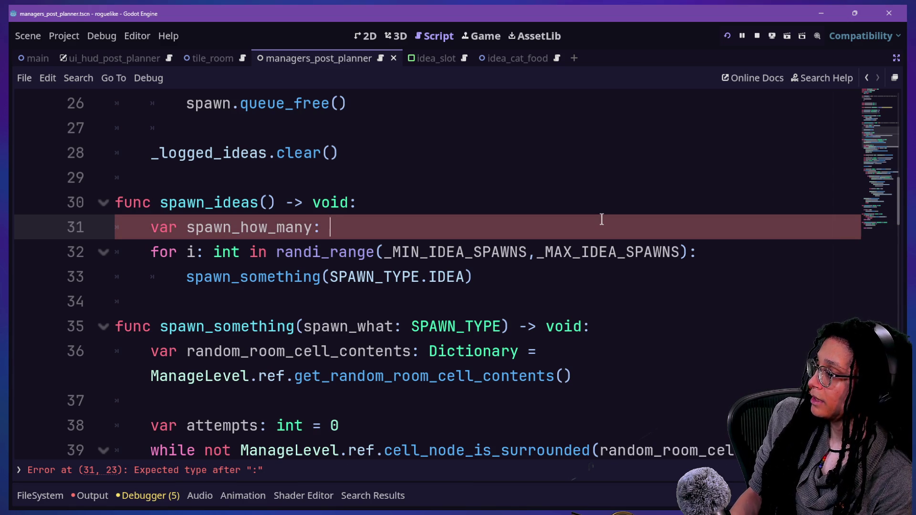
text(int =)
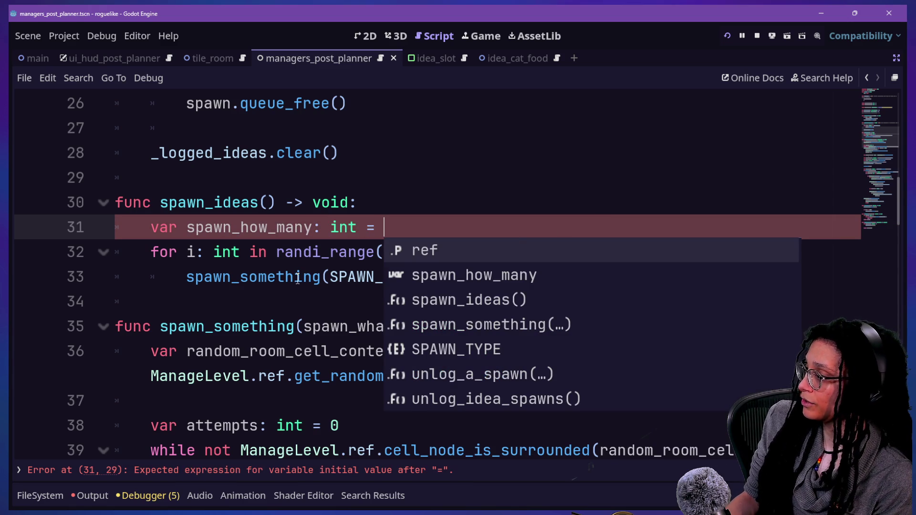
- Move the randi_range(_MIN_IDEA_SPAWNS,_MAX_IDEA_SPAWNS) call into spawn_how_many's initial value, wrapping its arguments
drag(276, 253, 728, 238)
shift+click(689, 252)
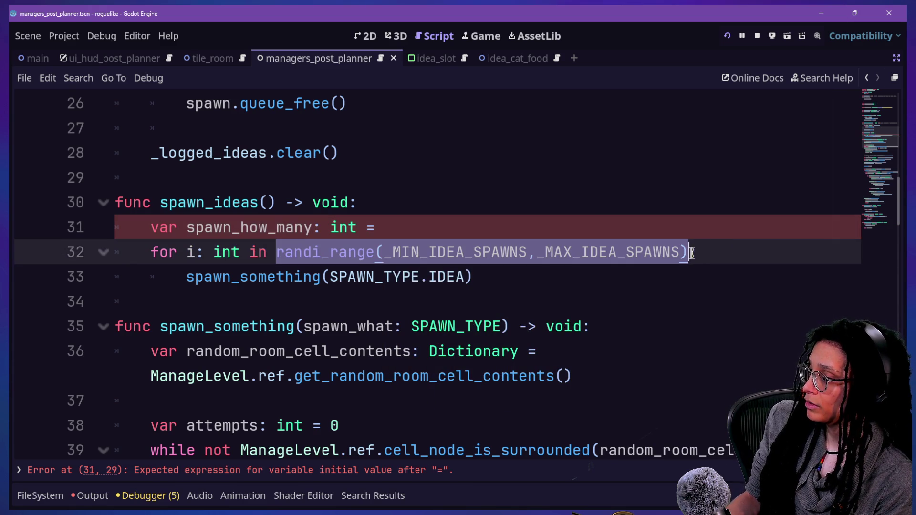
key(ctrl+x)
click(423, 225)
key(ctrl+v)
click(493, 227)
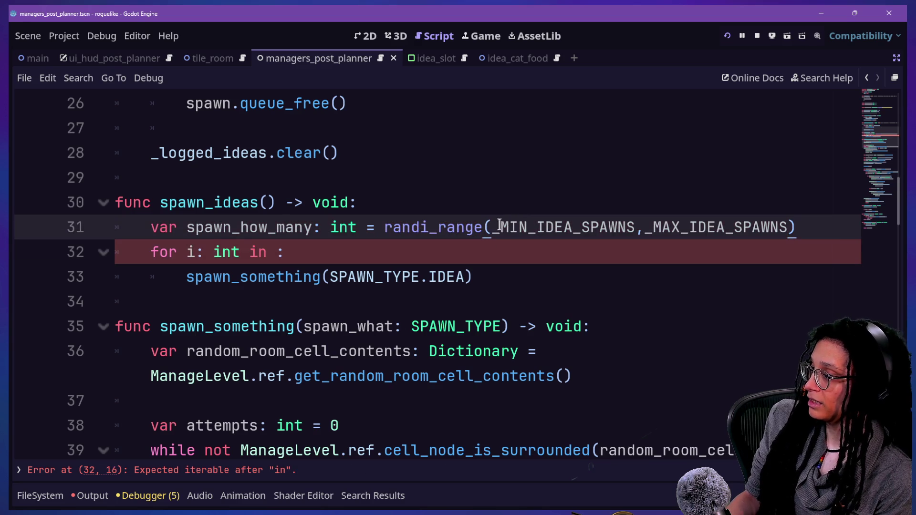
key(Return)
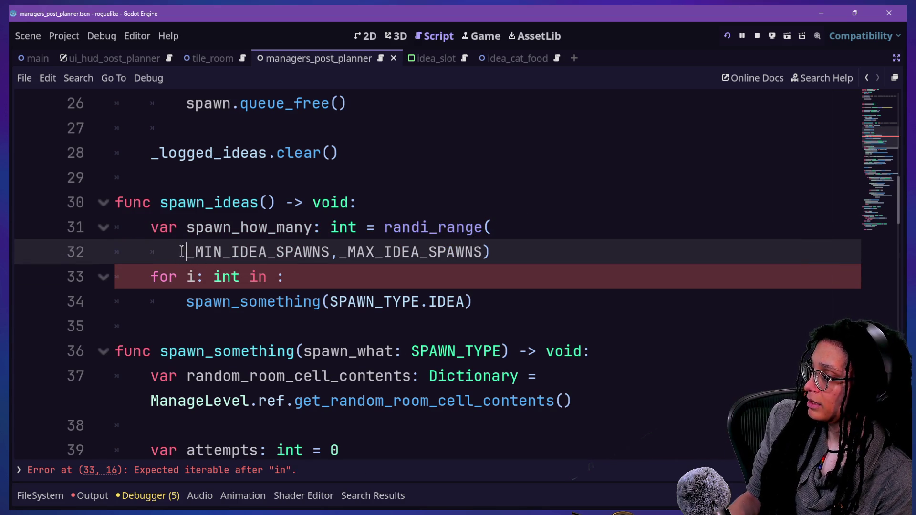
- Add a blank line between the spawn_how_many declaration and the for loop
drag(186, 251, 357, 252)
click(349, 252)
click(491, 252)
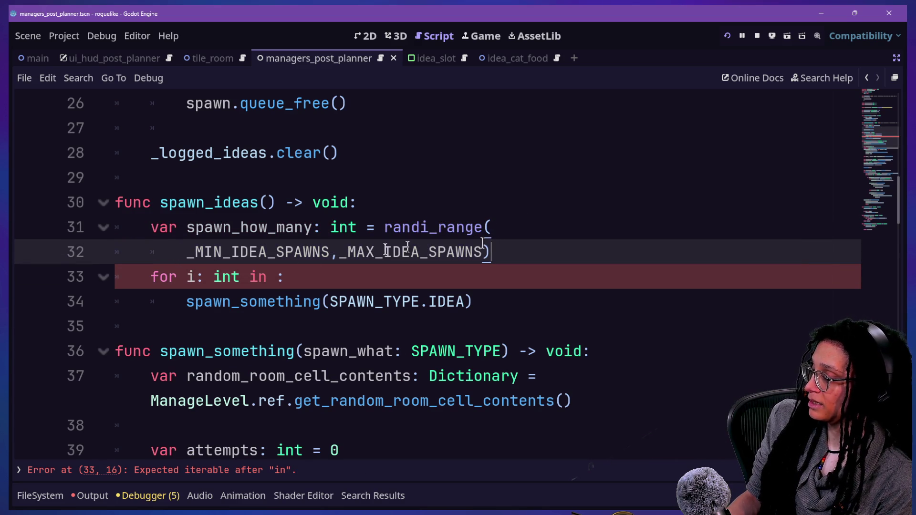
drag(186, 252, 362, 252)
click(347, 252)
click(348, 272)
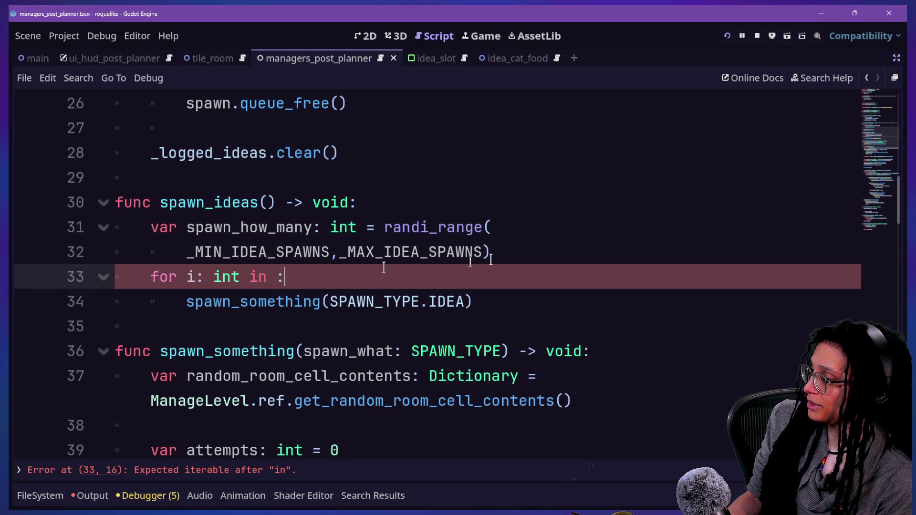
click(511, 251)
key(Return)
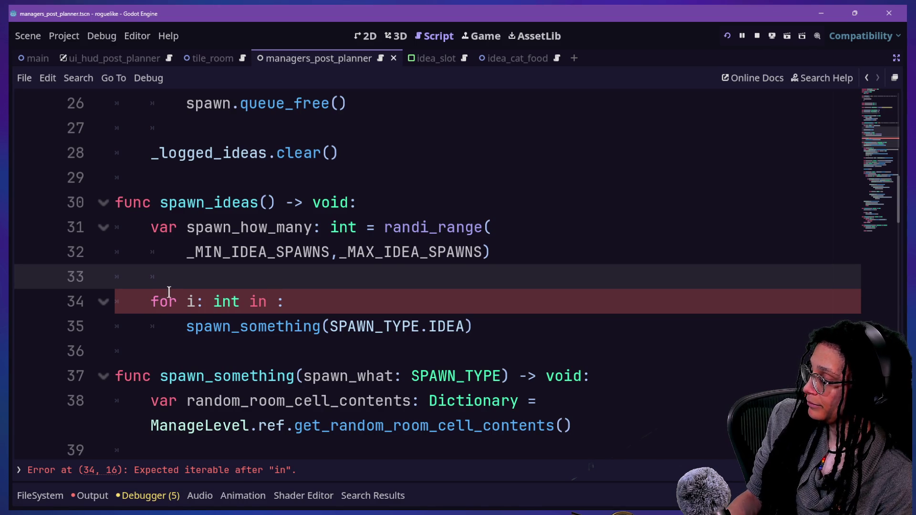
- Make the for loop iterate over spawn_how_many, fixing the capitalised M
click(198, 301)
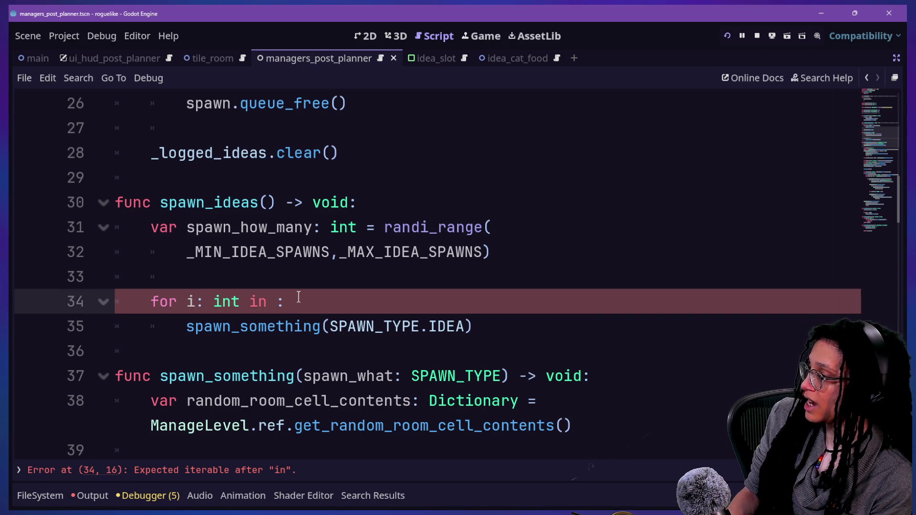
text(spawn_how_Many)
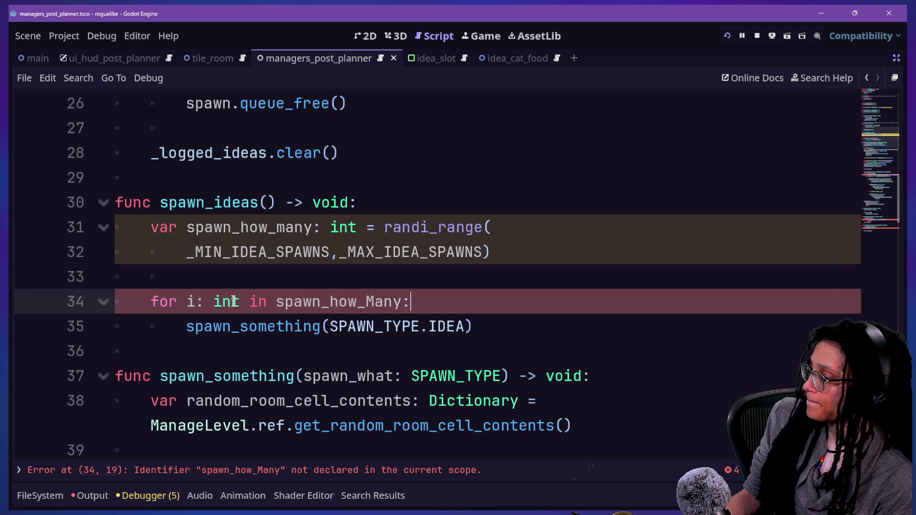
click(374, 301)
key(BackSpace)
text(m)
click(213, 251)
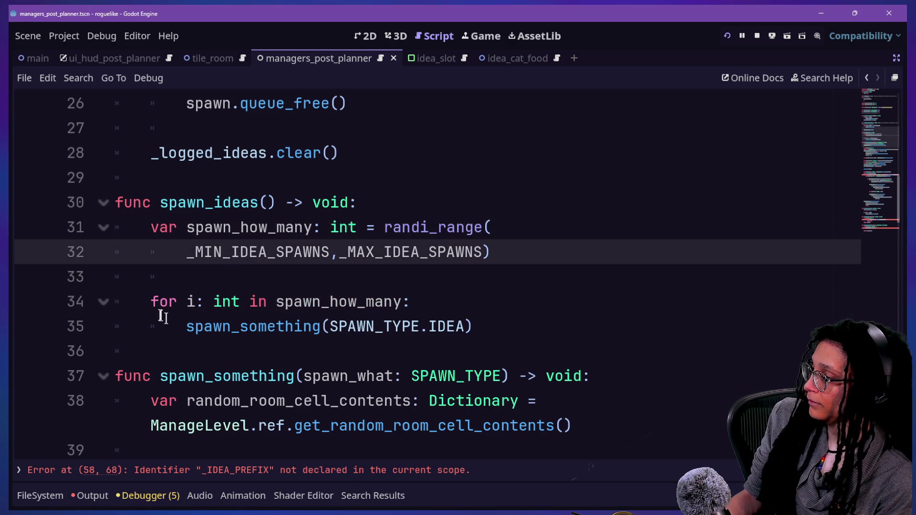
- Highlight the new declaration and loop lines to review the change
mouse_move(185, 326)
mouse_down()
mouse_move(347, 318)
mouse_move(327, 302)
mouse_move(418, 302)
mouse_up()
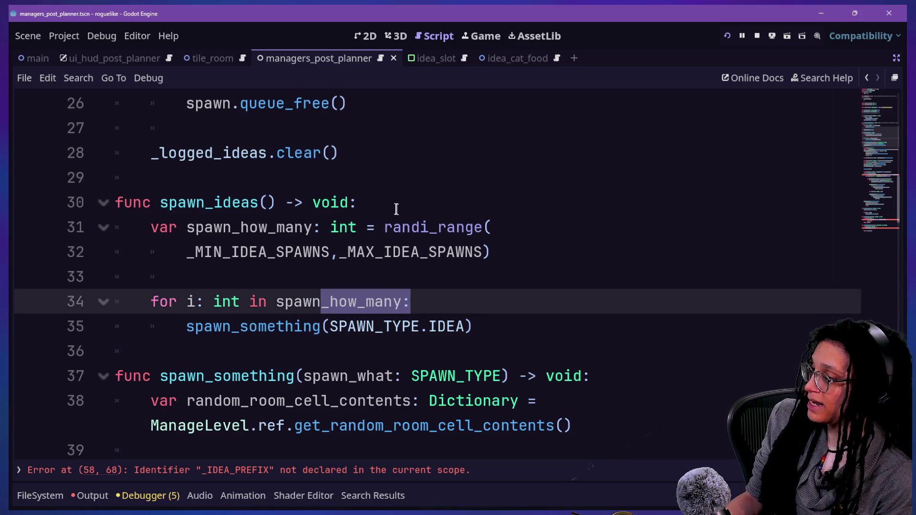
drag(376, 227, 475, 227)
click(193, 252)
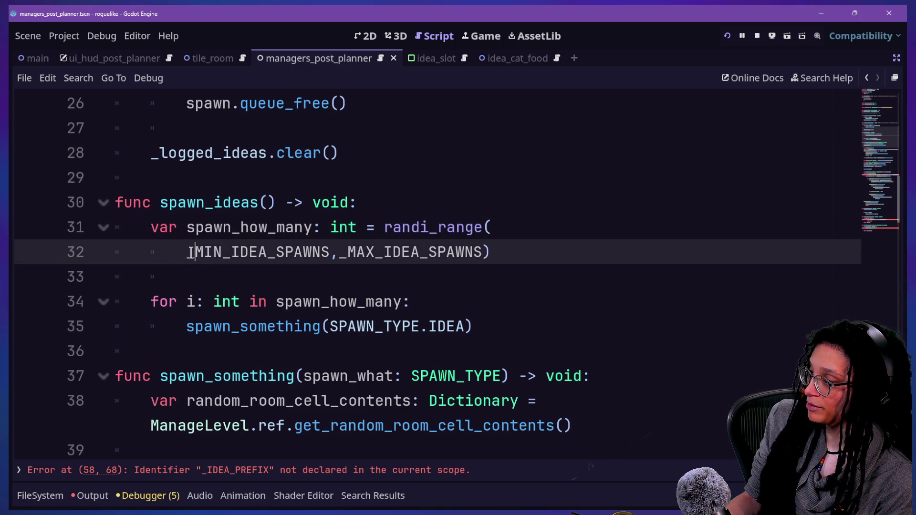
drag(191, 251, 494, 252)
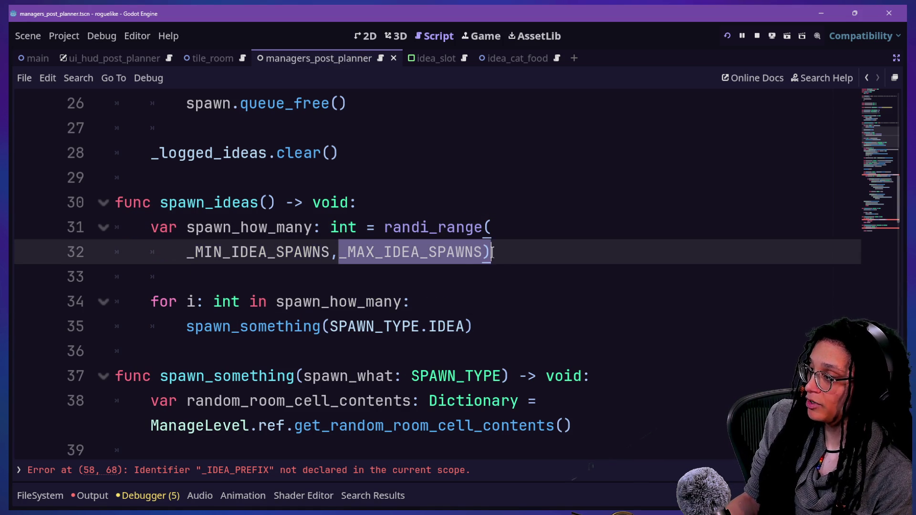
click(325, 238)
mouse_move(161, 205)
mouse_down()
mouse_move(350, 332)
mouse_move(472, 334)
mouse_up()
click(472, 333)
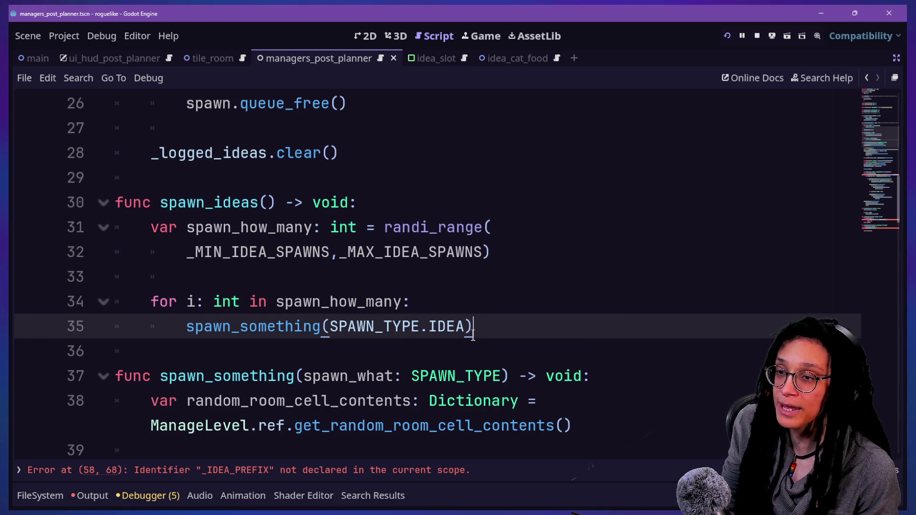
click(459, 284)
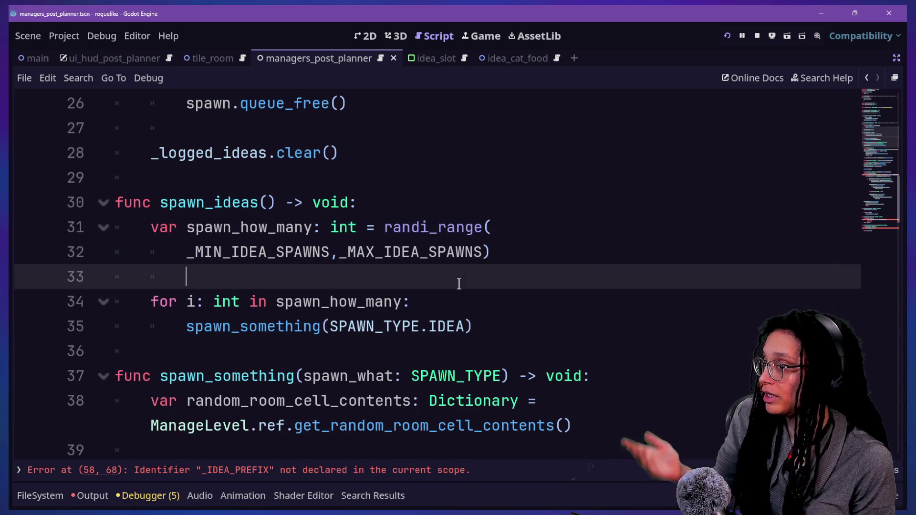
key(Down)
key(Down)
key(Down)
- Scroll down to spawn_something and jump to the _is_idea function definition
scroll(459, 283, down, 2)
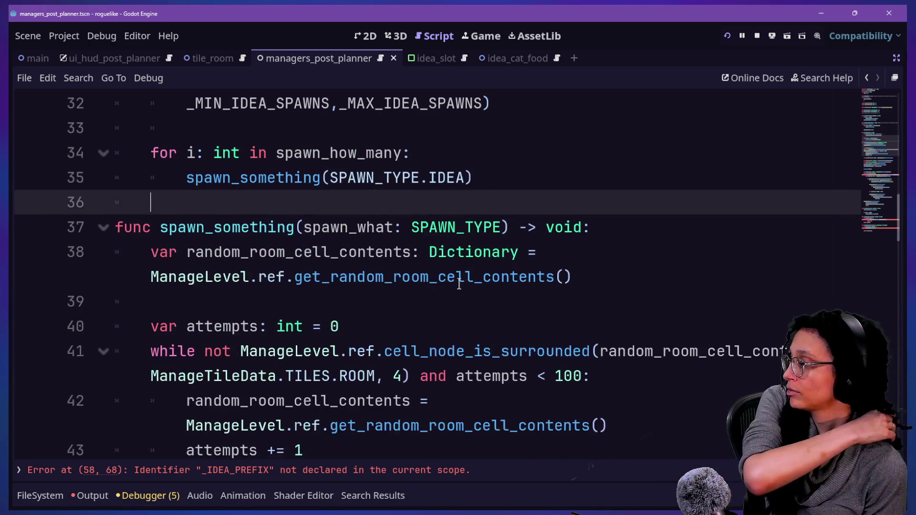
drag(457, 282, 350, 275)
click(282, 236)
click(210, 200)
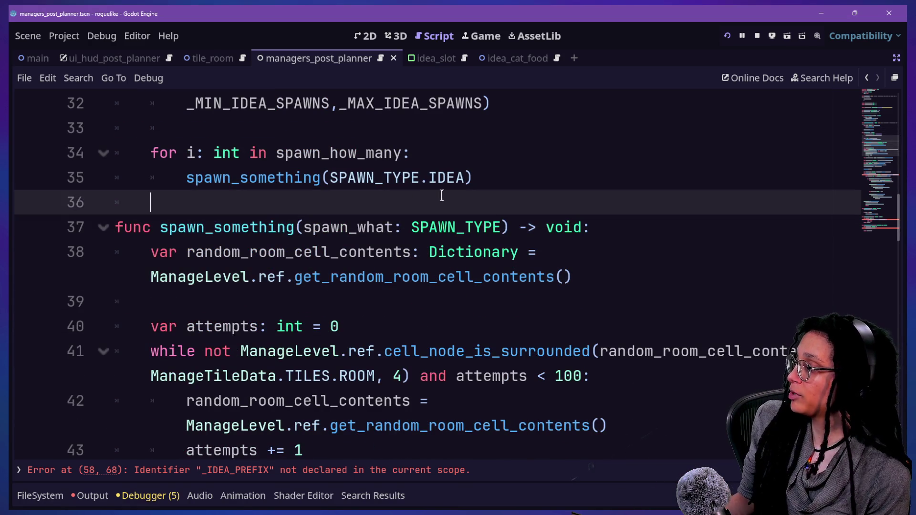
click(374, 227)
click(492, 227)
scroll(284, 244, down, 6)
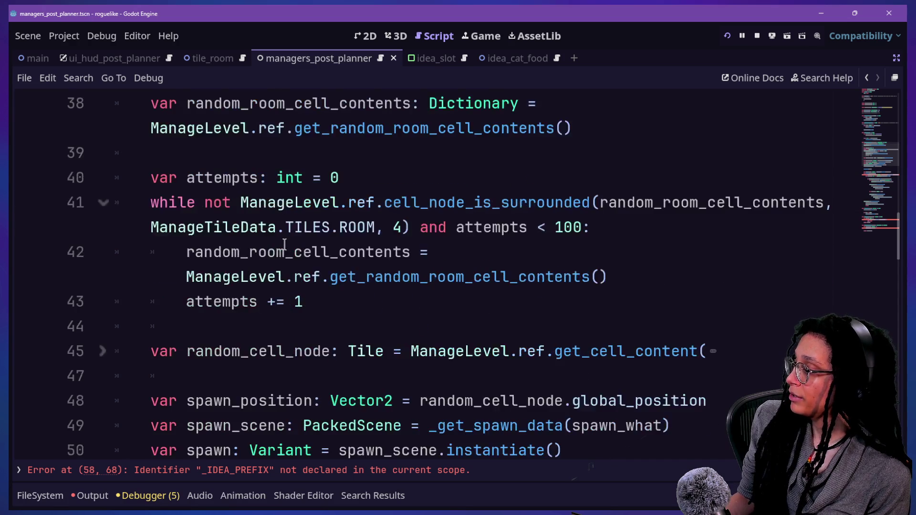
scroll(284, 243, down, 1)
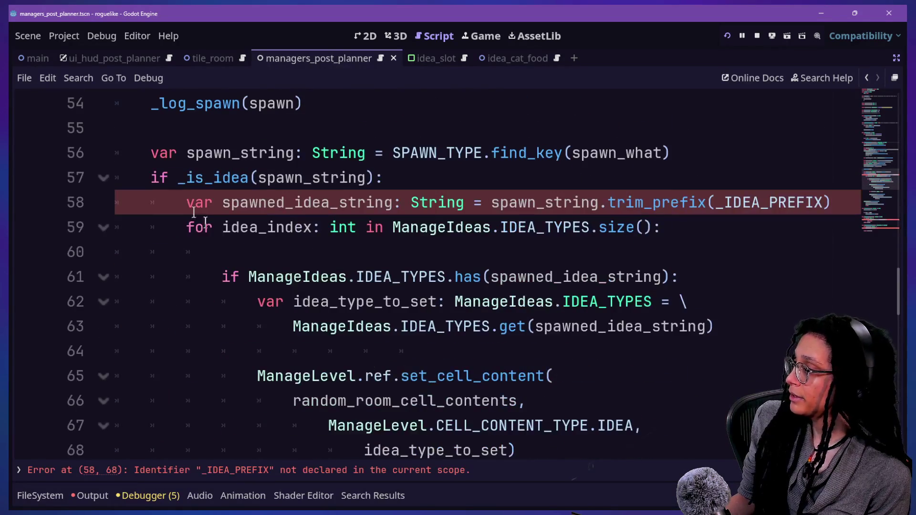
ctrl+click(186, 178)
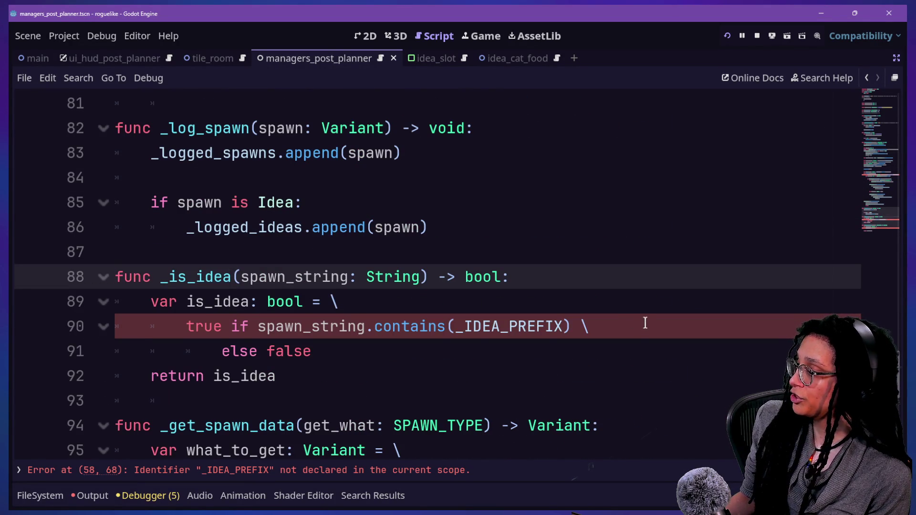
- Inspect the spawn_string.contains(_IDEA_PREFIX) check inside _is_idea
drag(185, 327, 307, 326)
click(261, 327)
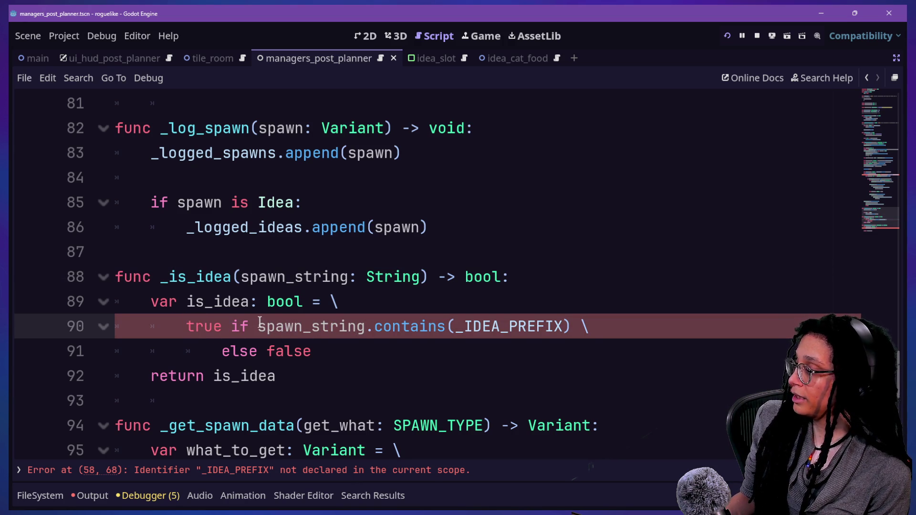
drag(259, 323, 476, 313)
mouse_move(580, 312)
mouse_down()
mouse_move(565, 320)
mouse_move(573, 319)
mouse_up()
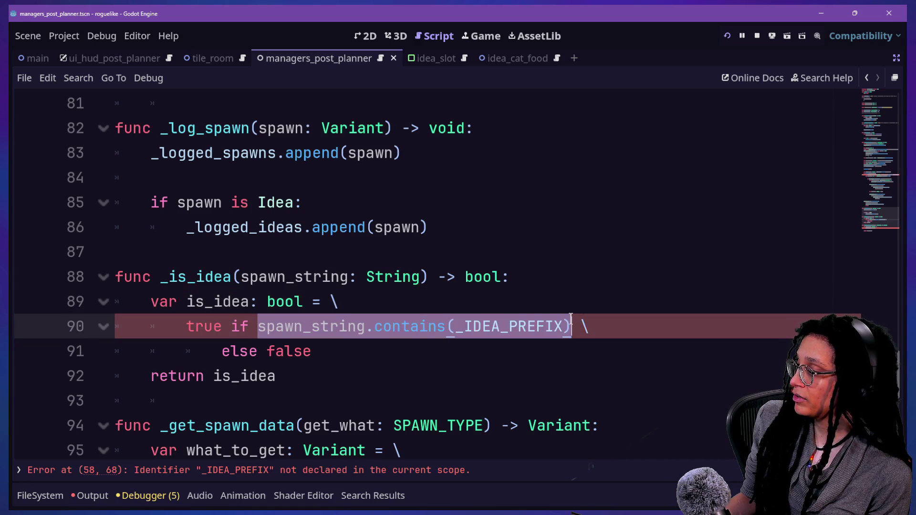
click(148, 302)
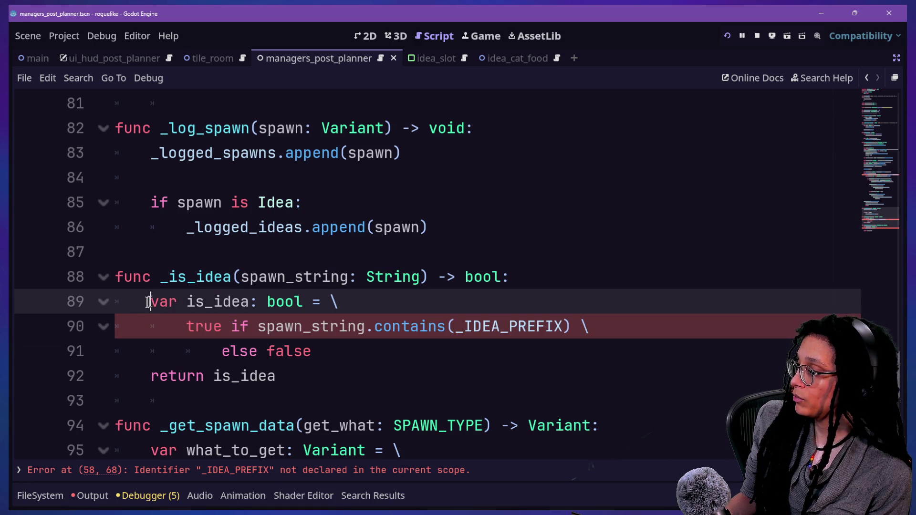
- Return to spawn_something and select the spawn_string declaration line with the blank line above
scroll(320, 253, up, 10)
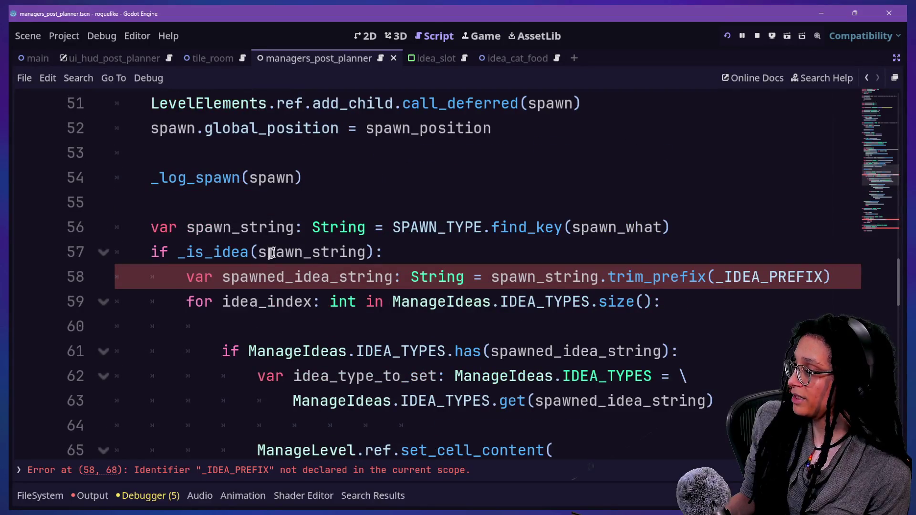
drag(258, 254, 363, 252)
scroll(361, 249, up, 2)
scroll(361, 249, up, 3)
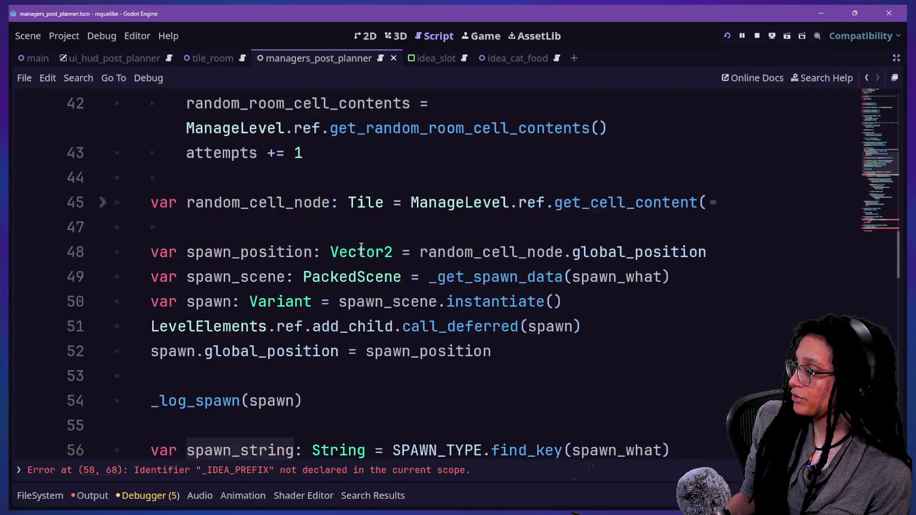
scroll(361, 247, down, 3)
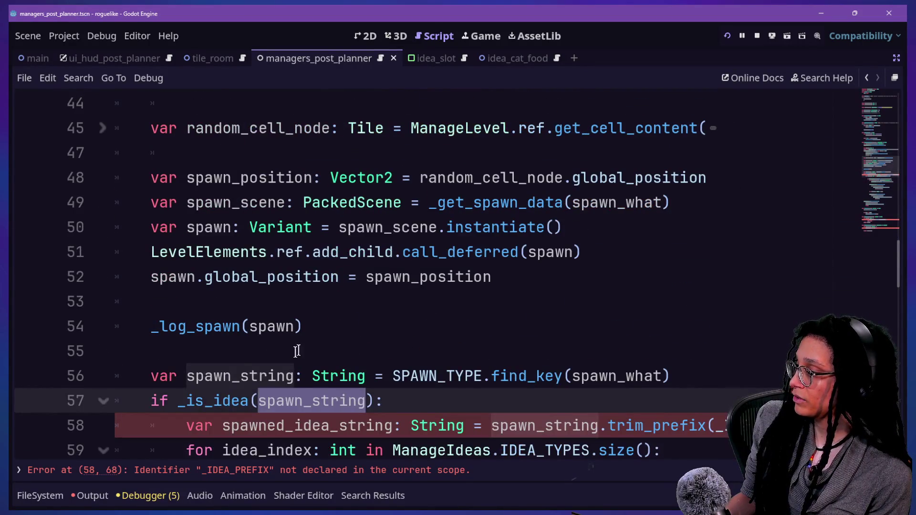
click(252, 366)
drag(696, 369, 695, 361)
- Cut the spawn_string declaration and pass SPAWN_TYPE to the _is_idea call instead
key(ctrl+x)
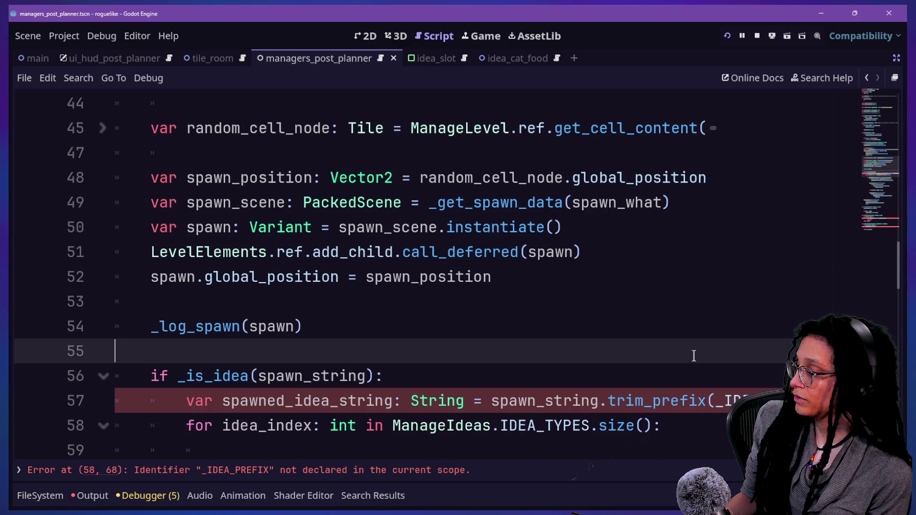
scroll(693, 355, up, 5)
scroll(634, 353, down, 8)
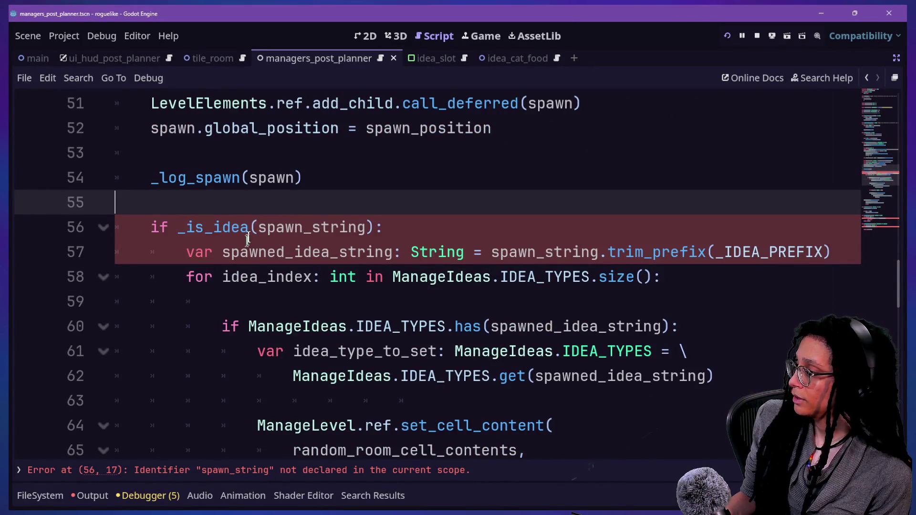
drag(258, 227, 364, 228)
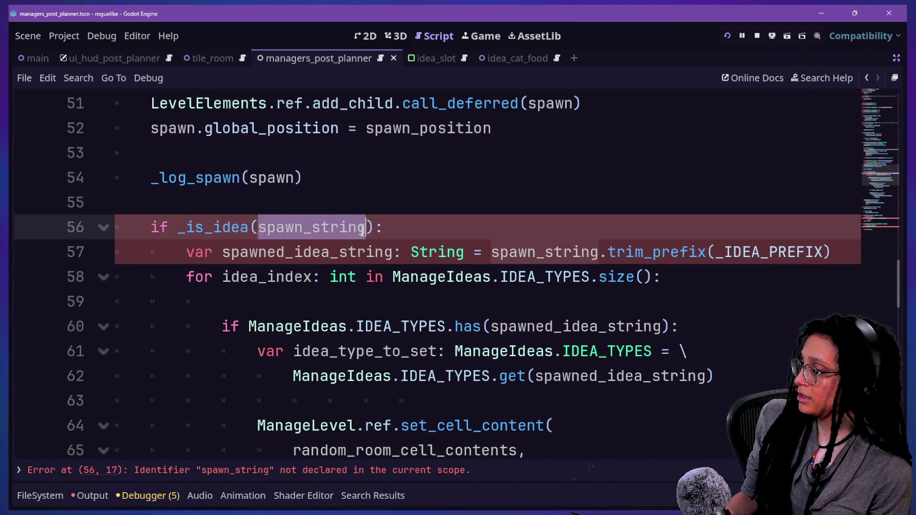
text(SPAWN_TYPE)
click(324, 204)
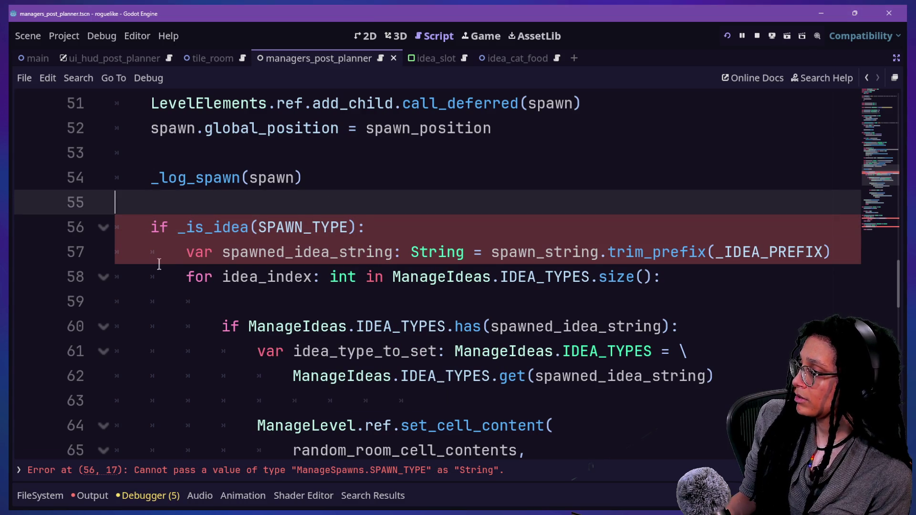
- Change the _is_idea argument to spawn_what and go to the _is_idea definition
ctrl+click(219, 227)
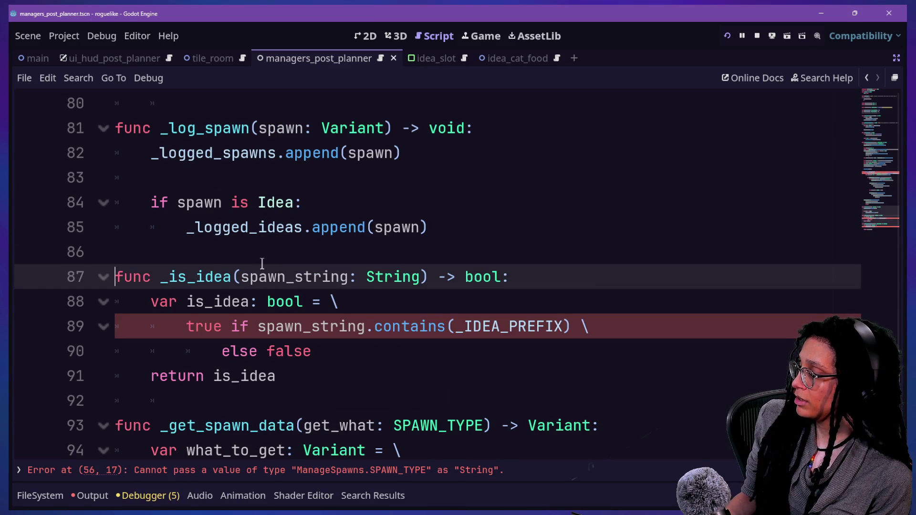
scroll(362, 208, up, 10)
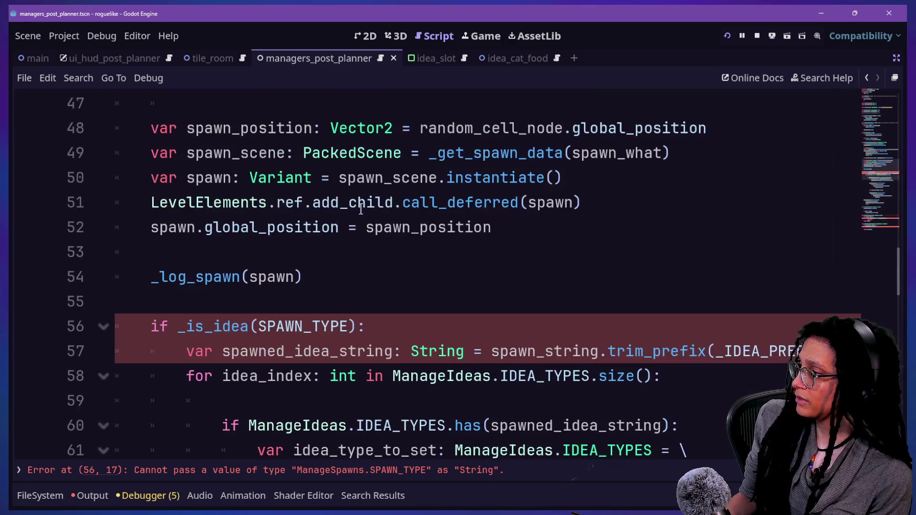
scroll(361, 210, up, 6)
scroll(361, 210, down, 1)
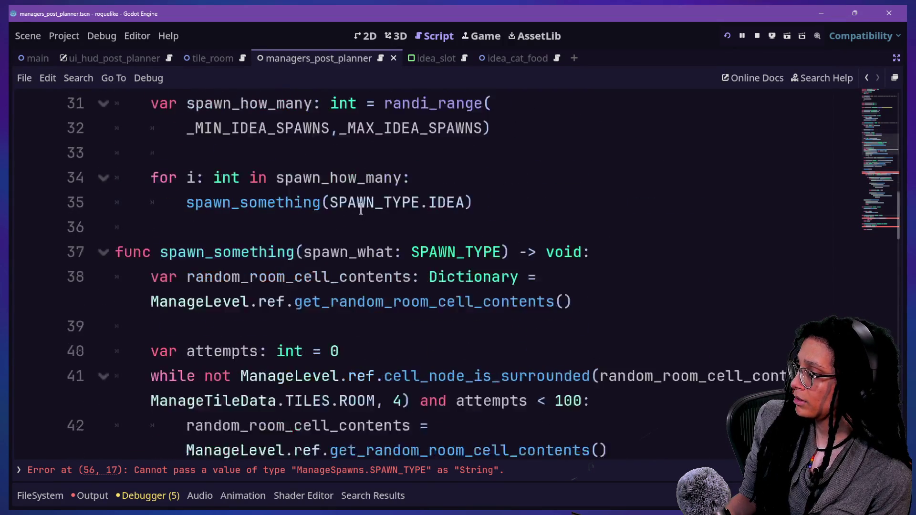
scroll(361, 210, down, 4)
double_click(260, 400)
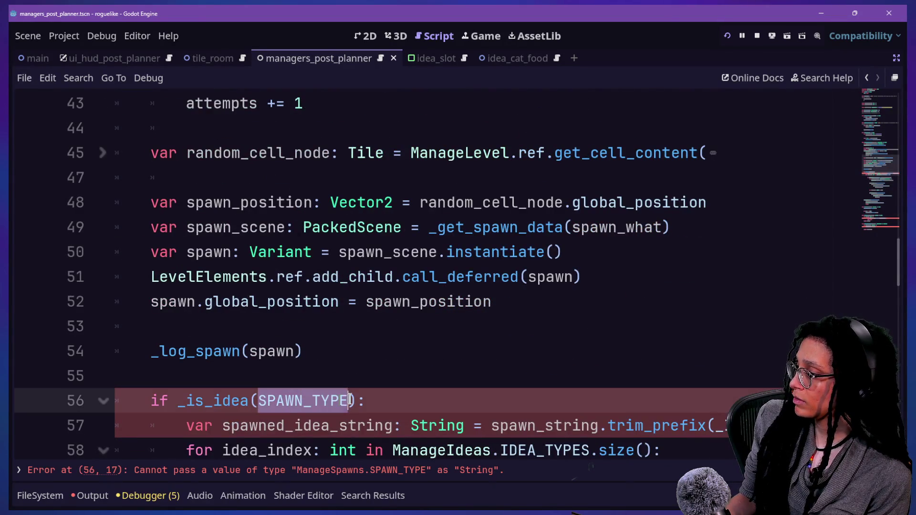
text(spawn_what)
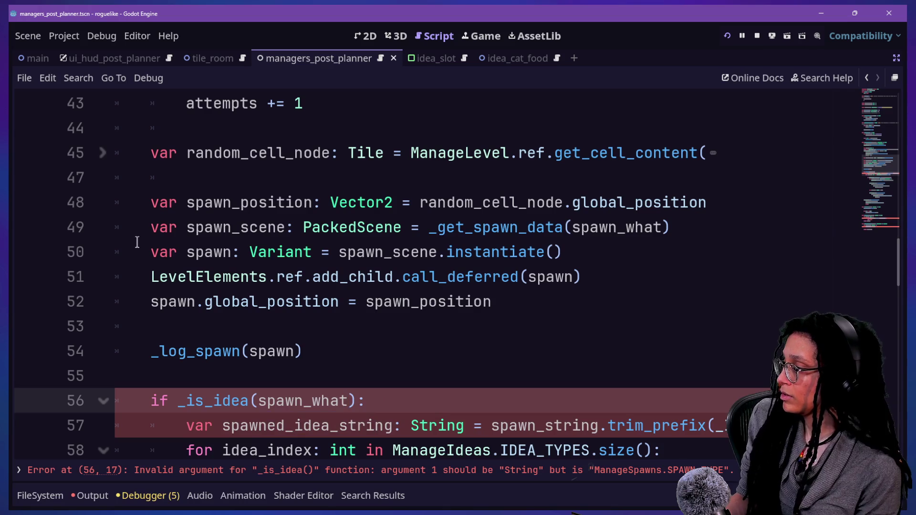
ctrl+click(221, 403)
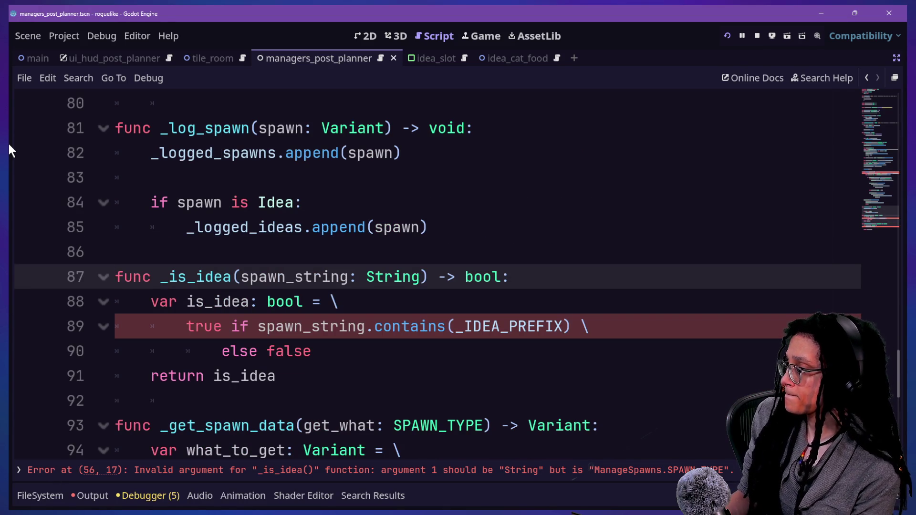
- Change the _is_idea parameter from spawn_string: String to spawn_what: SPAWN_TYPE
click(177, 343)
mouse_move(241, 276)
mouse_down()
mouse_move(444, 250)
mouse_move(420, 276)
mouse_up()
text(spawn_what; )
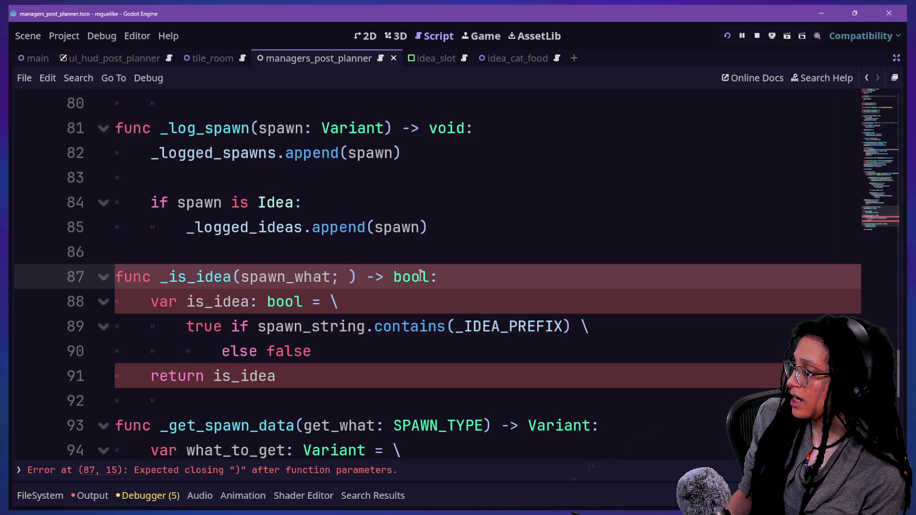
text(_)
key(BackSpace)
key(BackSpace)
key(BackSpace)
text(: _)
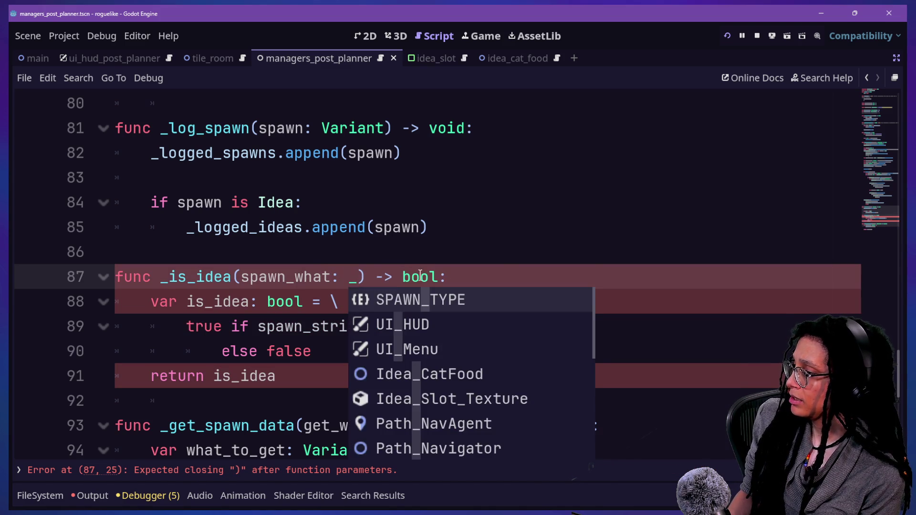
key(BackSpace)
text(SPAW)
key(Return)
- Search the whole project for SPAWN_TYPE usages with Find in Files
click(221, 298)
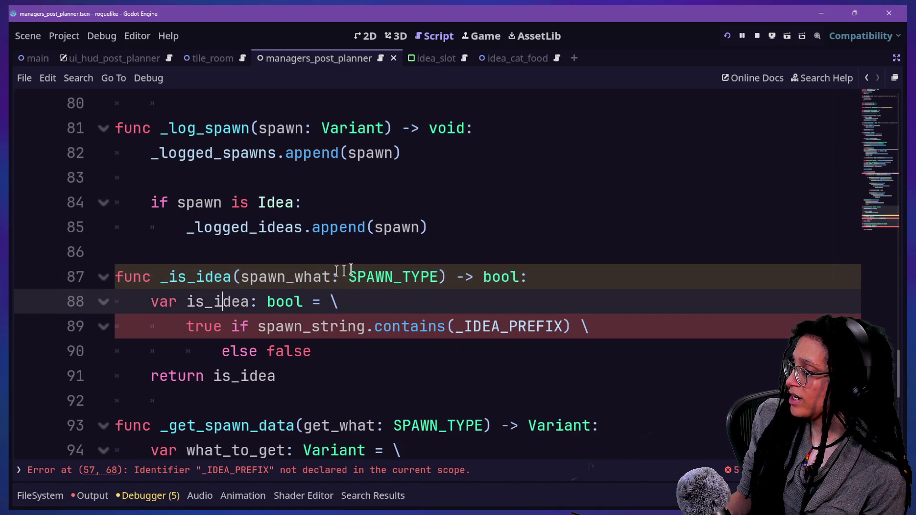
drag(349, 271, 435, 276)
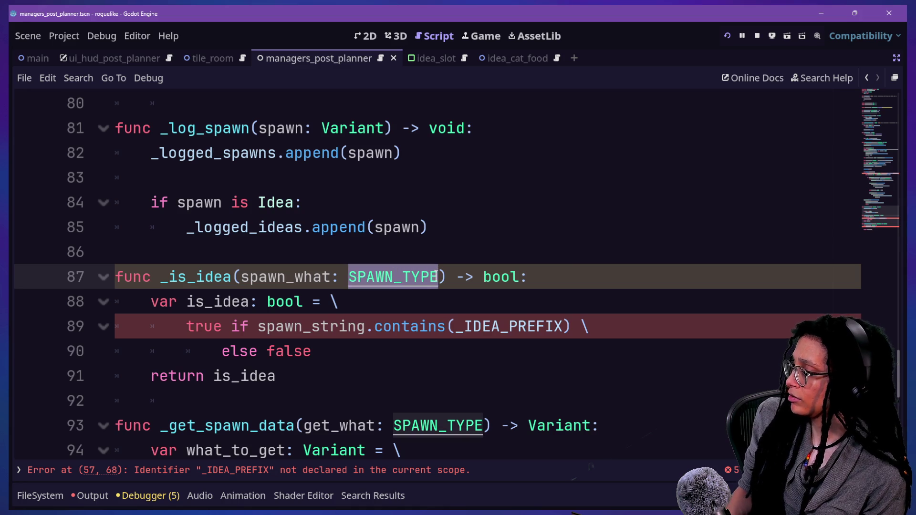
key(ctrl+shift+f)
key(Return)
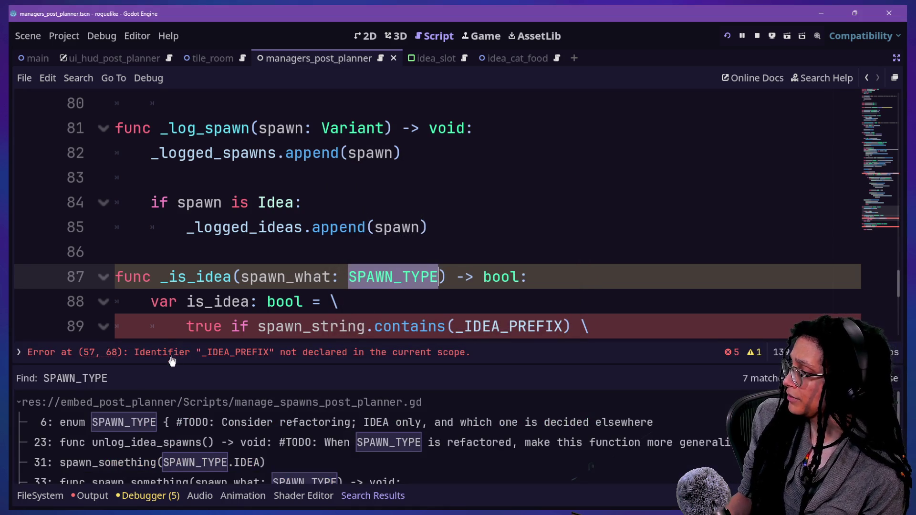
mouse_move(170, 364)
mouse_down()
mouse_move(167, 199)
mouse_move(167, 229)
mouse_up()
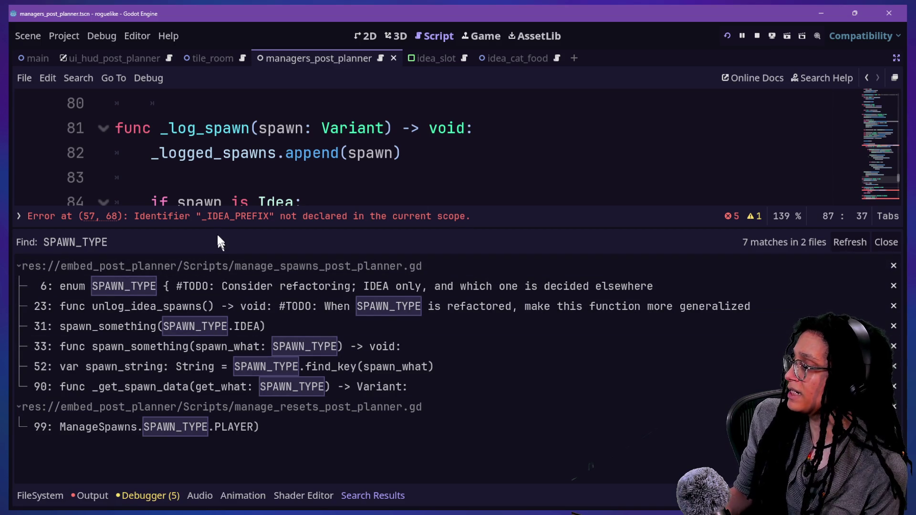
drag(216, 228, 290, 365)
click(293, 326)
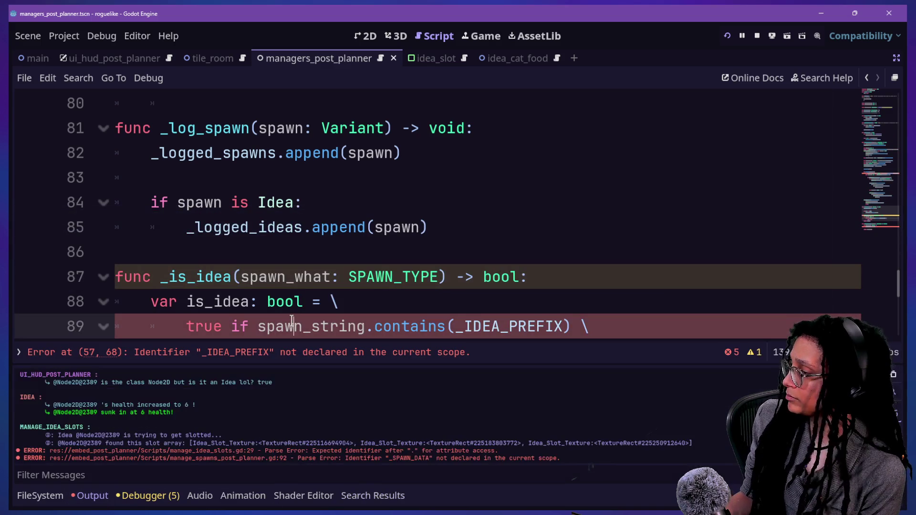
drag(303, 277, 347, 276)
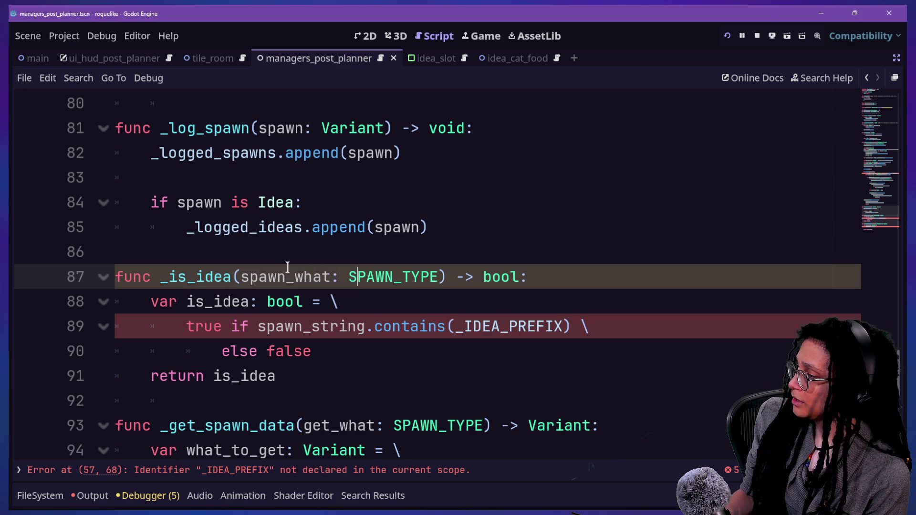
- Replace spawn_string.contains(_IDEA_PREFIX) on line 89 with spawn_what == SPAWN_TYPE.IDEA
click(422, 268)
click(187, 305)
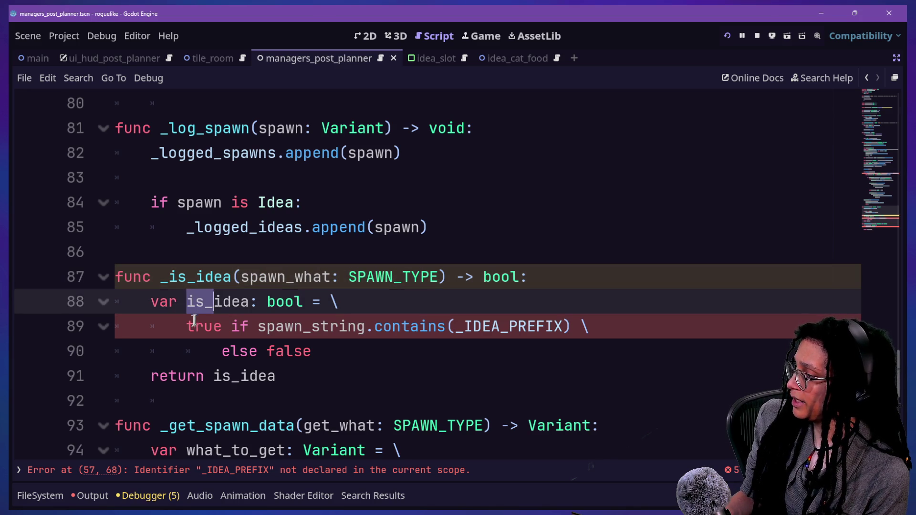
click(194, 324)
drag(256, 326, 571, 324)
text(spawn_what == )
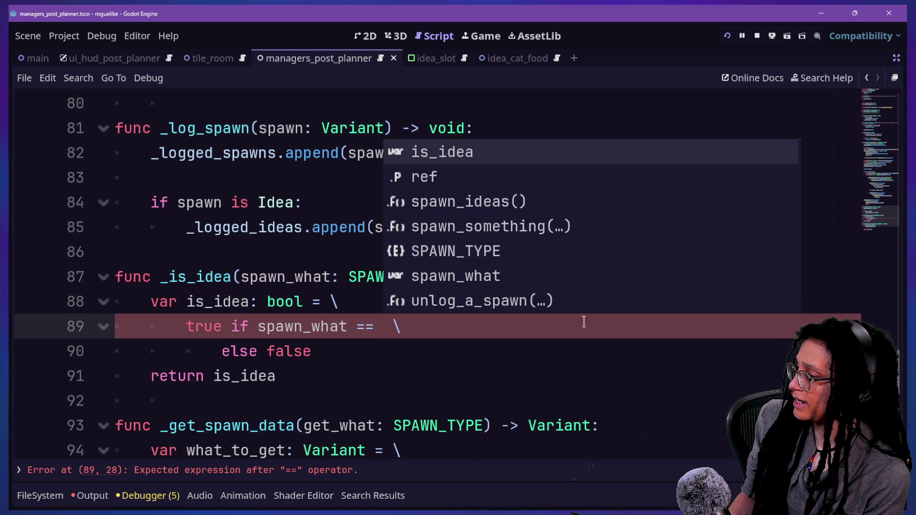
text(S)
key(Return)
text(.I)
key(Return)
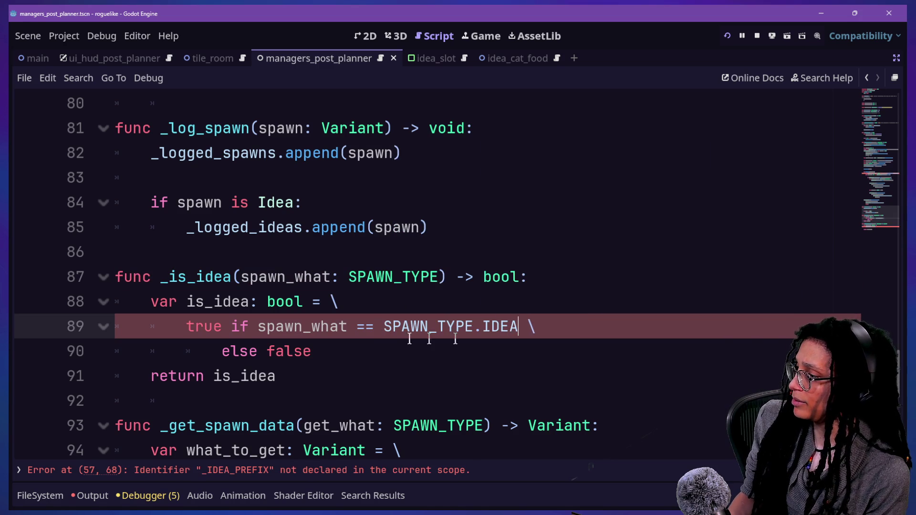
- Review the true/false conditional expression and the return is_idea line
click(365, 327)
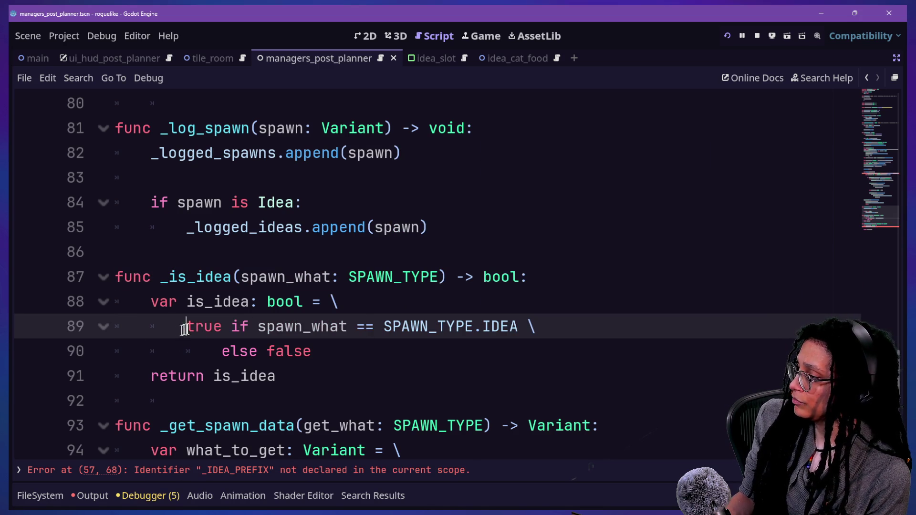
drag(186, 327, 223, 328)
drag(266, 352, 313, 351)
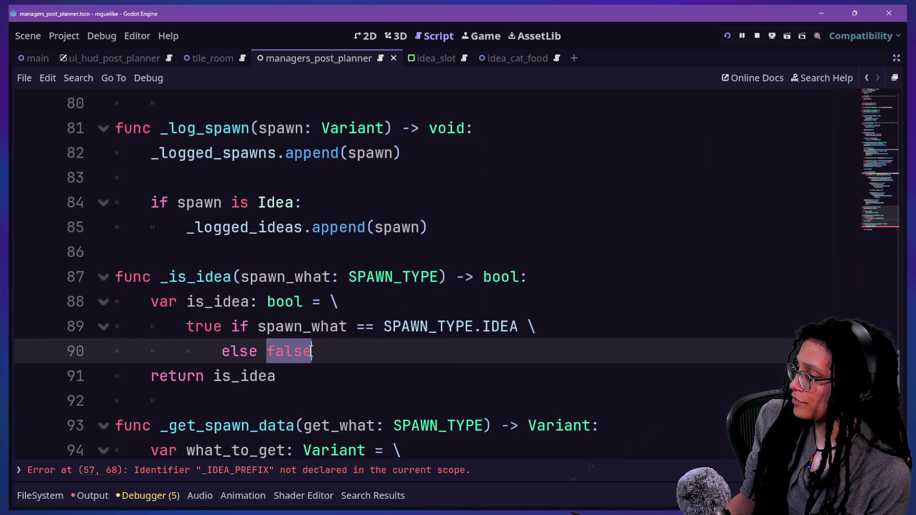
click(336, 370)
- Delete the spawned_idea_string trim_prefix(_IDEA_PREFIX) line and its leftover blank line
scroll(390, 171, up, 10)
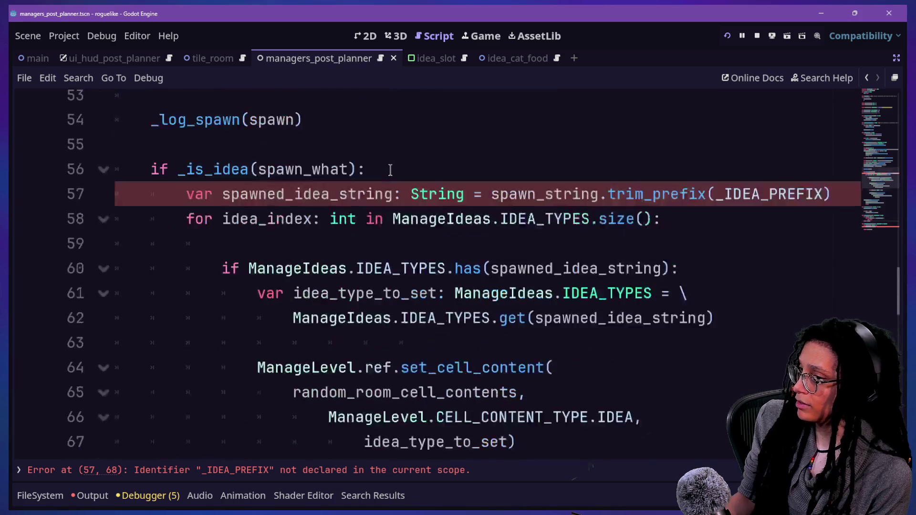
click(340, 251)
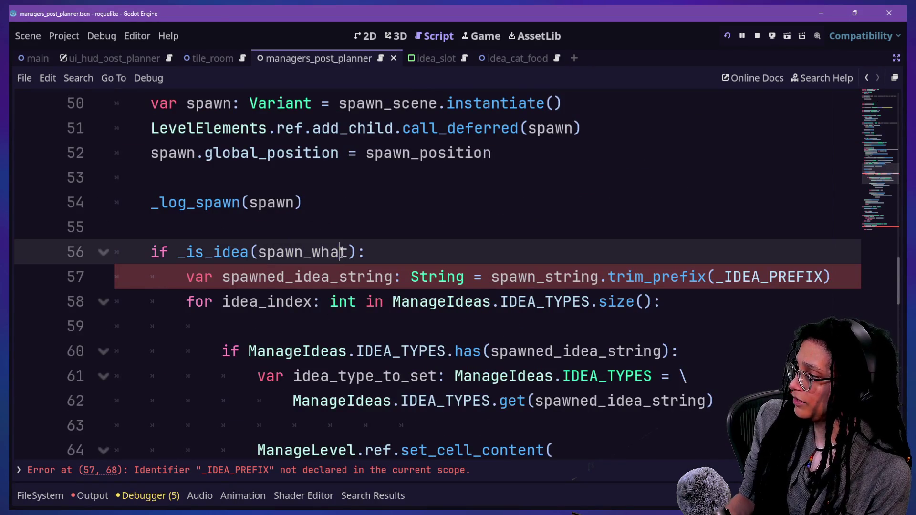
mouse_move(186, 278)
mouse_down()
mouse_move(806, 251)
mouse_move(828, 273)
mouse_up()
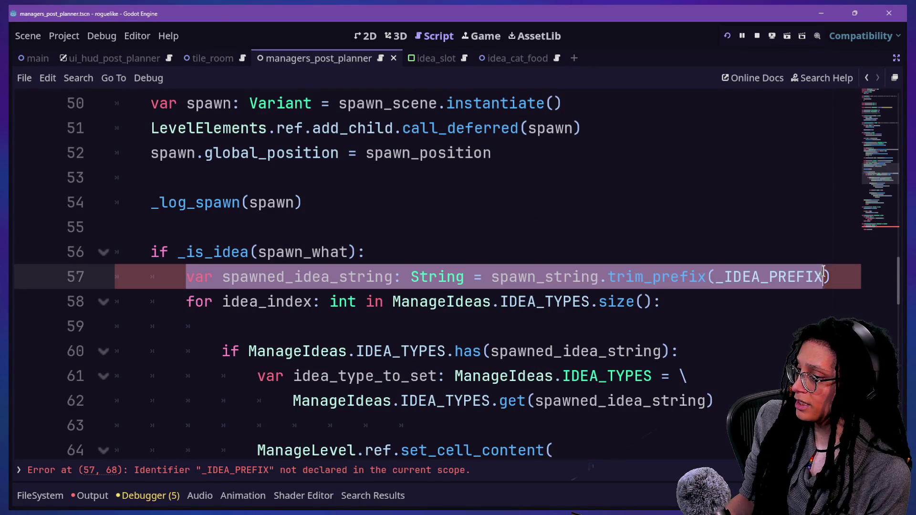
key(BackSpace)
key(BackSpace)
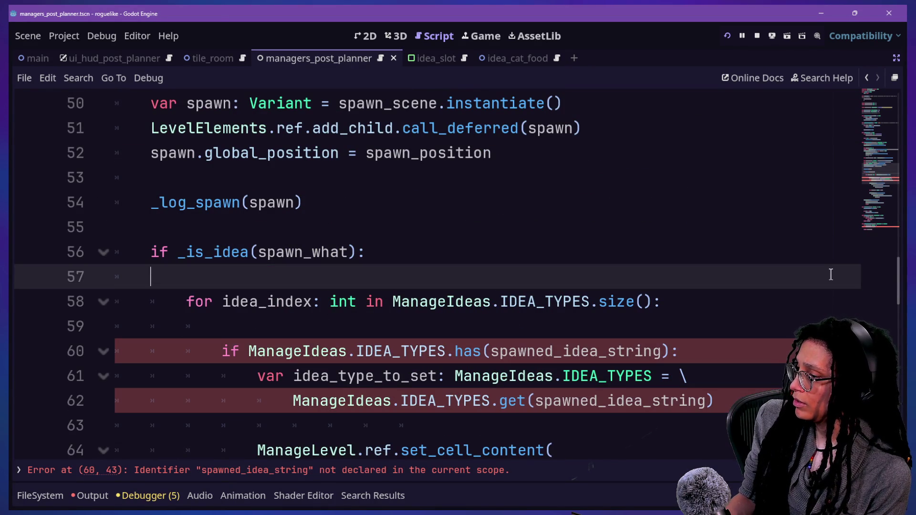
key(BackSpace)
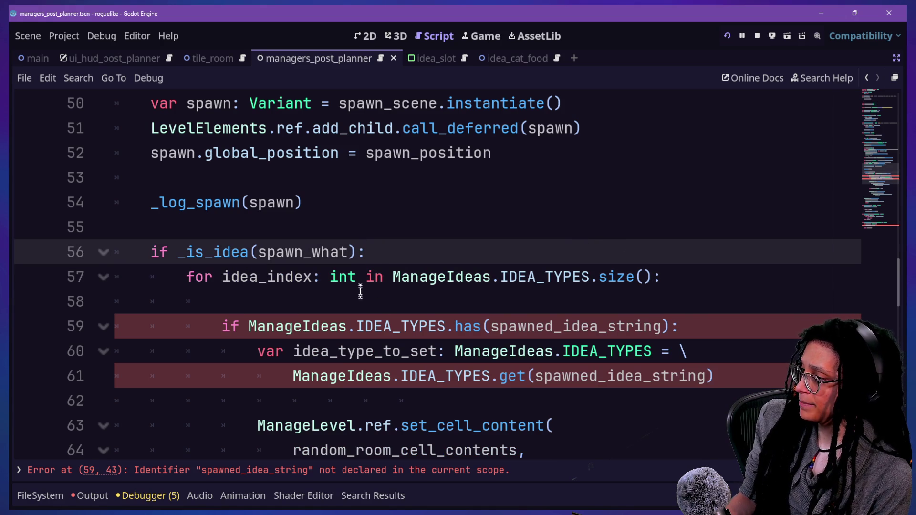
drag(392, 276, 626, 276)
click(626, 276)
mouse_move(620, 277)
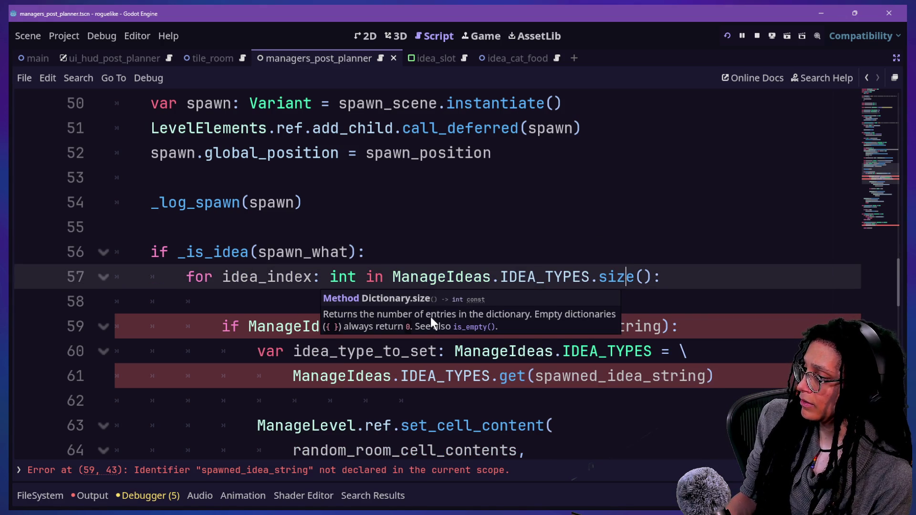
- Remove the blank line inside the loop and add an empty line after the if _is_idea line
click(316, 298)
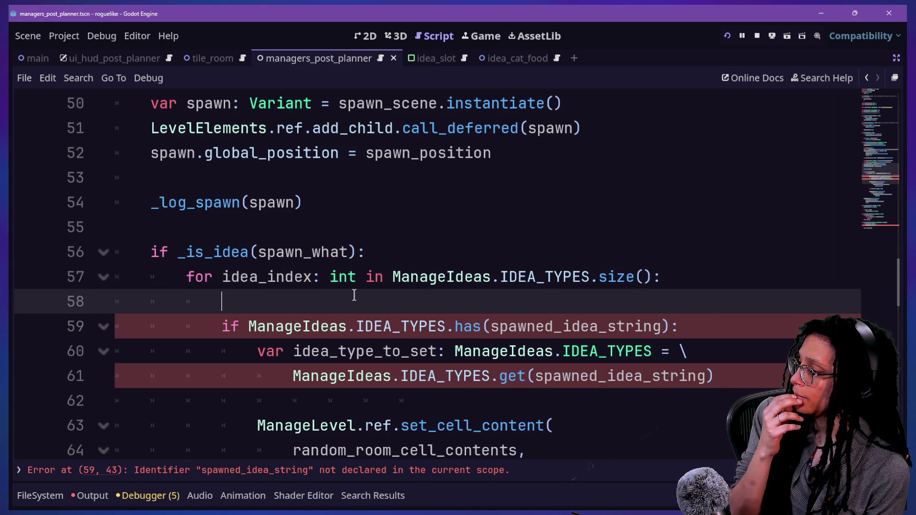
key(BackSpace)
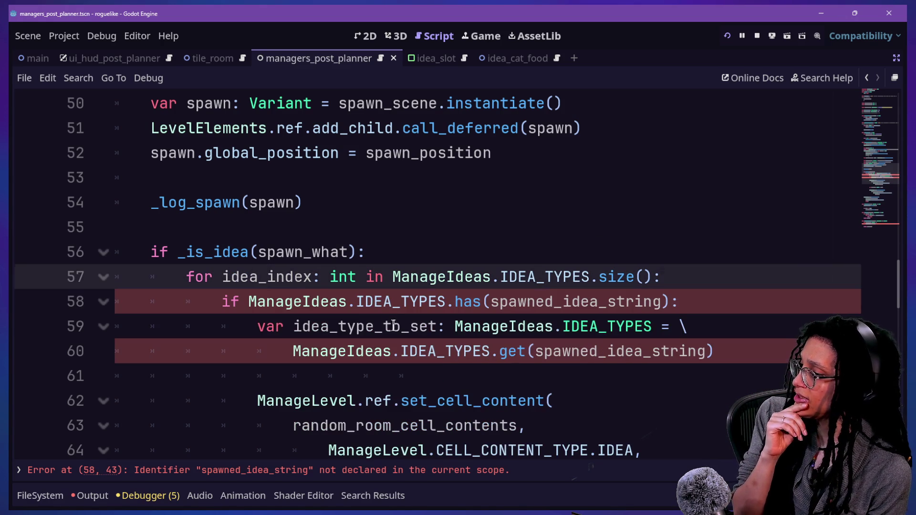
click(394, 325)
click(279, 308)
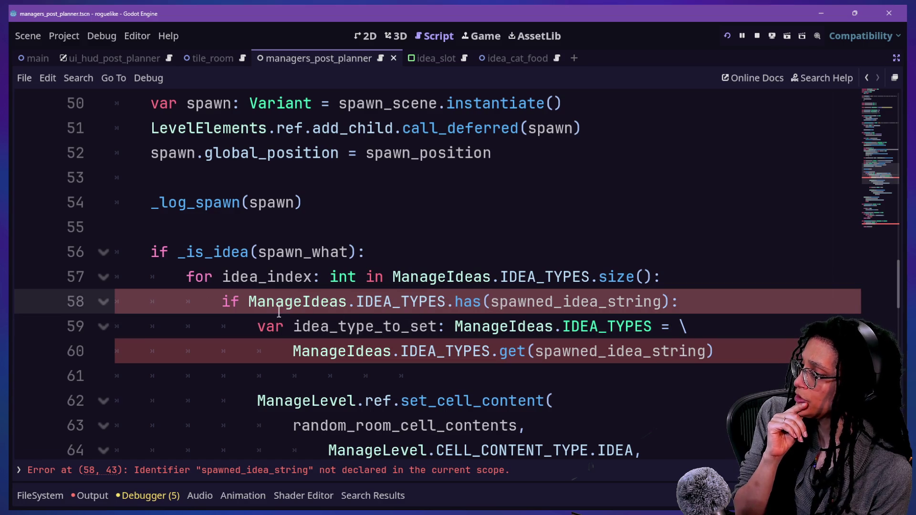
click(406, 248)
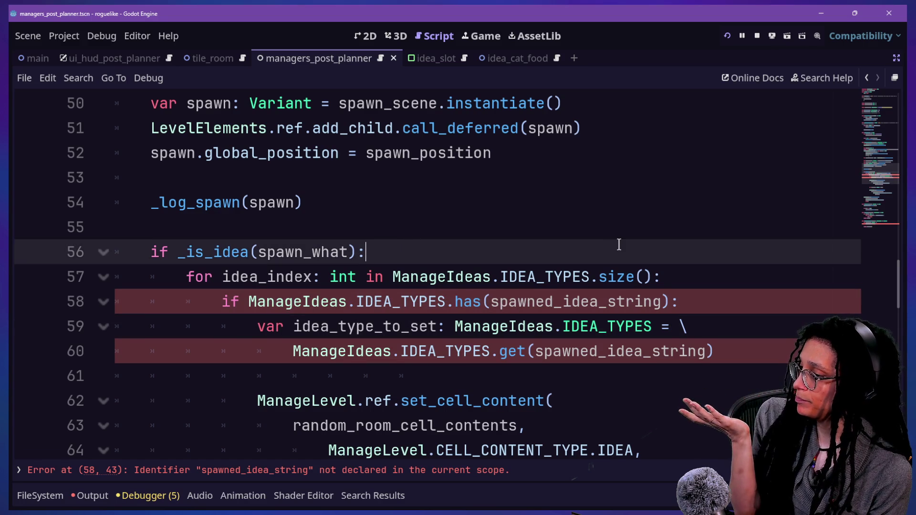
key(Return)
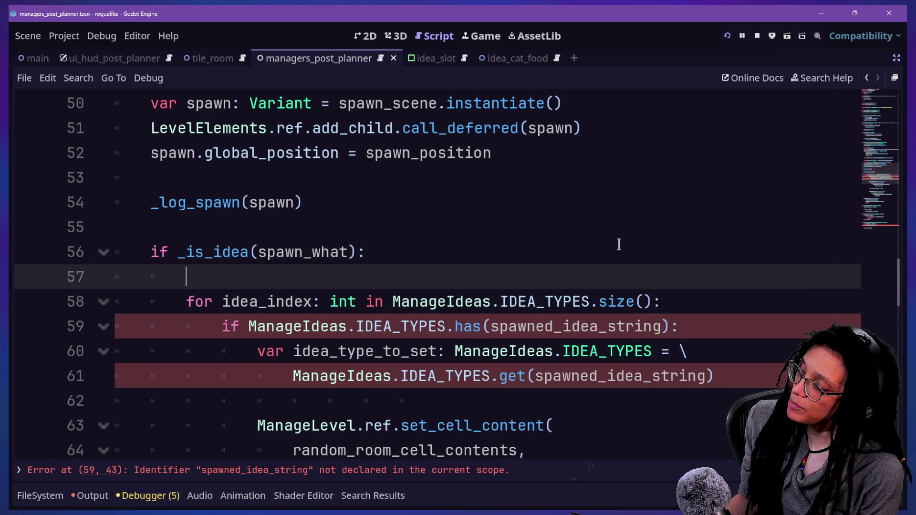
mouse_move(307, 274)
mouse_down()
mouse_move(548, 328)
mouse_move(570, 375)
mouse_up()
click(569, 376)
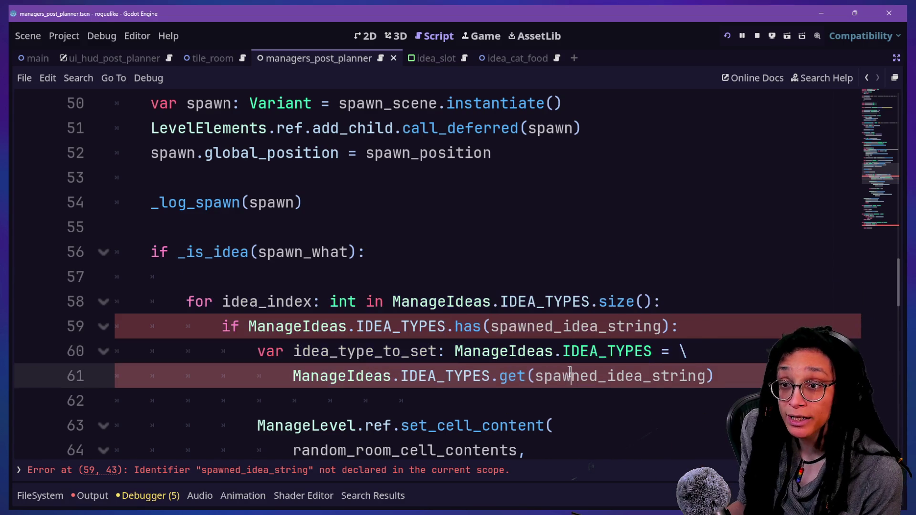
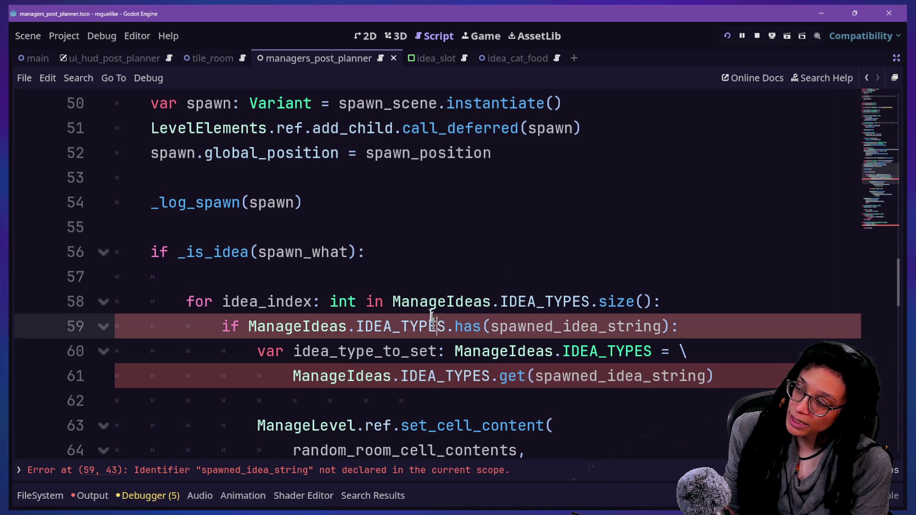
- From empty line 57 of managers_post_planner, bring up the quick-open script list
click(407, 282)
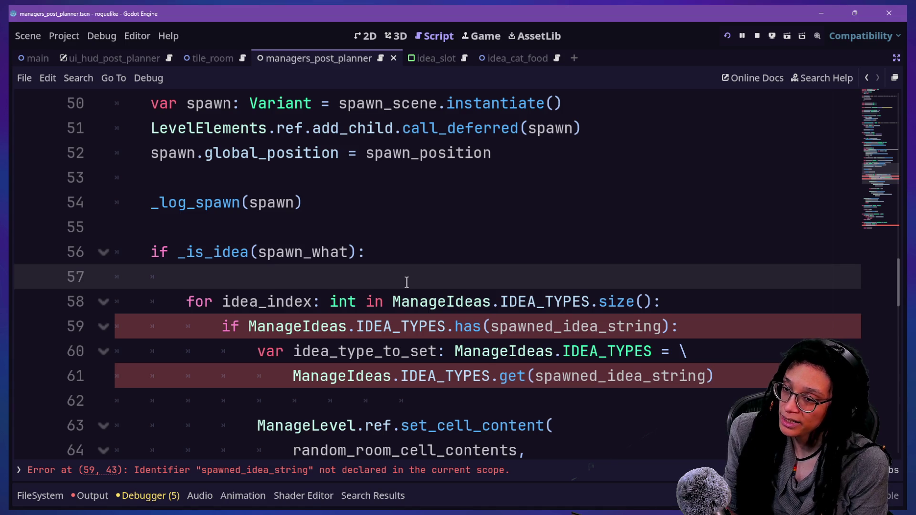
key(ctrl+alt+o)
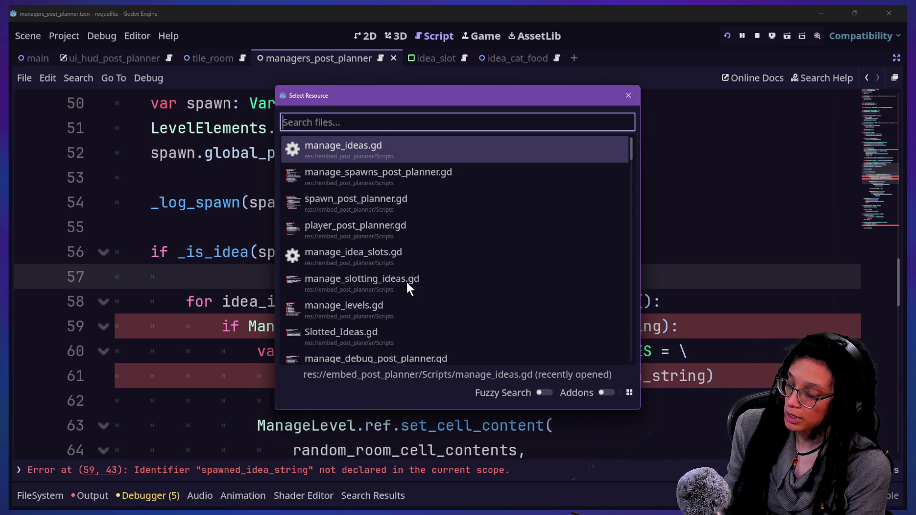
- Open manage_doors.gd by searching 'door' and inspect its connect_rooms_with_doors function
text(door)
key(Down)
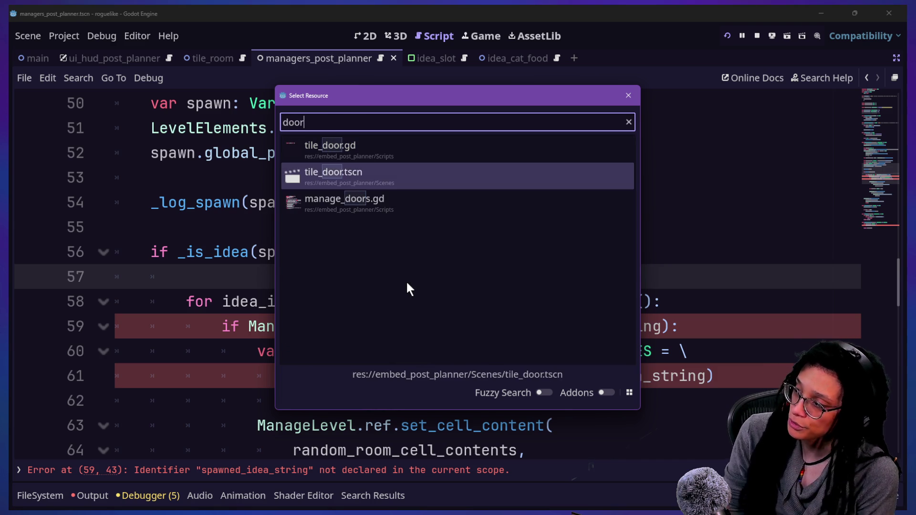
key(Down)
key(Return)
scroll(406, 284, down, 1)
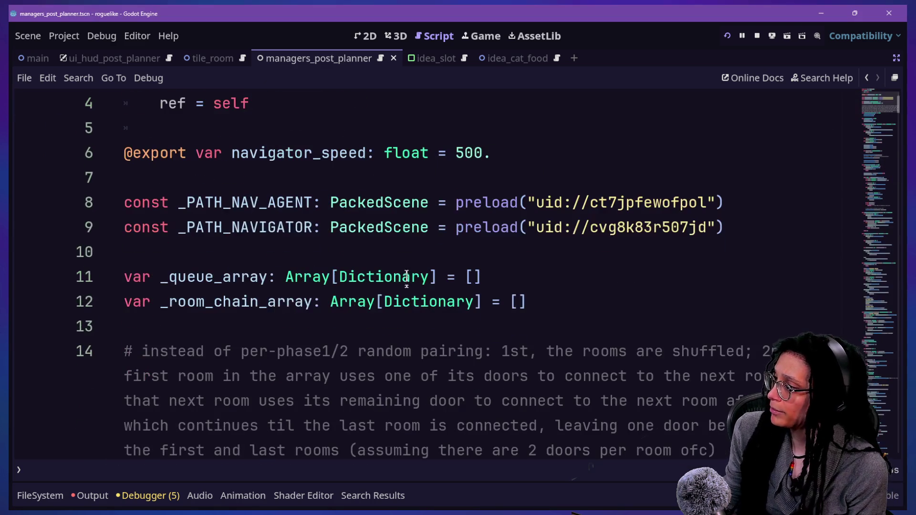
scroll(372, 212, down, 4)
drag(232, 155, 394, 171)
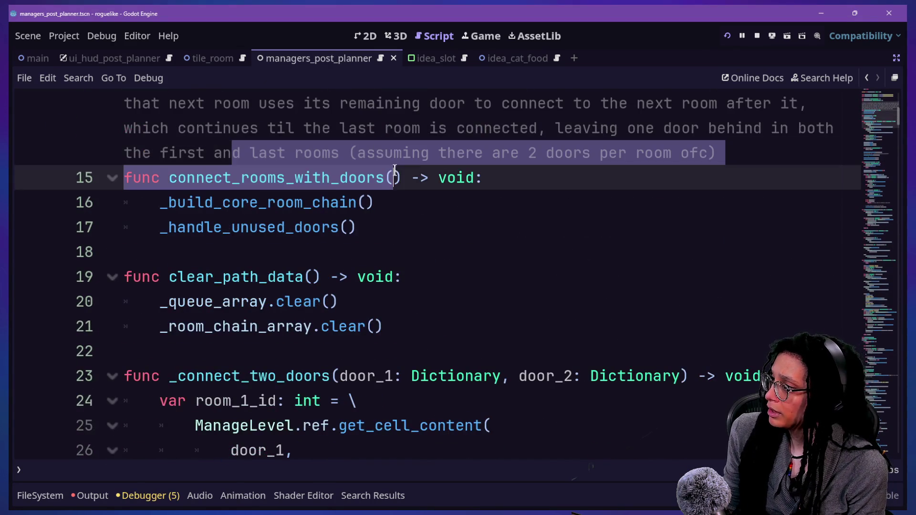
scroll(290, 246, down, 9)
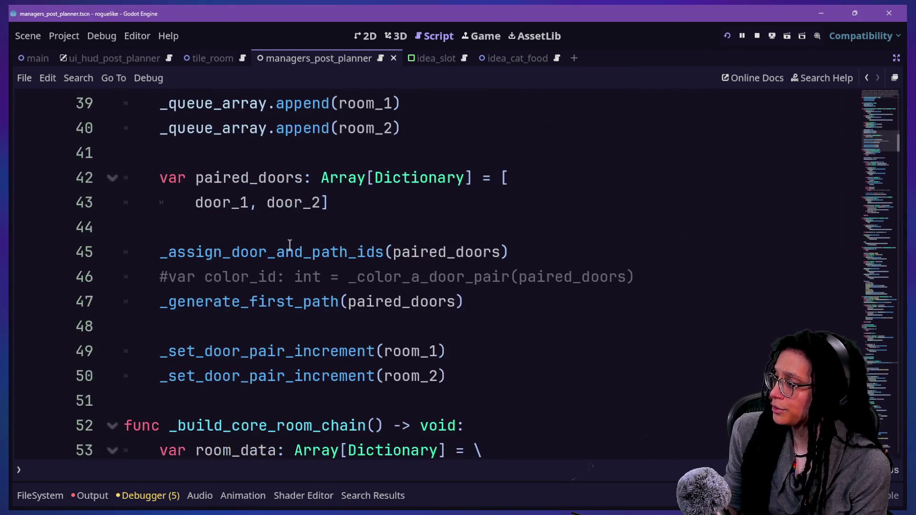
- Open the player_post_planner script by searching 'player' in Quick Open
key(ctrl+alt+o)
text(player)
key(Down)
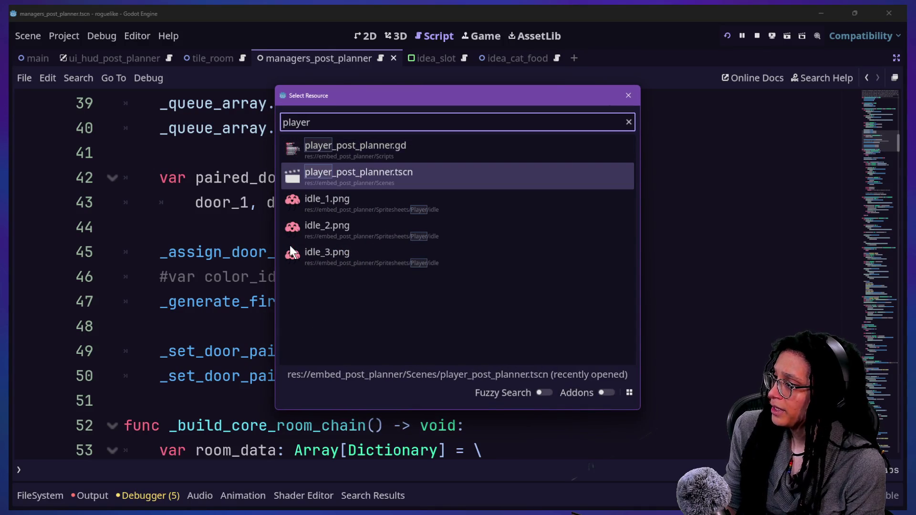
key(Up)
key(Return)
- Search the player script for 'hole', then search all project files for 'hole'
key(ctrl+f)
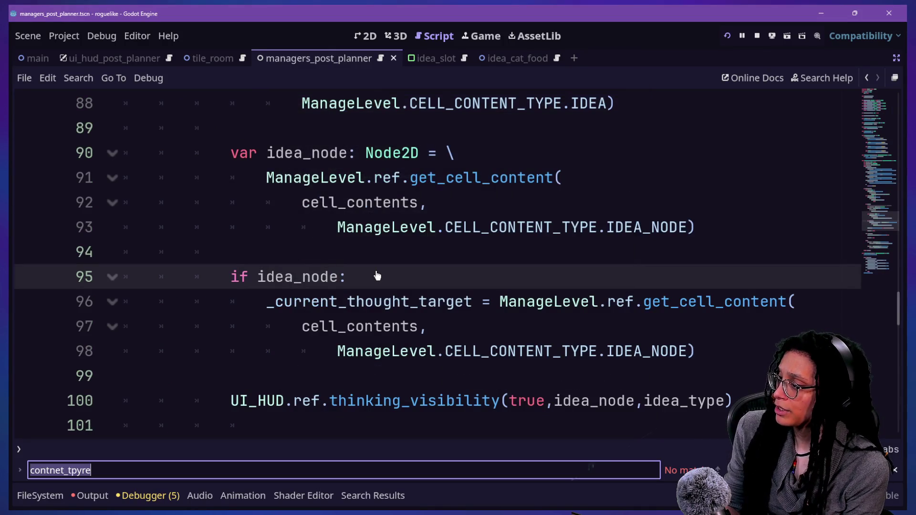
text(door)
key(ctrl+a)
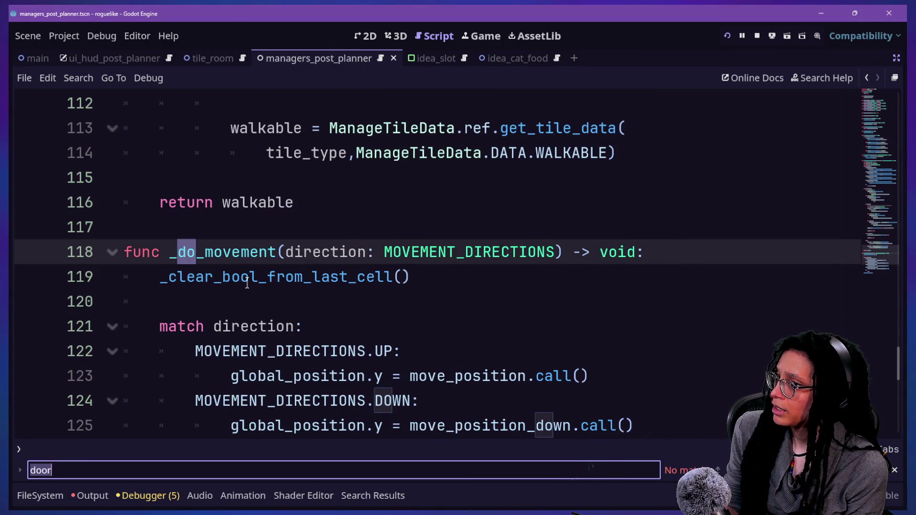
key(BackSpace)
text(hole)
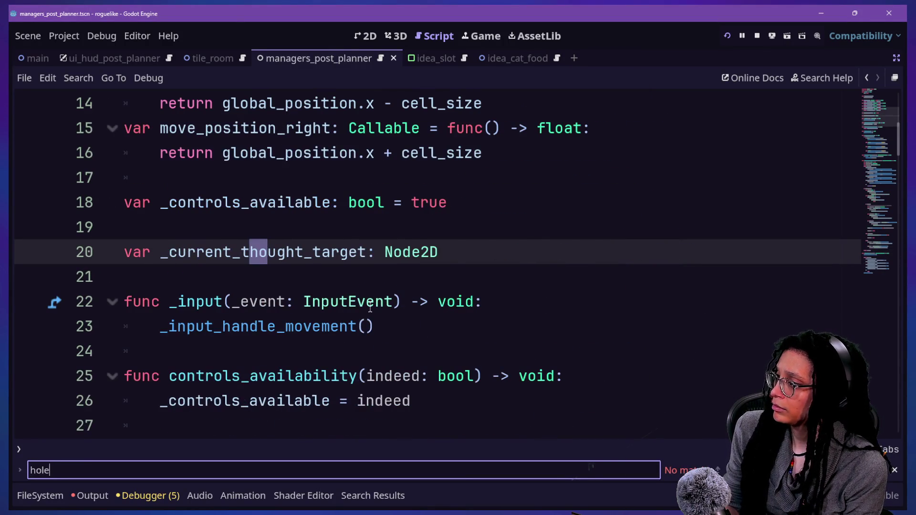
key(ctrl+shift+f)
text(le)
key(Return)
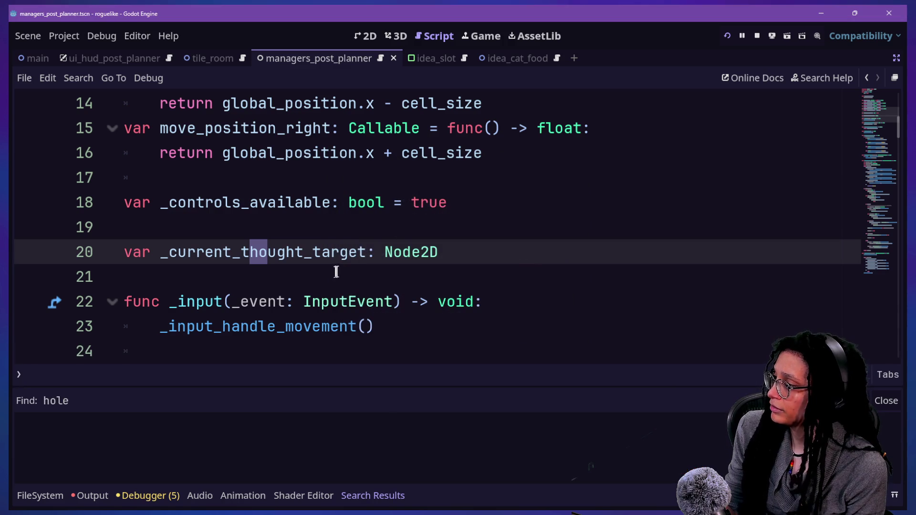
- Open the tile_door scene by searching 'door' in Quick Open
click(376, 252)
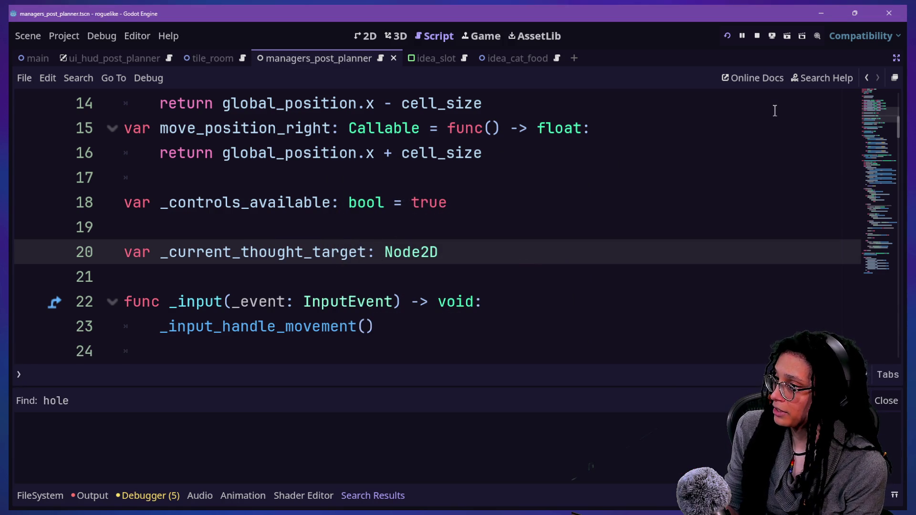
key(shift+alt+o)
text(h)
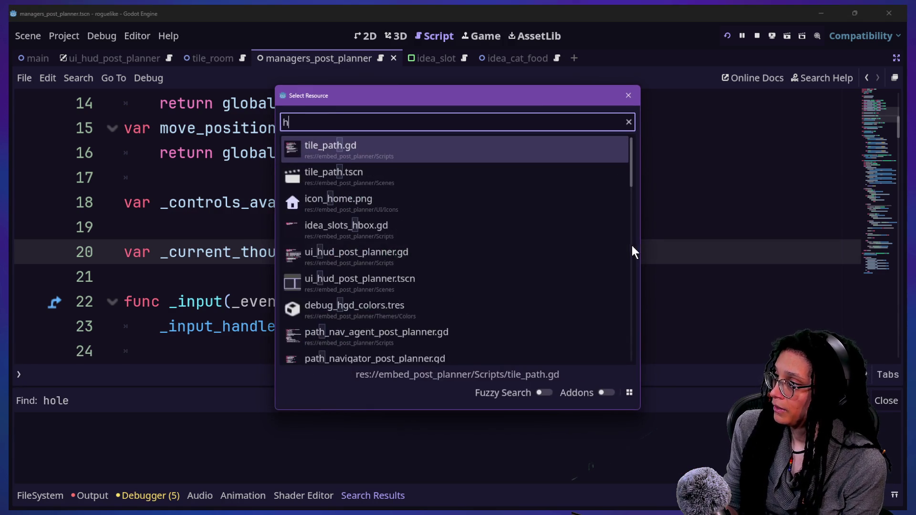
key(BackSpace)
text(door)
double_click(358, 174)
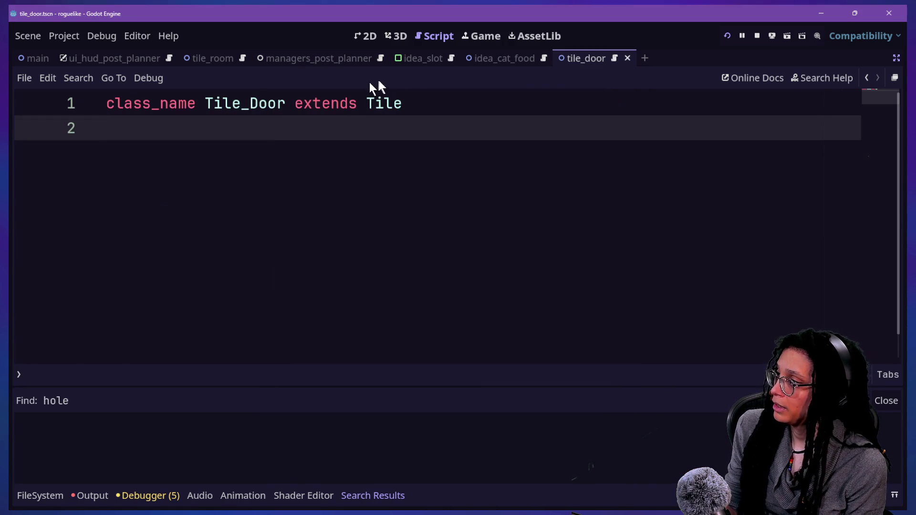
- Restore the side panels, then reopen player_post_planner.gd from managers_post_planner via Quick Open
key(ctrl+shift+F11)
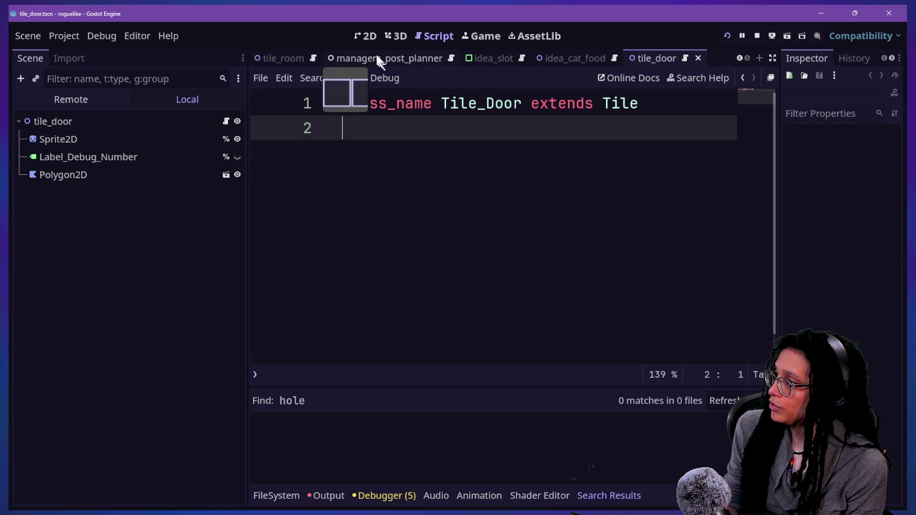
click(380, 60)
click(643, 148)
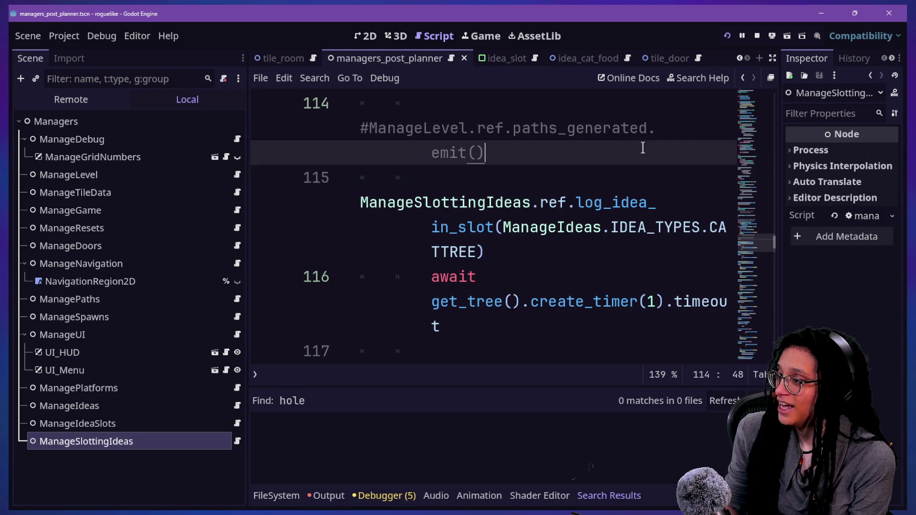
key(alt+shift+o)
key(Down)
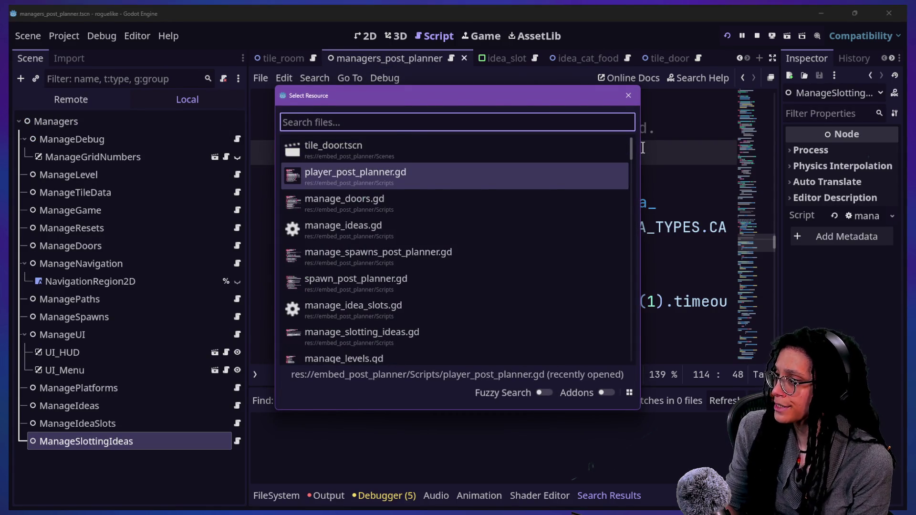
key(Return)
click(499, 176)
key(ctrl+shift+F11)
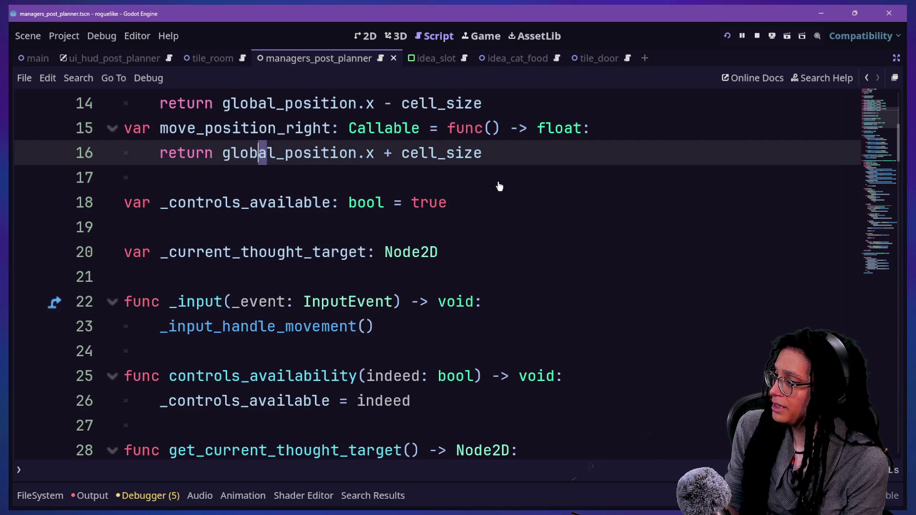
scroll(216, 353, down, 13)
key(ctrl+f)
text(a)
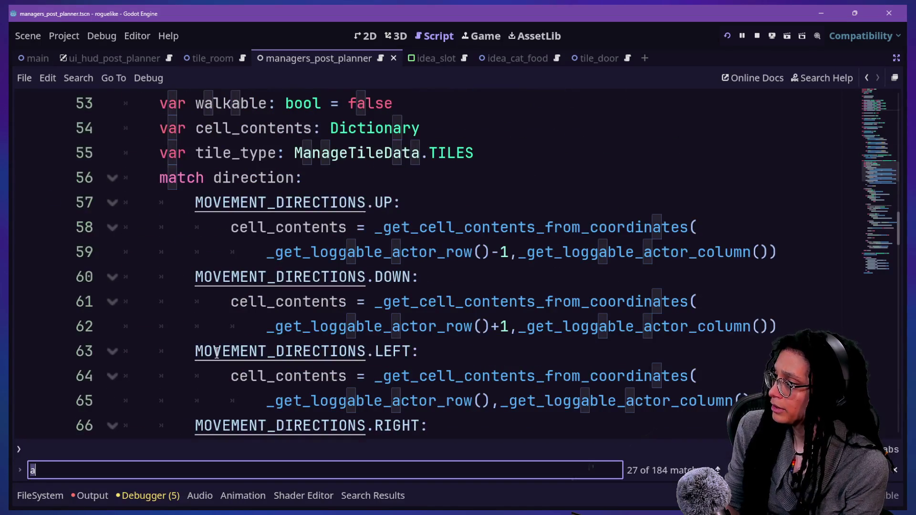
text(ise)
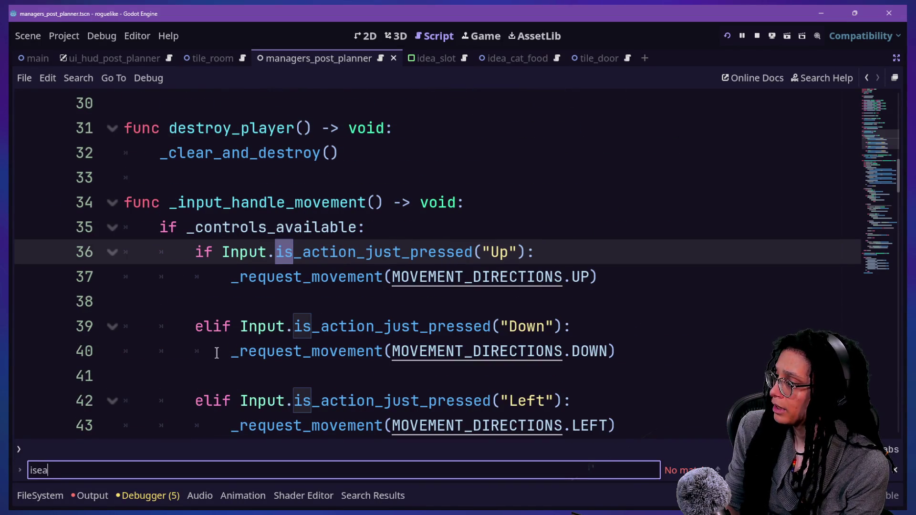
key(BackSpace)
key(BackSpace)
key(BackSpace)
text(dea_tu)
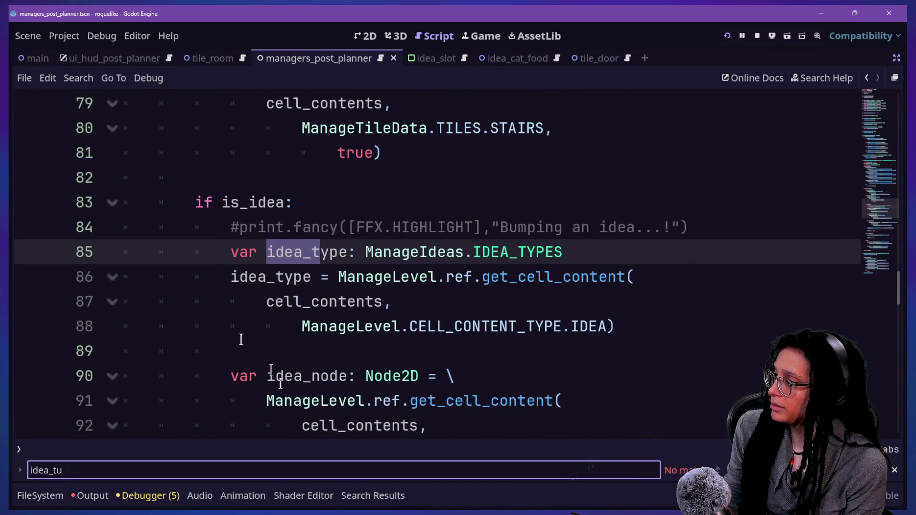
key(Escape)
scroll(243, 322, down, 6)
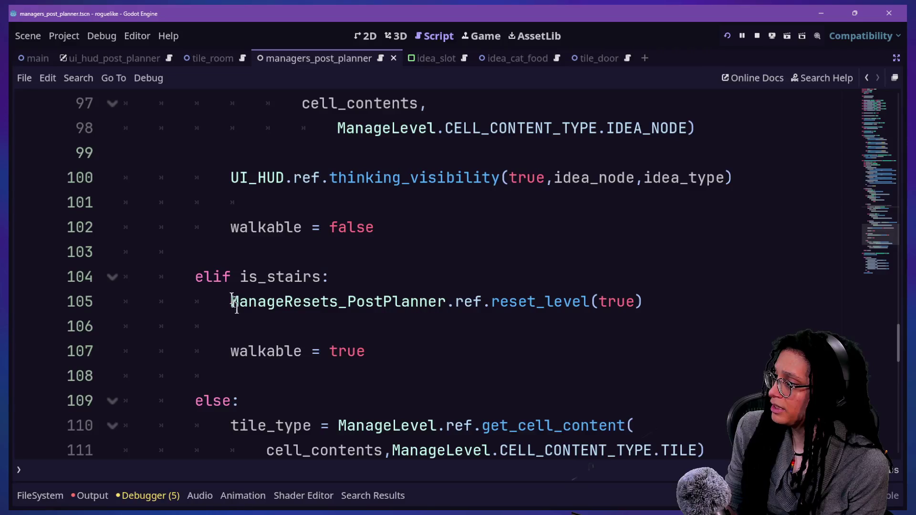
drag(223, 276, 343, 282)
click(266, 276)
click(385, 317)
key(Down)
key(Down)
key(Down)
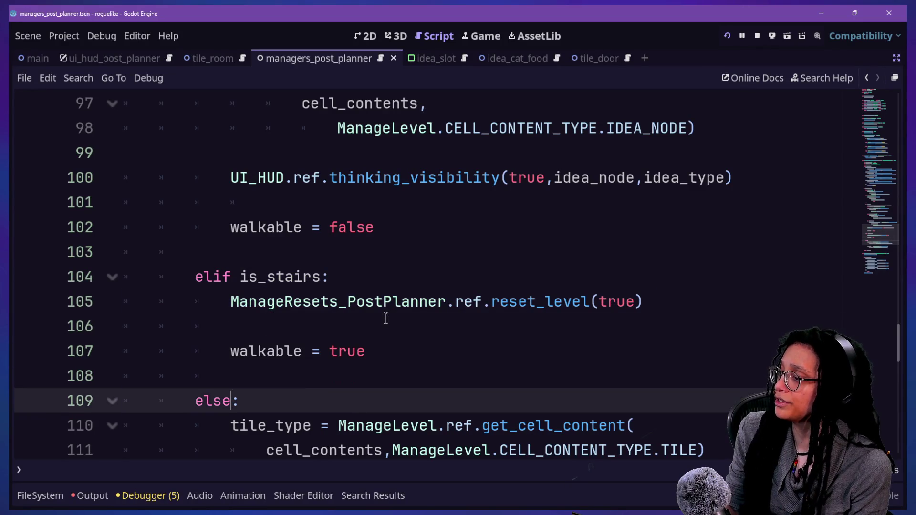
click(278, 258)
click(426, 346)
key(Up)
key(Down)
key(Down)
key(Down)
key(Down)
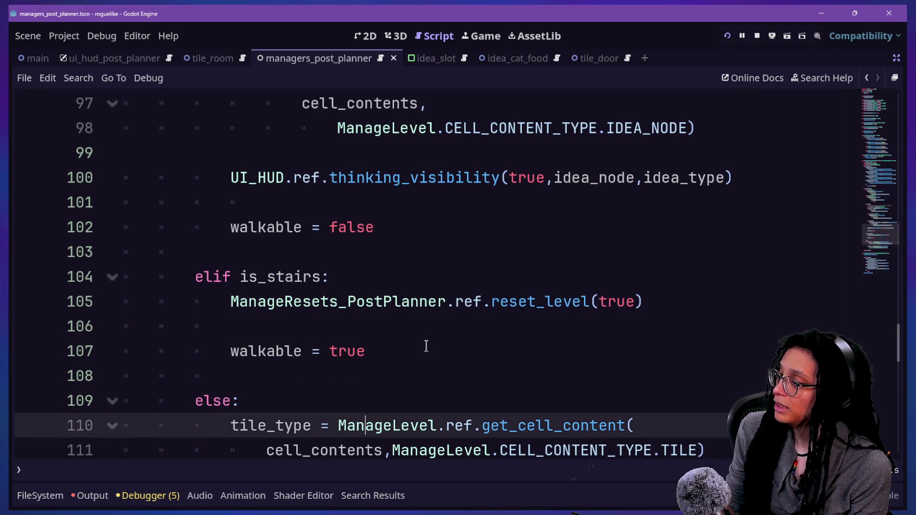
key(Home)
key(Down)
key(Down)
key(Down)
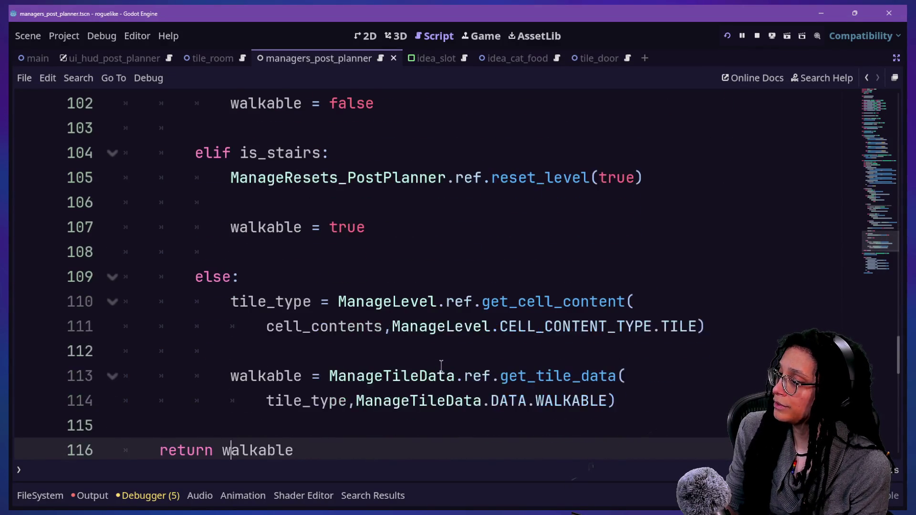
drag(244, 172, 483, 178)
click(263, 182)
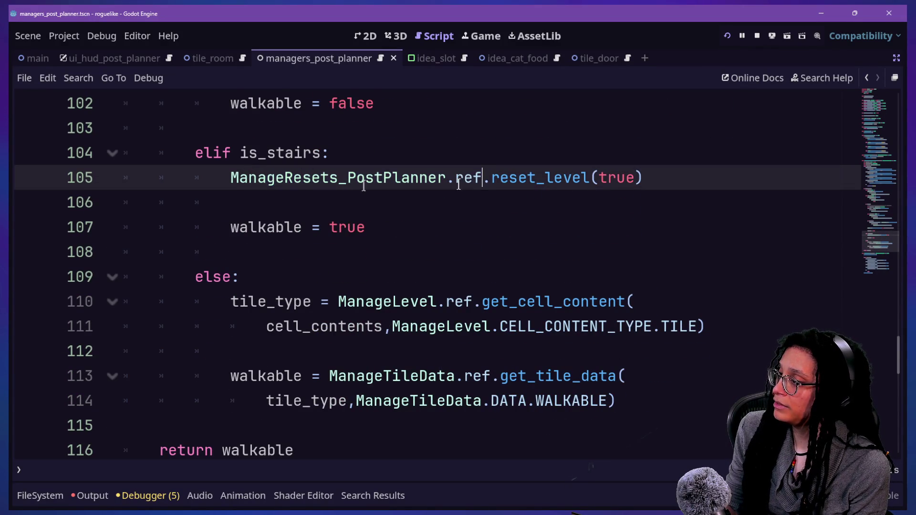
drag(232, 188, 513, 186)
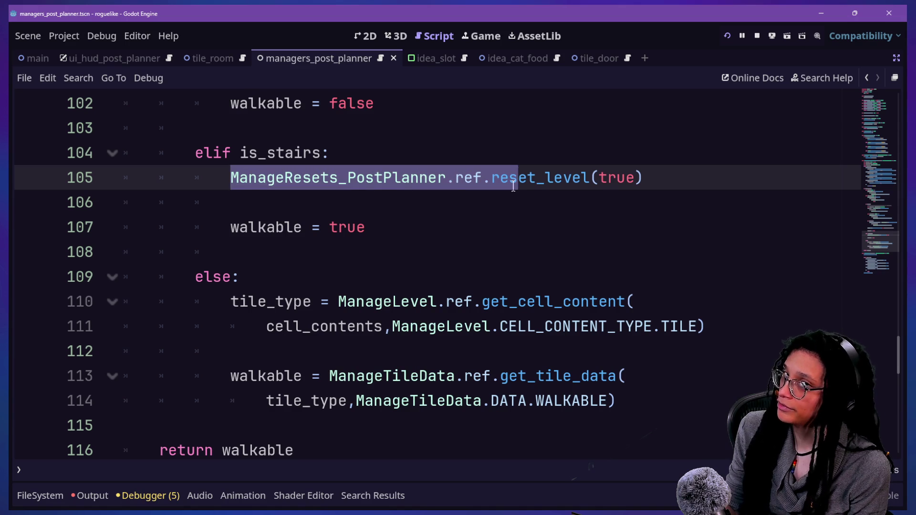
click(513, 186)
drag(410, 179, 549, 178)
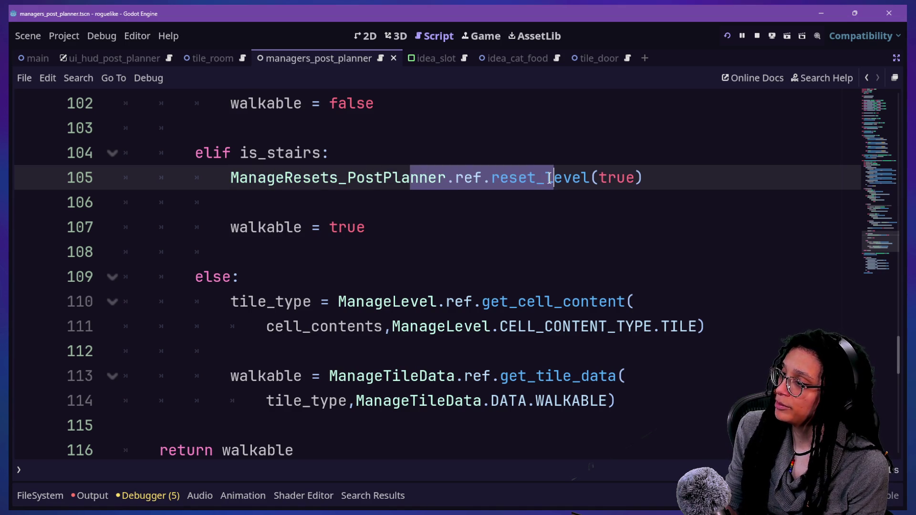
click(509, 177)
click(702, 198)
drag(641, 177, 518, 174)
click(520, 166)
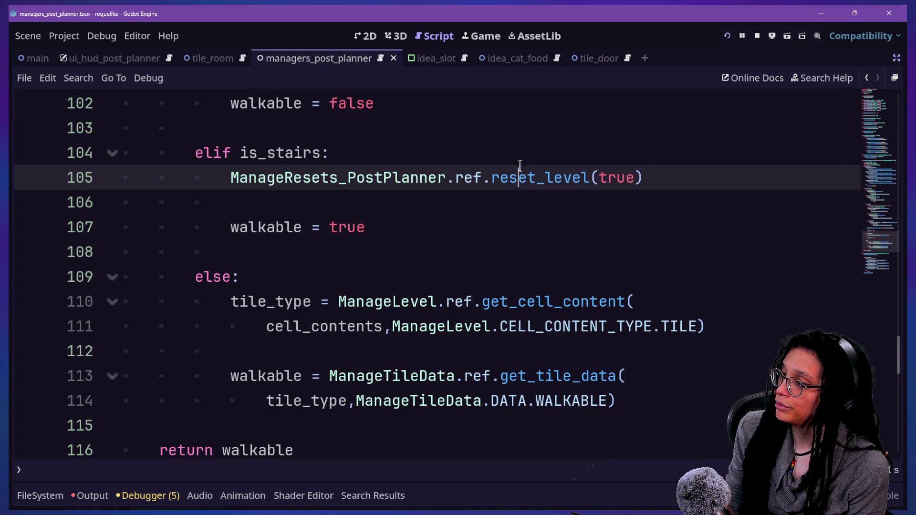
click(225, 179)
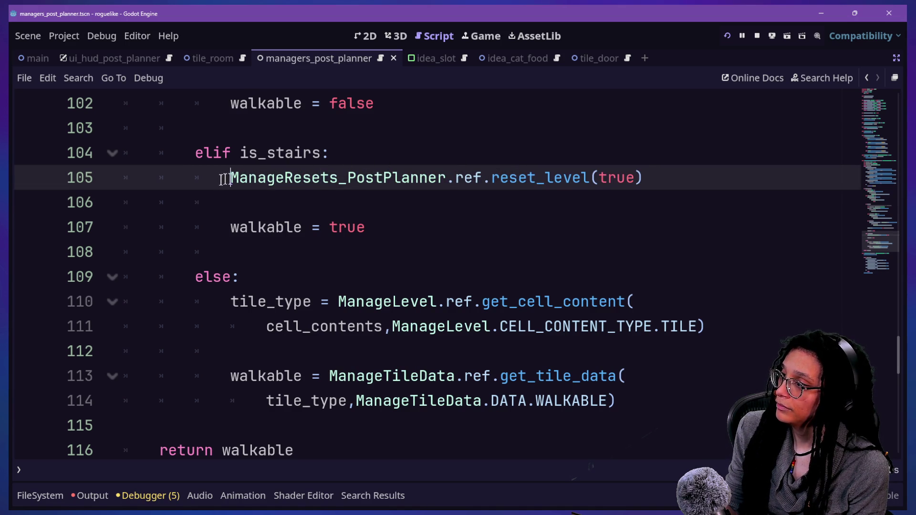
drag(224, 179, 793, 194)
click(677, 185)
drag(664, 175, 227, 165)
click(228, 166)
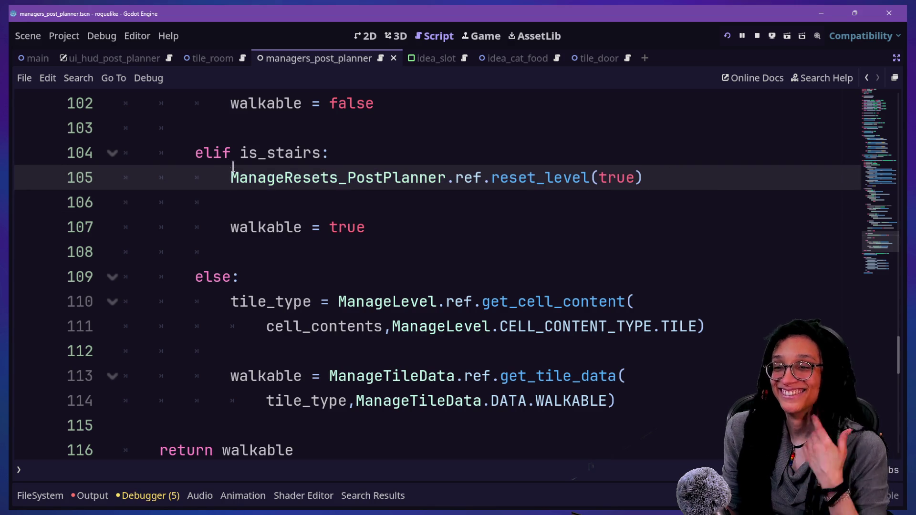
mouse_move(232, 166)
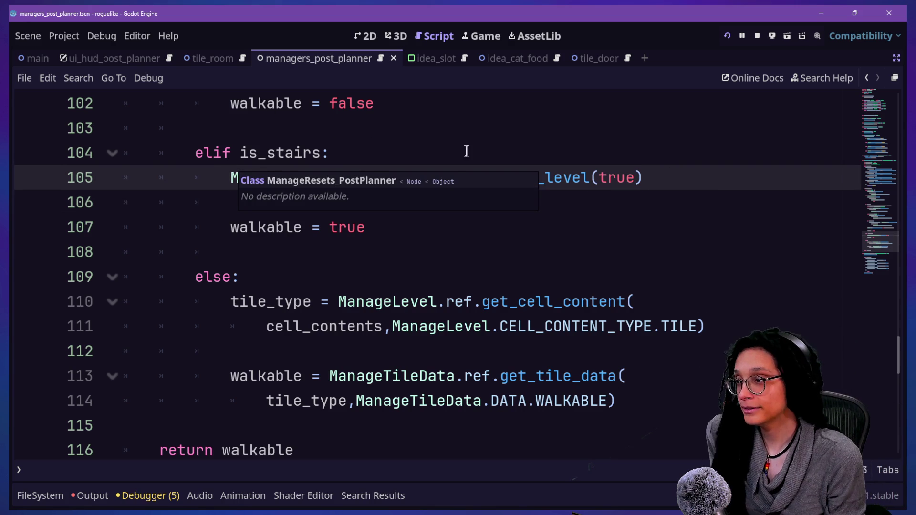
drag(491, 177, 654, 181)
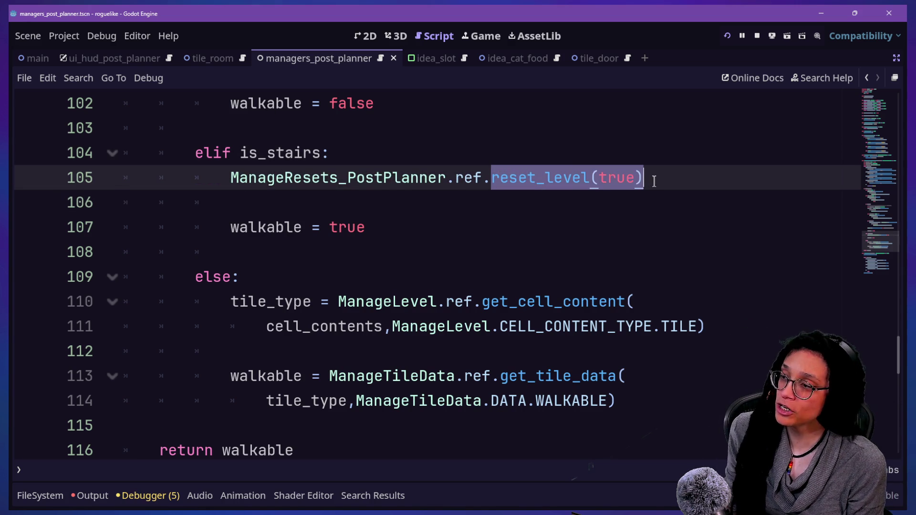
click(615, 178)
click(581, 177)
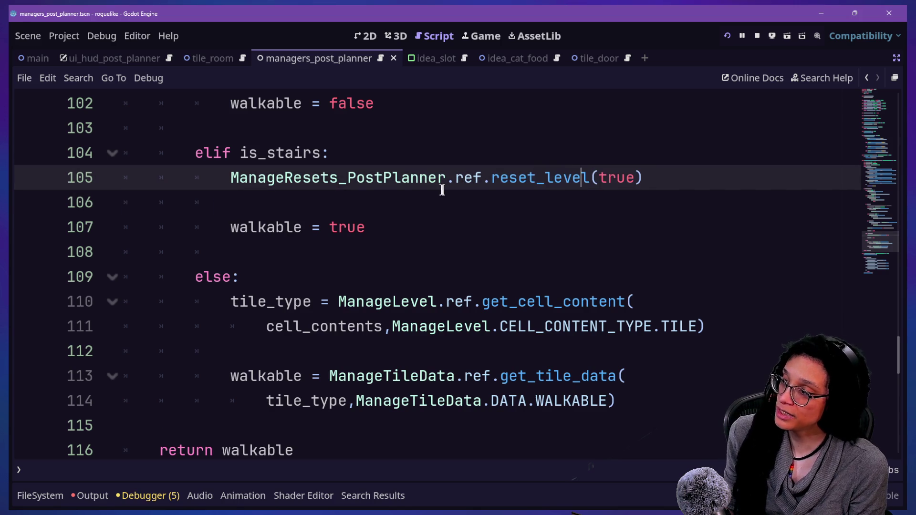
drag(343, 178, 608, 178)
click(616, 177)
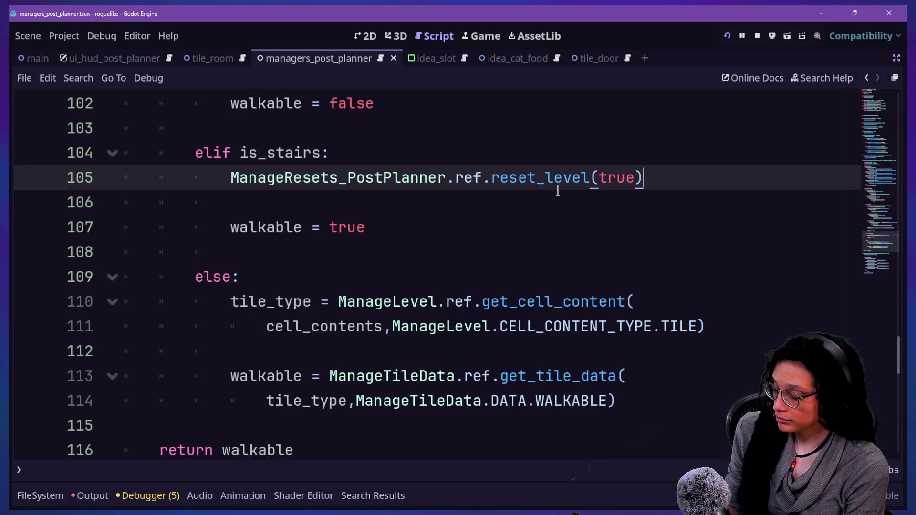
- Open globals.gd by searching 'global' in Quick Open
key(ctrl+alt+o)
text(global)
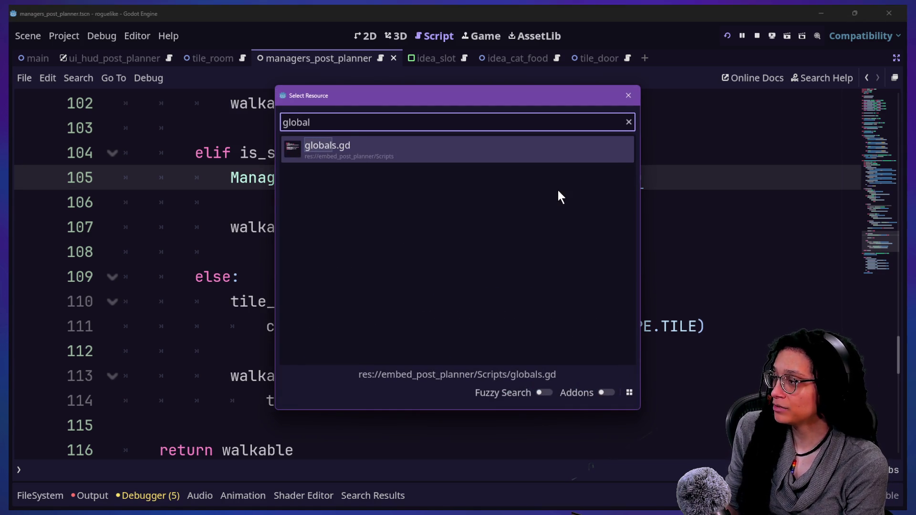
key(Return)
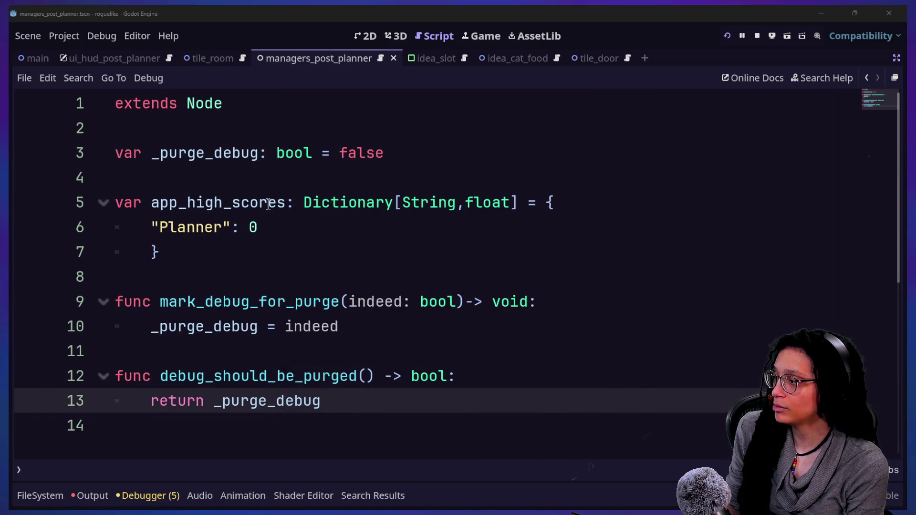
- Search Quick Open for 'manage' and browse the manage_* scripts down to the post planner managers
key(shift+alt+o)
text(manage)
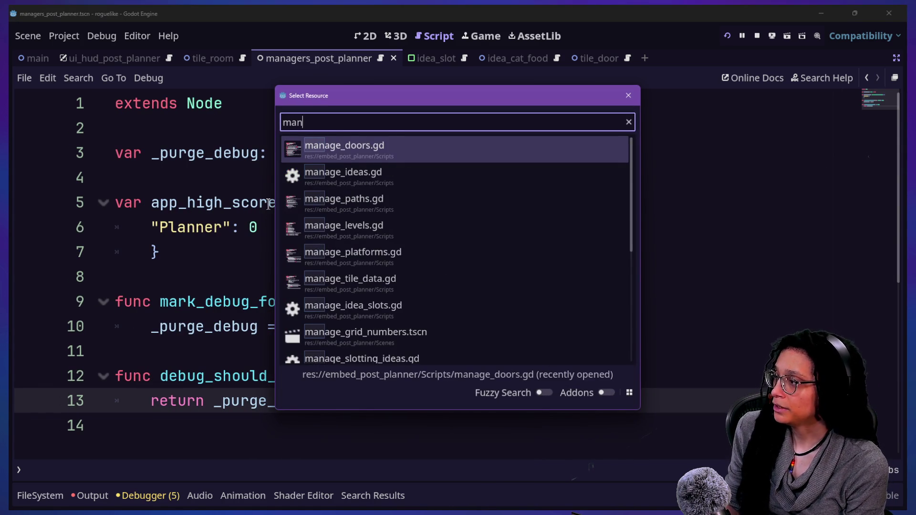
key(Down)
key(Down)
key(Down)
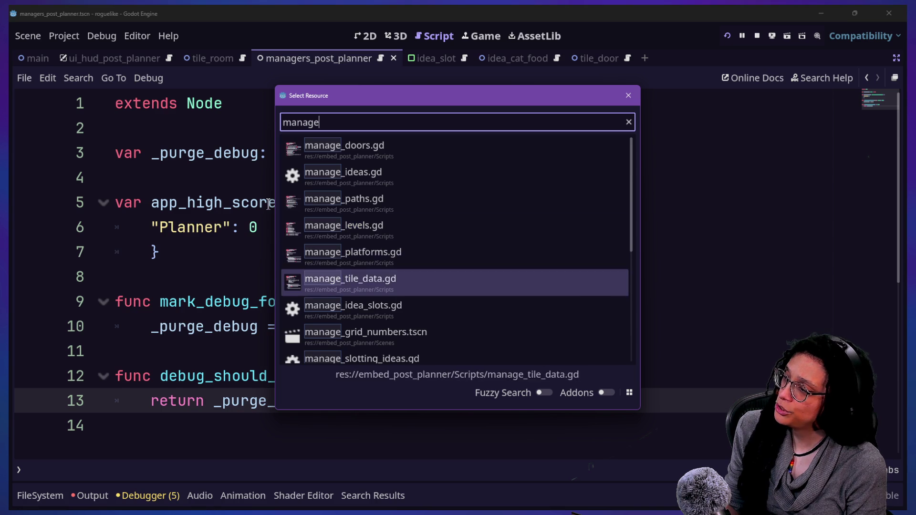
key(Up)
key(Up)
key(Down)
key(Down)
key(Down)
key(Down)
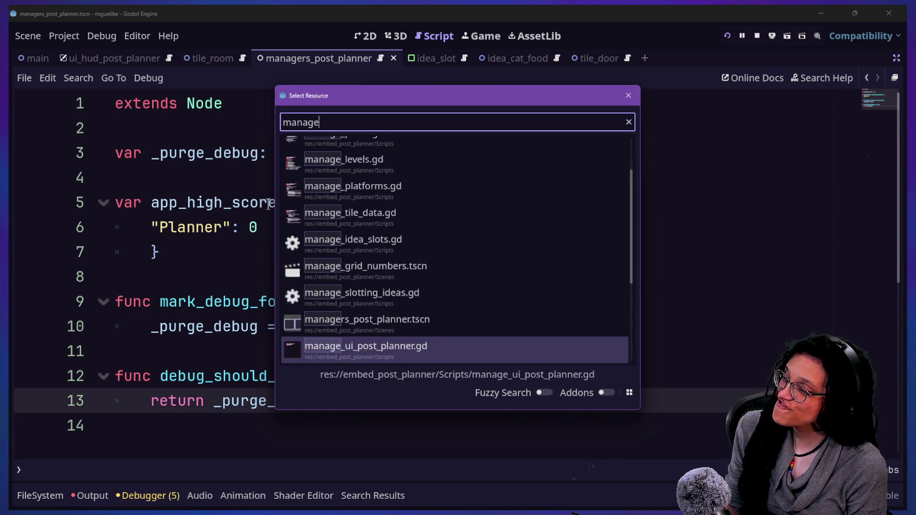
key(Down)
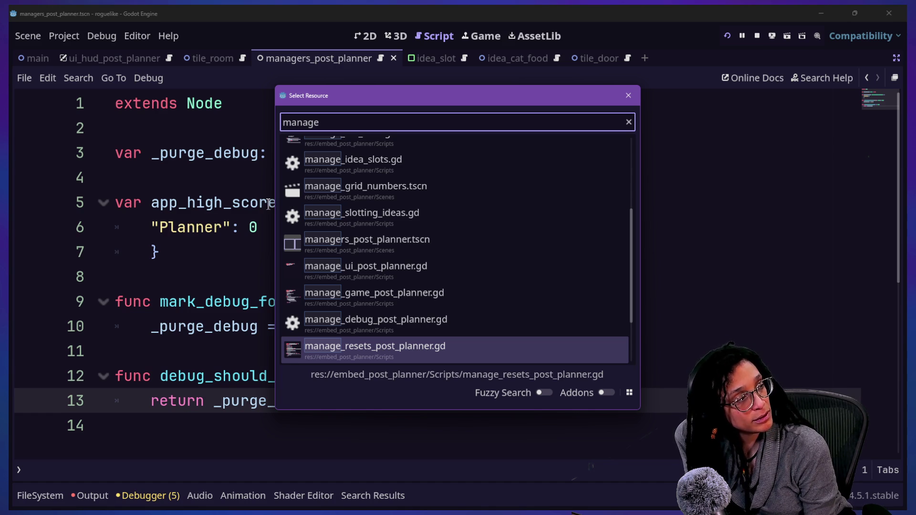
- Leave distraction-free mode and add a plain Node child named ManageDepth under Managers
key(Escape)
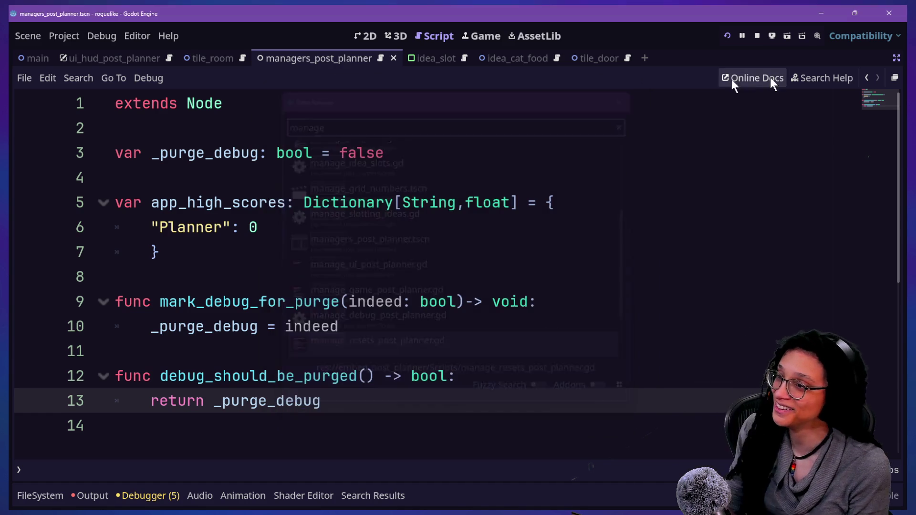
click(896, 58)
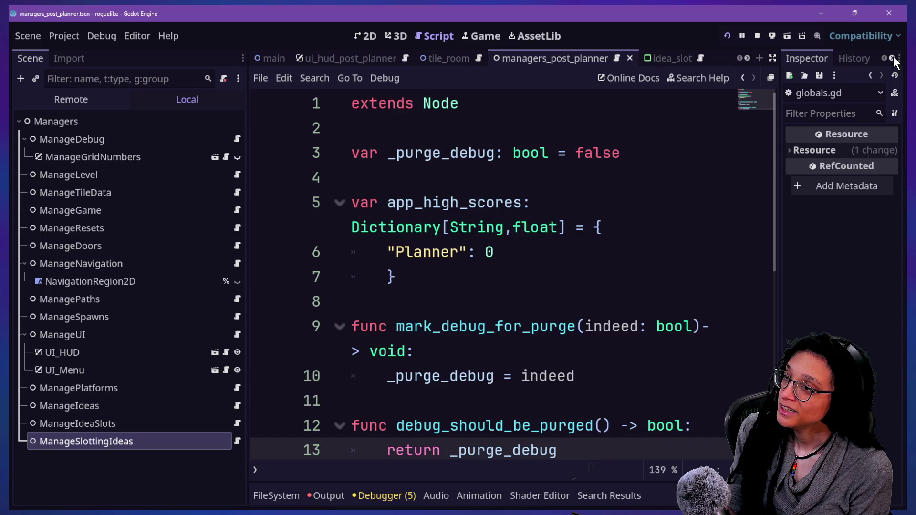
click(35, 123)
right_click(35, 124)
click(75, 138)
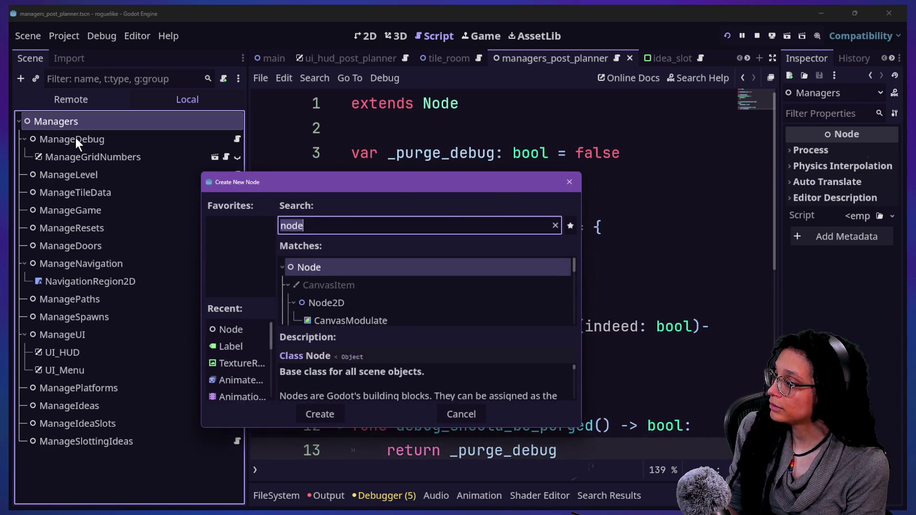
text(node)
key(Return)
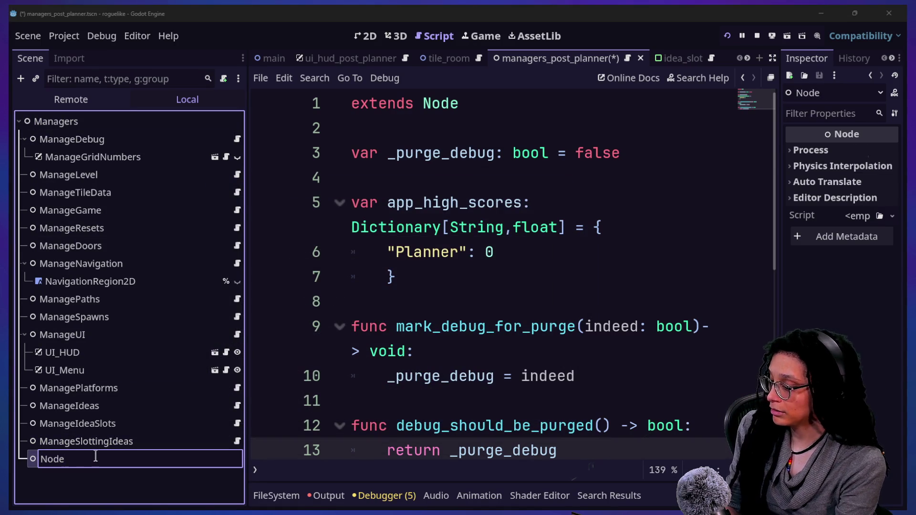
double_click(96, 456)
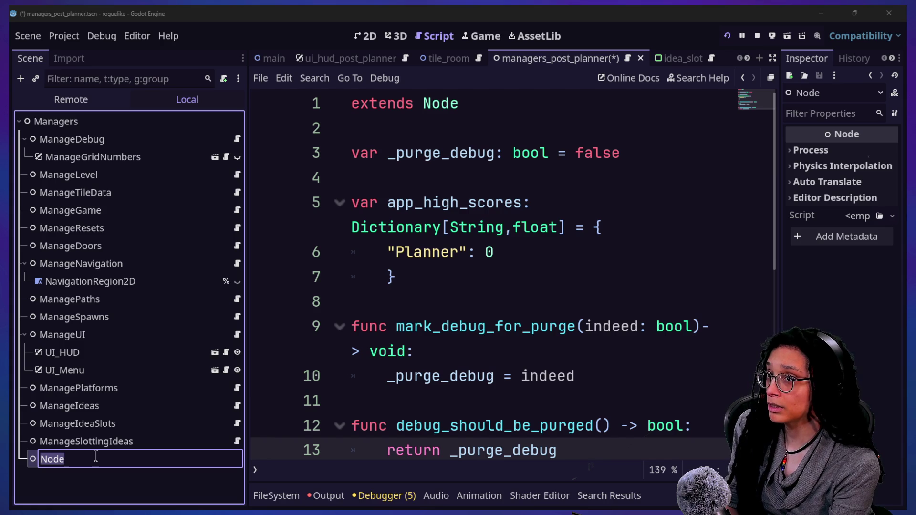
text(ManageDepth)
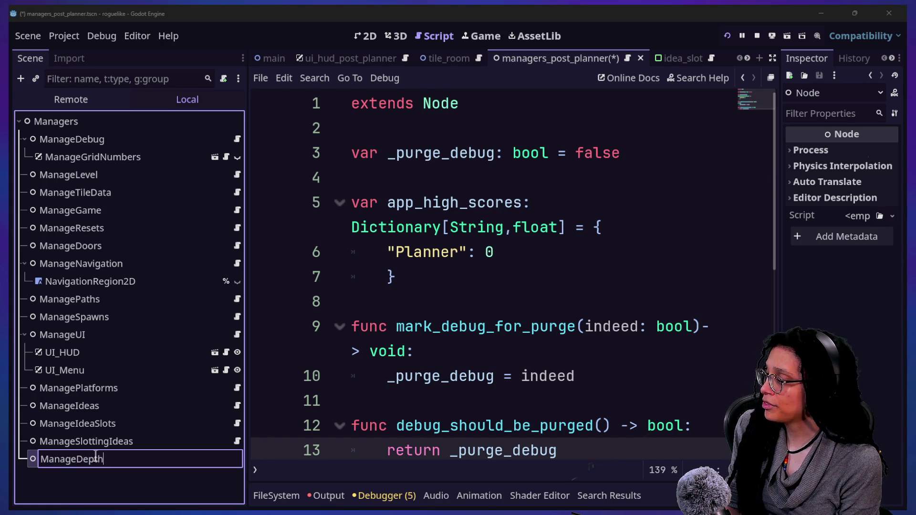
key(Return)
- Attach a new script to ManageDepth at Scripts/manage_depth.gd
right_click(96, 458)
click(182, 253)
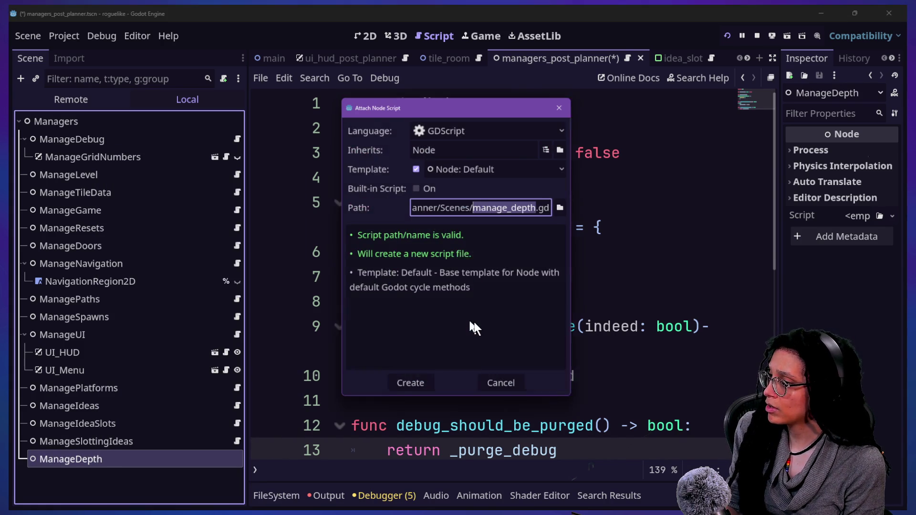
click(466, 207)
key(BackSpace)
key(BackSpace)
key(BackSpace)
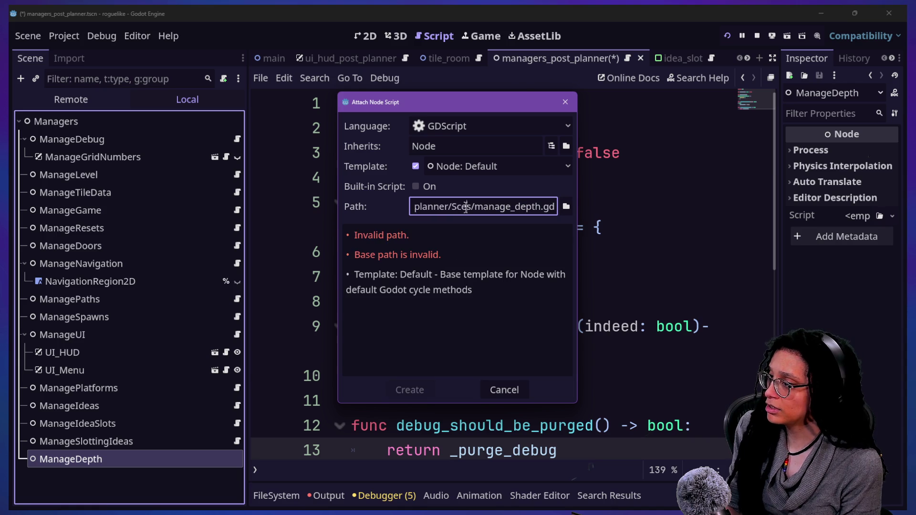
text(rupt)
key(BackSpace)
key(BackSpace)
key(BackSpace)
text(ipt)
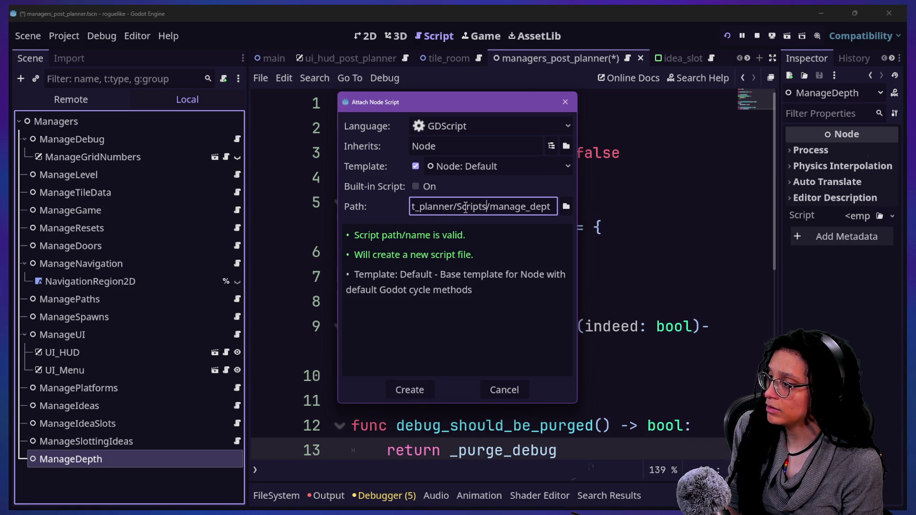
key(End)
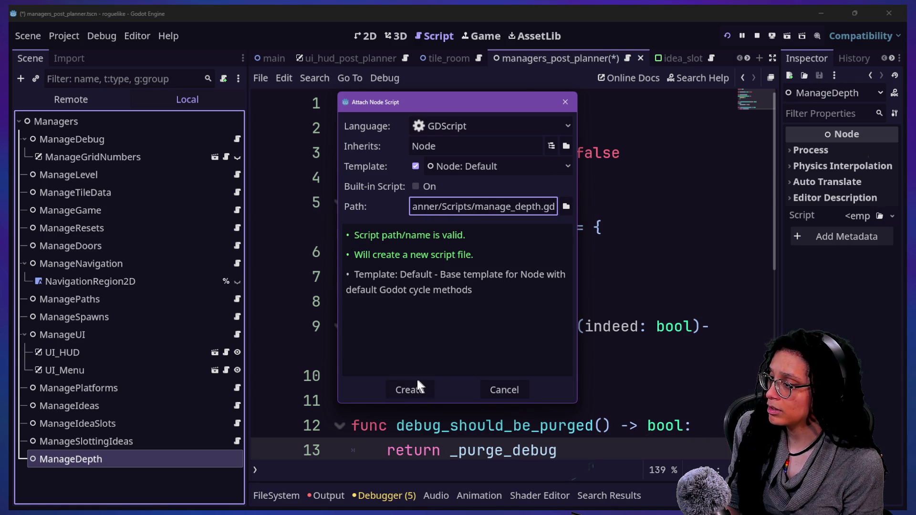
click(397, 391)
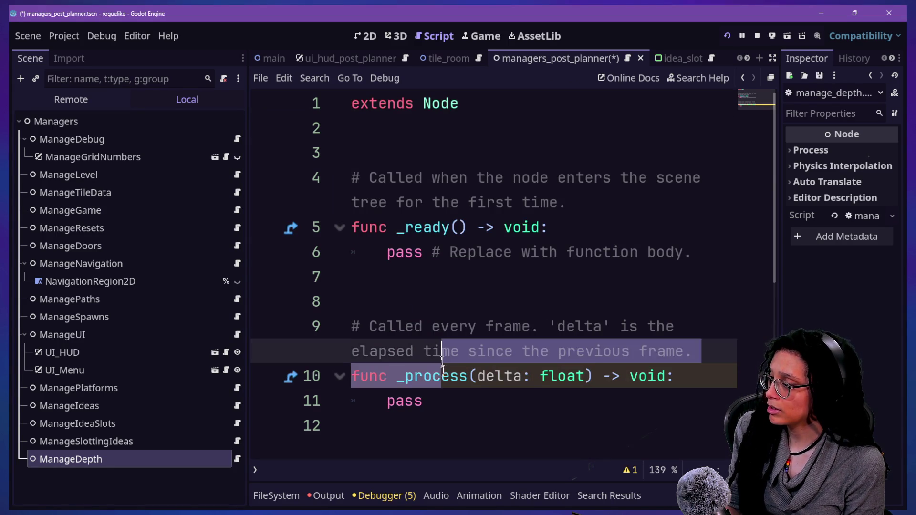
- Replace the template code with the first four header lines copied from manage_ideas.gd
key(ctrl+a)
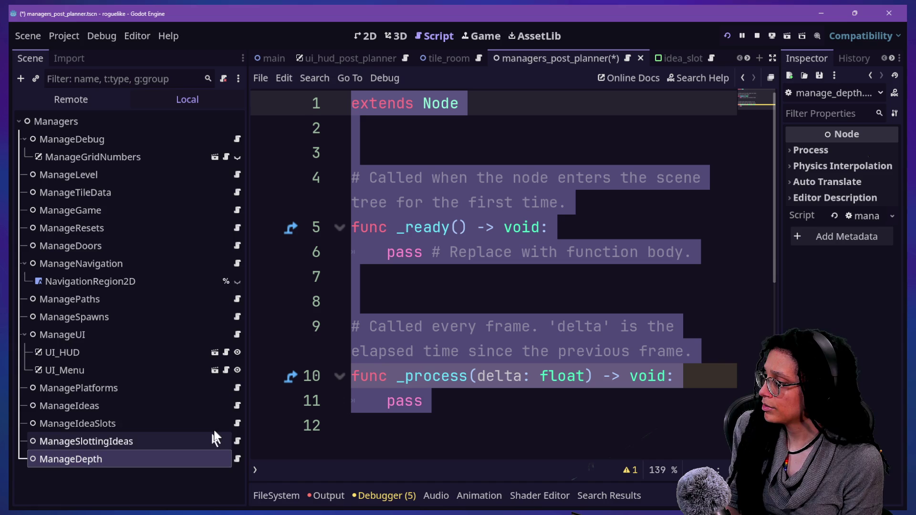
click(236, 406)
scroll(485, 191, up, 3)
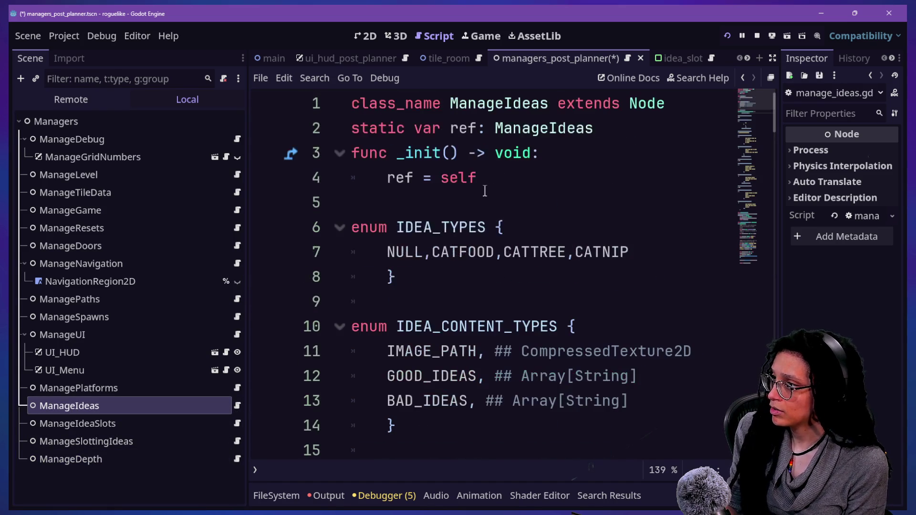
drag(485, 191, 239, 37)
key(ctrl+c)
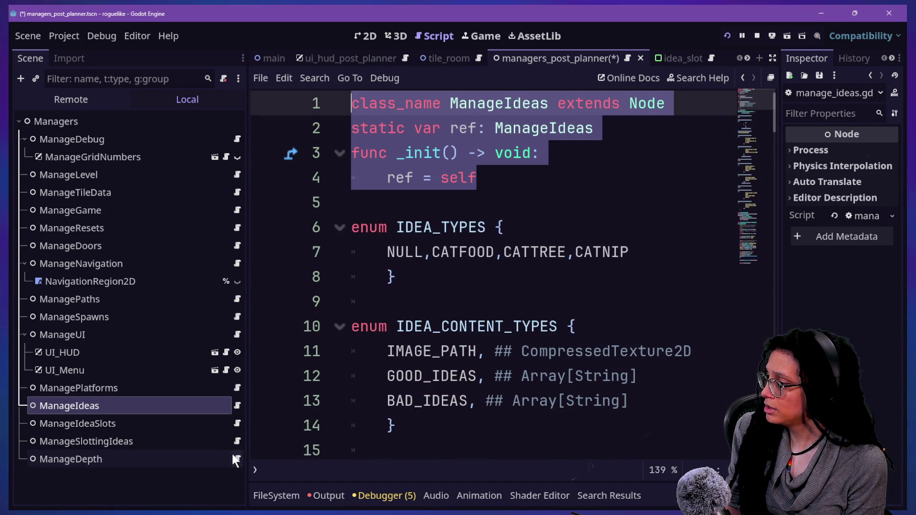
click(235, 458)
click(398, 134)
key(ctrl+a)
key(ctrl+v)
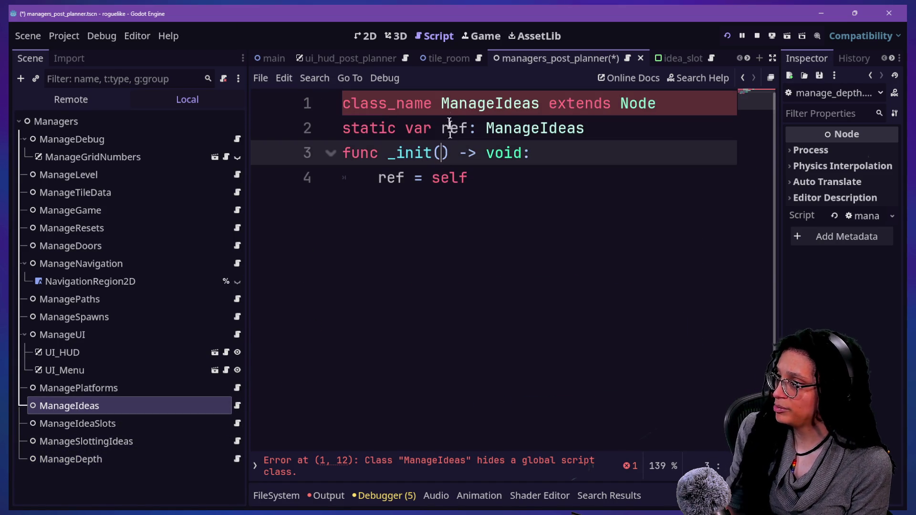
- Rename both ManageIdeas occurrences to ManageDepth, add a line after _init and save
double_click(469, 103)
key(ctrl+d)
text(ManageD)
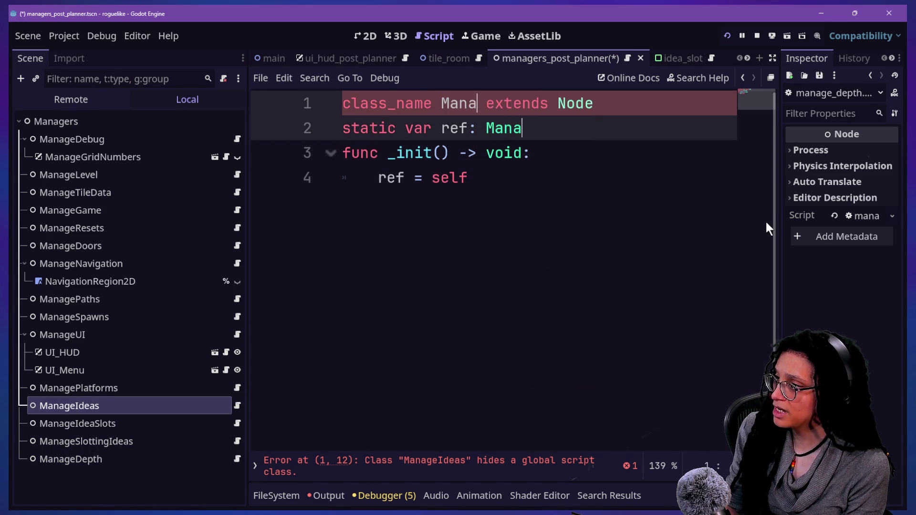
text(e)
key(BackSpace)
key(BackSpace)
text(e)
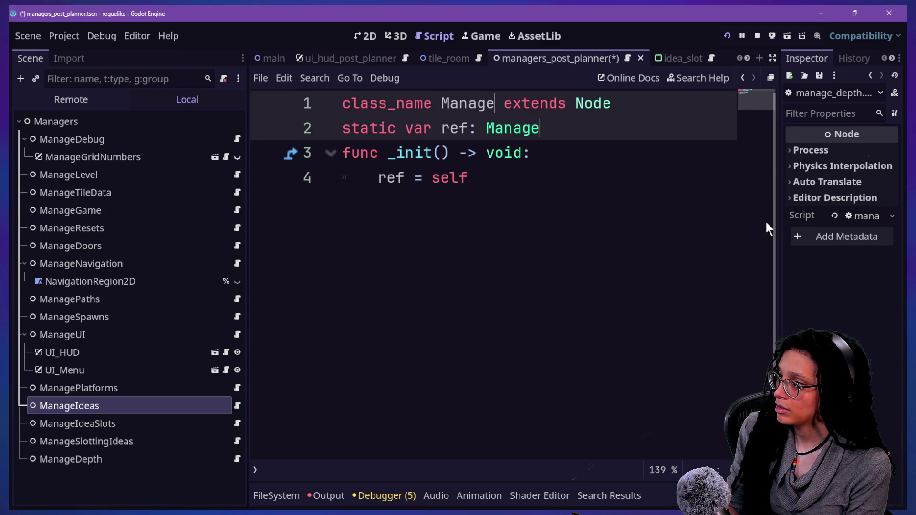
text(Depth)
click(548, 266)
key(Return)
key(Return)
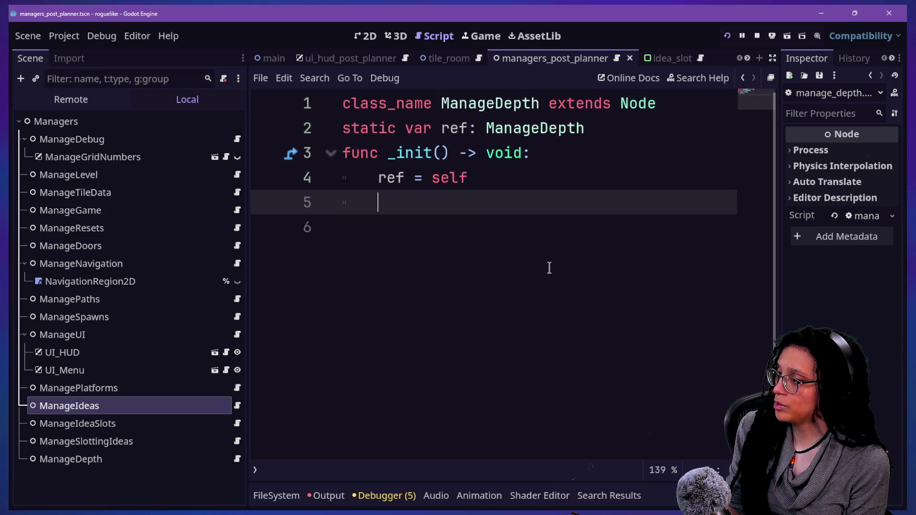
key(ctrl+s)
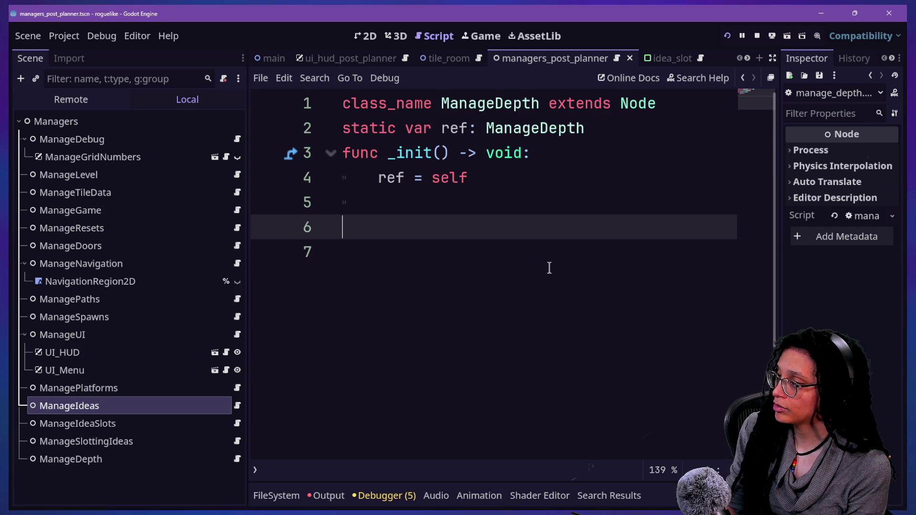
- Declare var _current_depth_count: int = 0 and add blank lines below it
text(var)
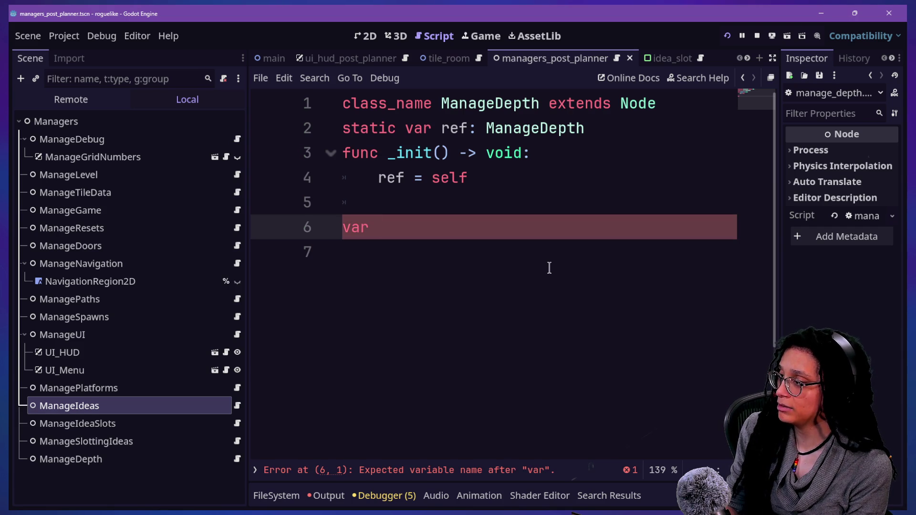
text( depth_)
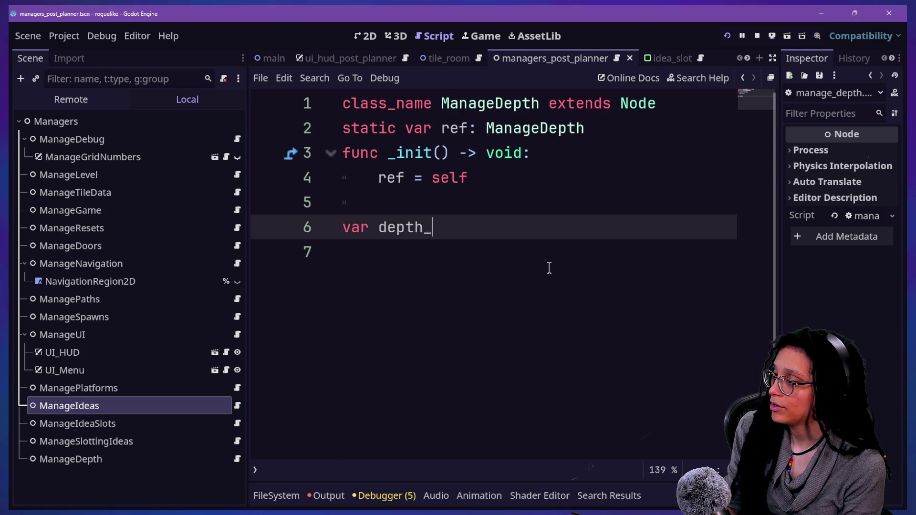
key(BackSpace)
key(BackSpace)
key(BackSpace)
key(BackSpace)
key(BackSpace)
key(BackSpace)
text(_dept)
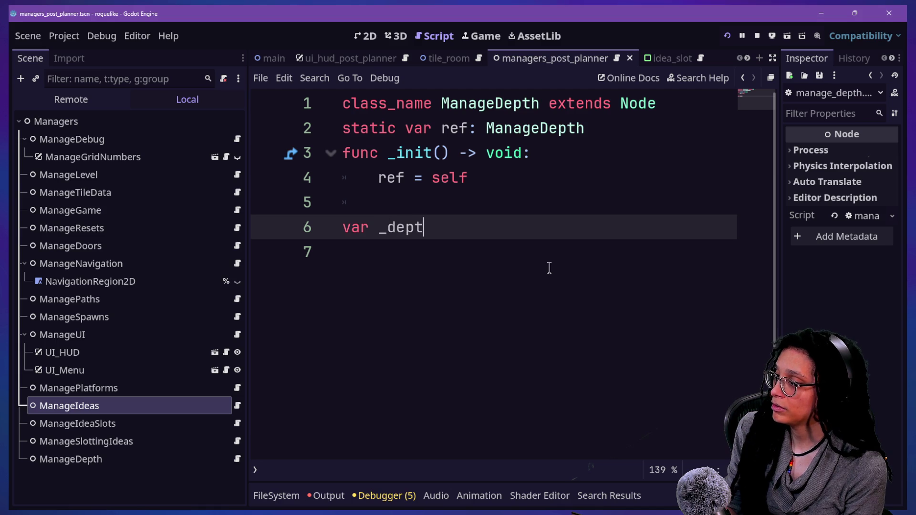
text(h_count)
key(BackSpace)
key(BackSpace)
key(BackSpace)
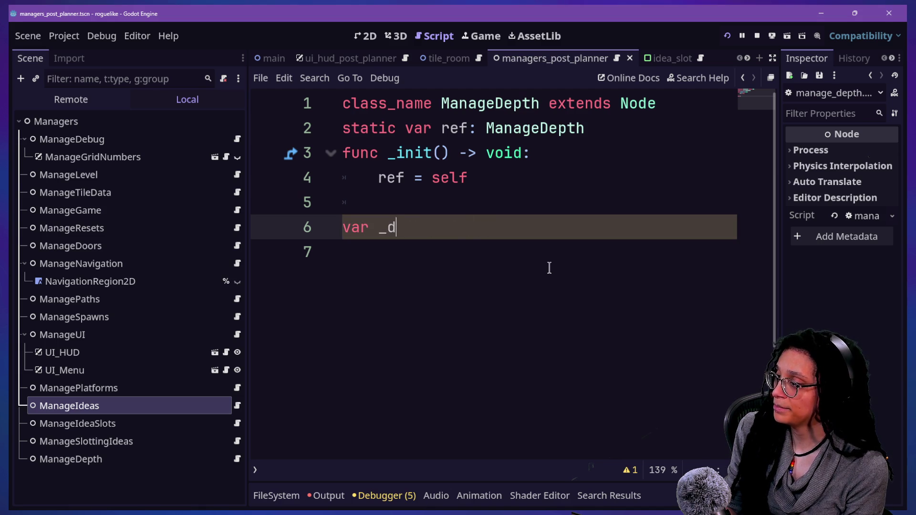
key(BackSpace)
text(current_depth_co)
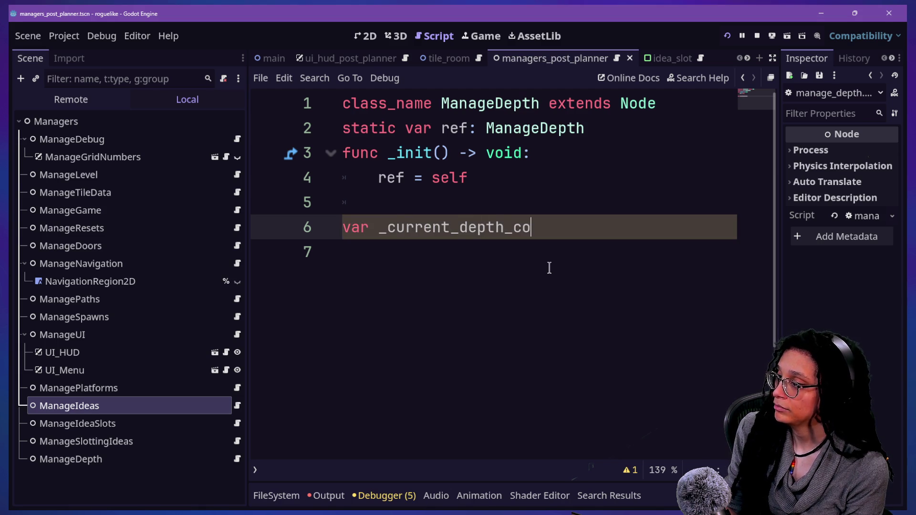
text(unt: )
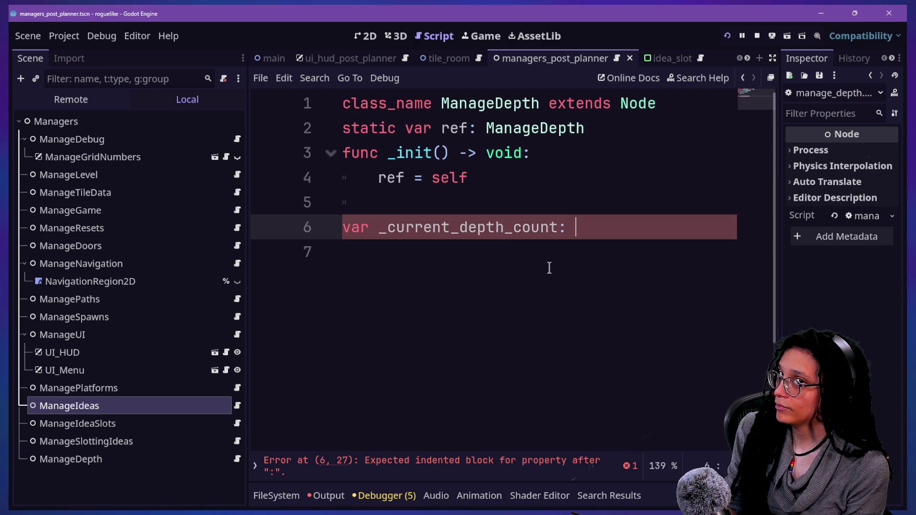
text(0)
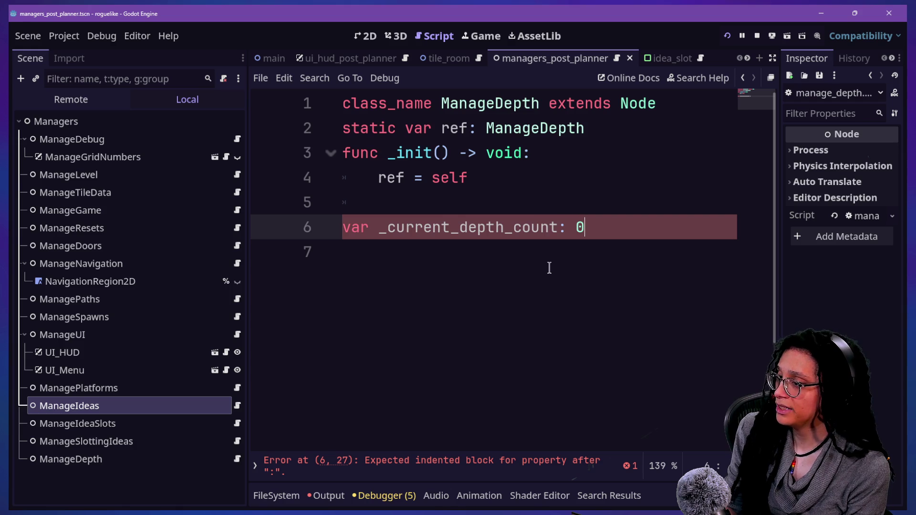
key(BackSpace)
key(BackSpace)
key(BackSpace)
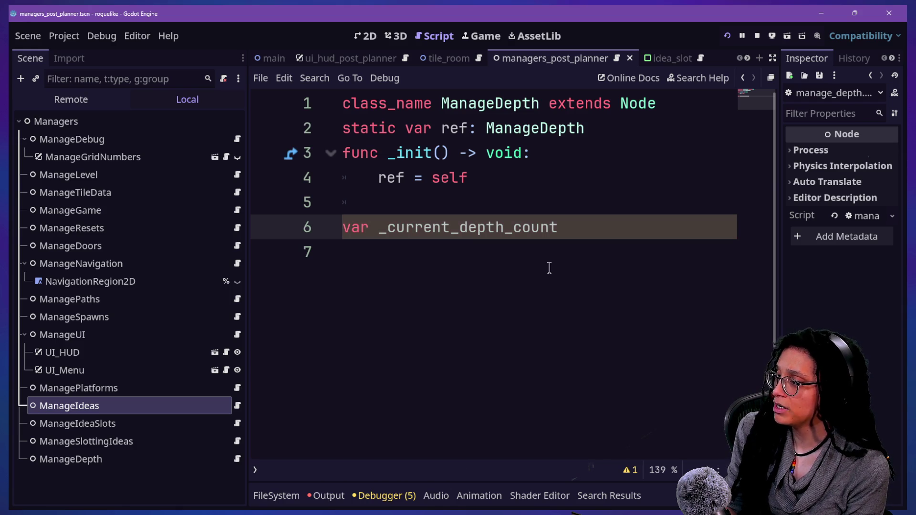
text(: int = 0-)
key(BackSpace)
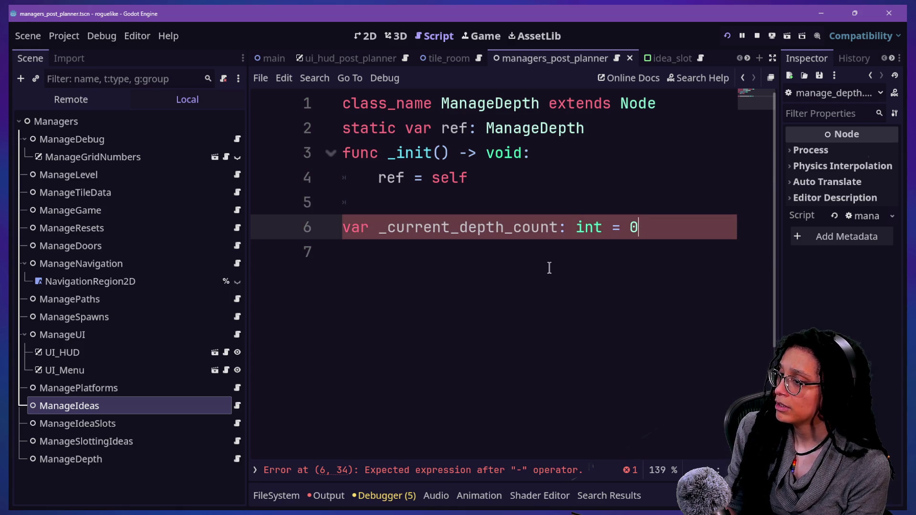
key(Return)
key(Return)
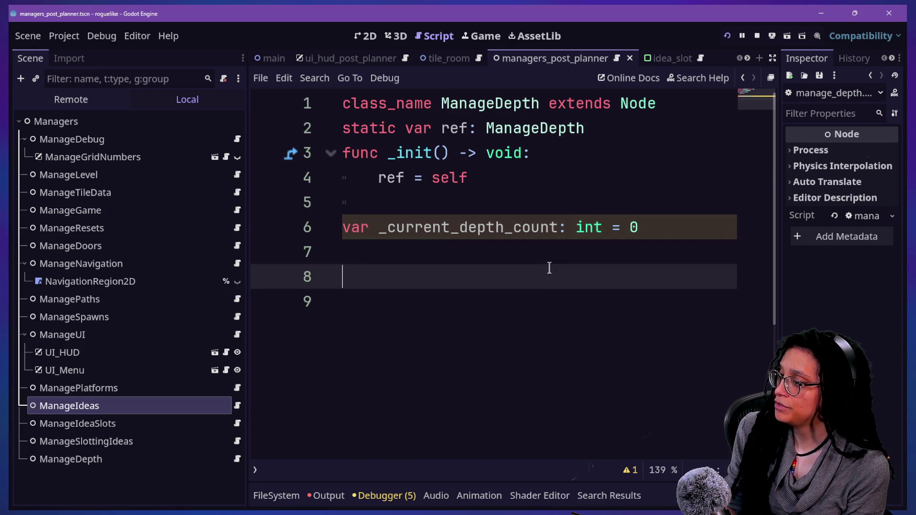
- Write the header func update_depth_count() -> void:
text(func _)
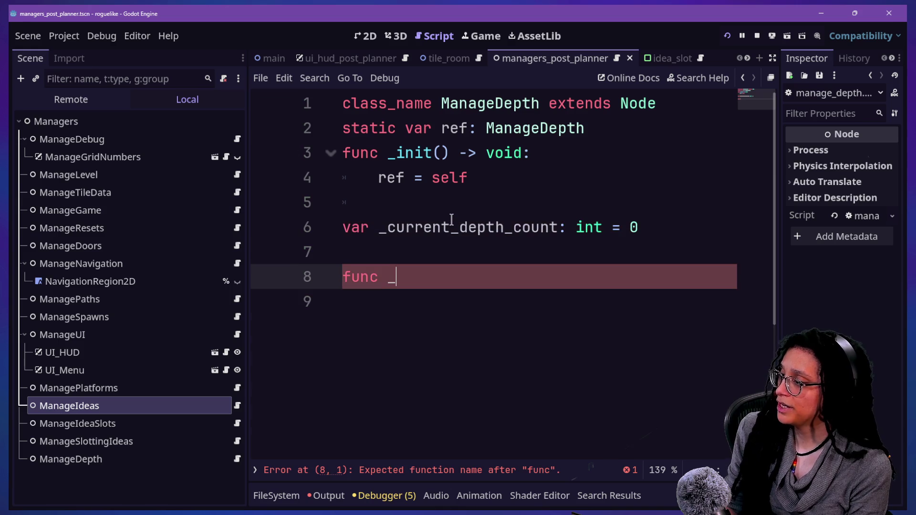
key(BackSpace)
text(set_)
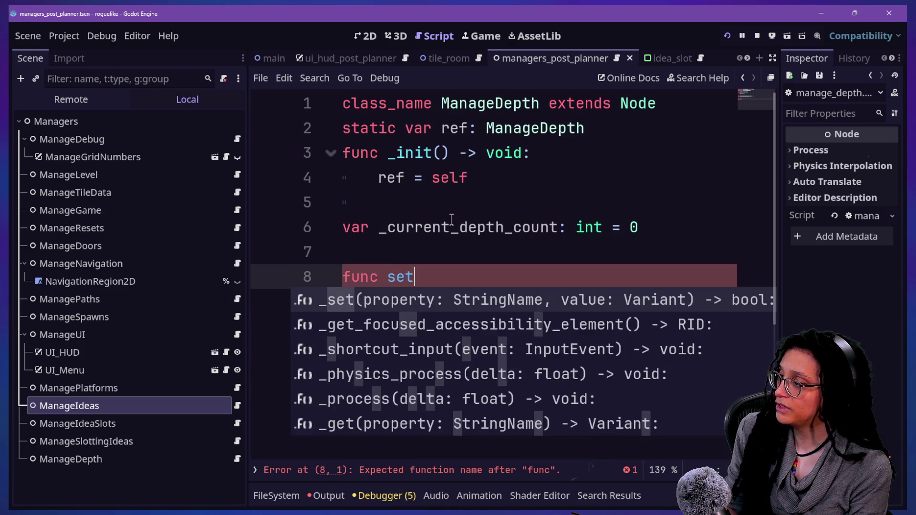
key(BackSpace)
key(BackSpace)
key(BackSpace)
text(update_)
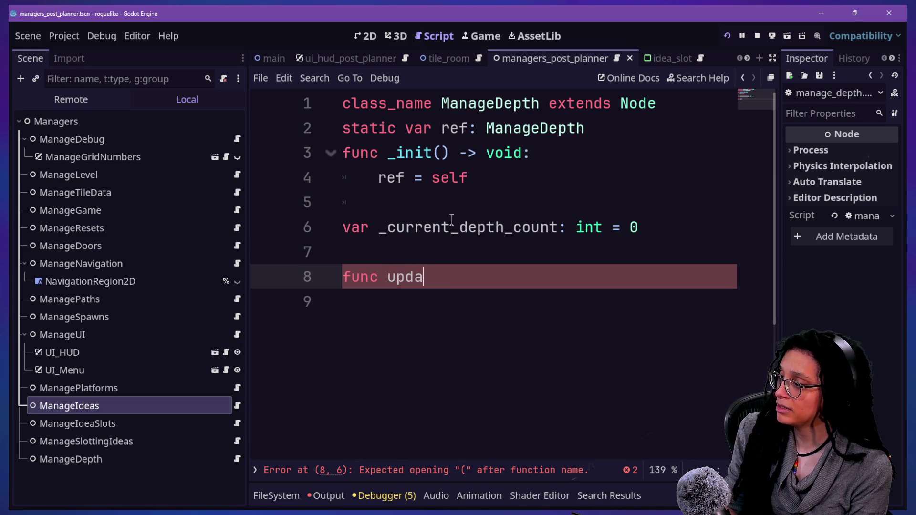
key(BackSpace)
key(BackSpace)
key(BackSpace)
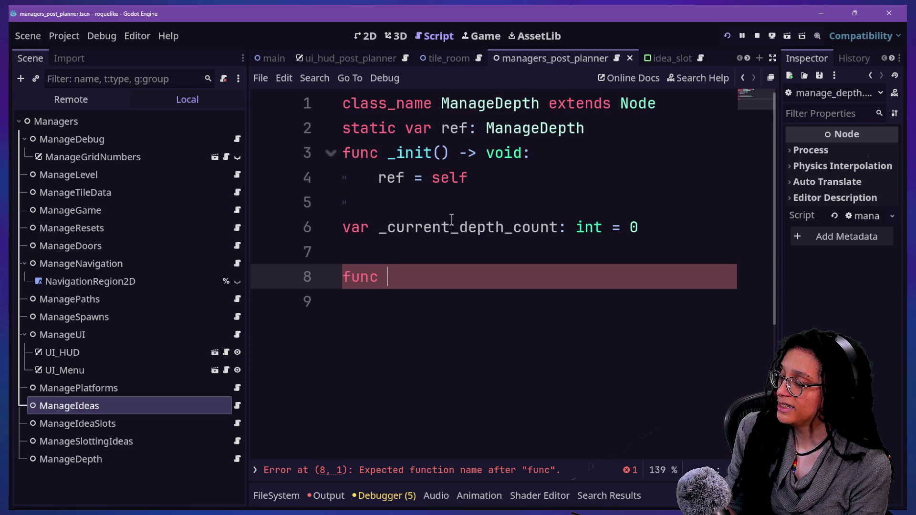
text(set)
key(BackSpace)
key(BackSpace)
key(BackSpace)
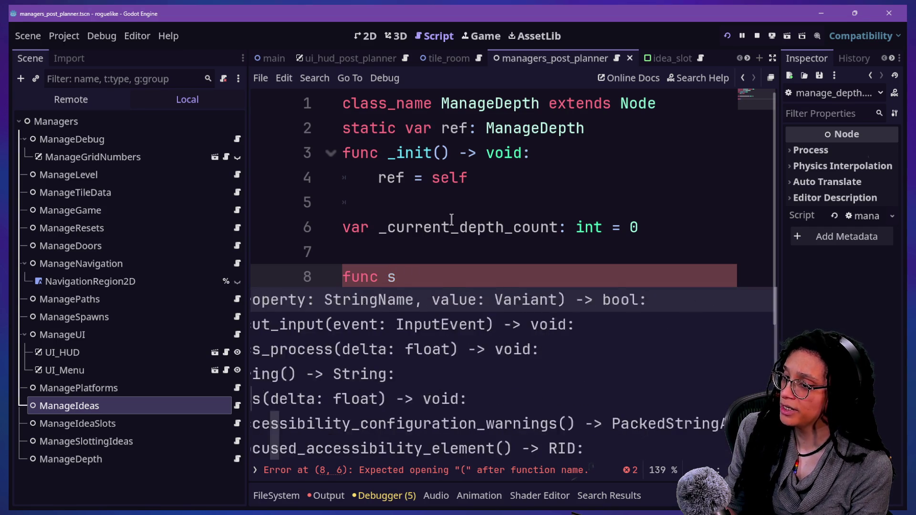
text(update_)
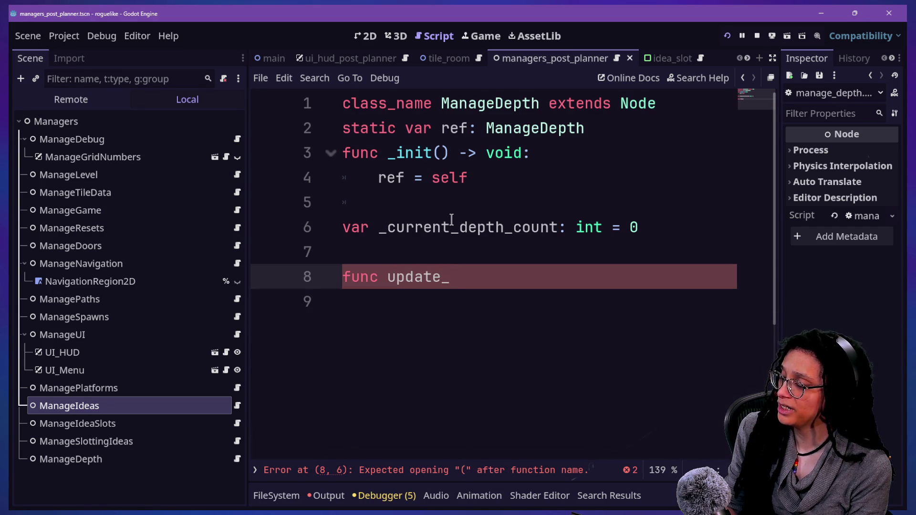
text(c)
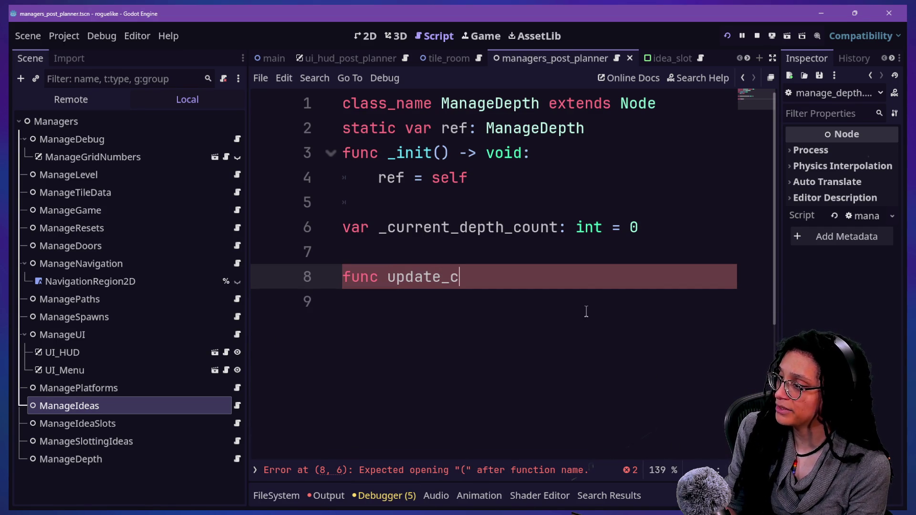
key(BackSpace)
text(dept)
key(BackSpace)
key(BackSpace)
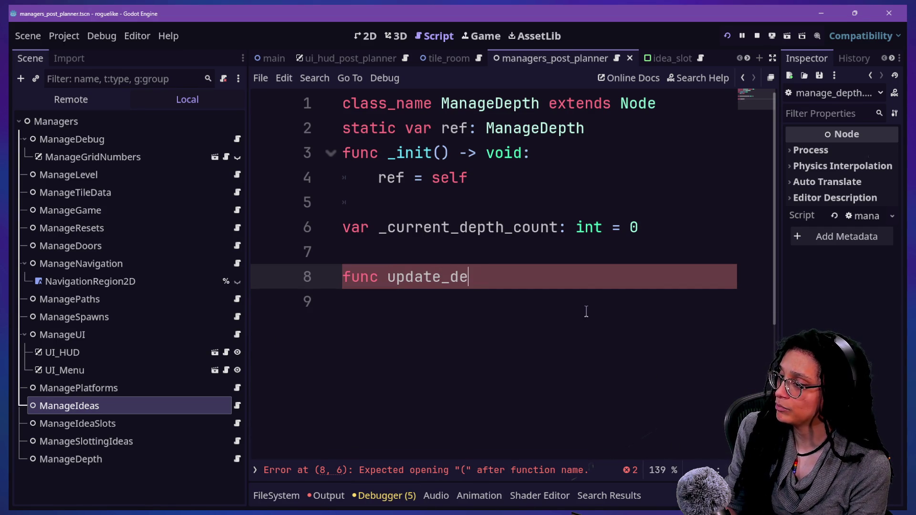
key(BackSpace)
text(epth_count)
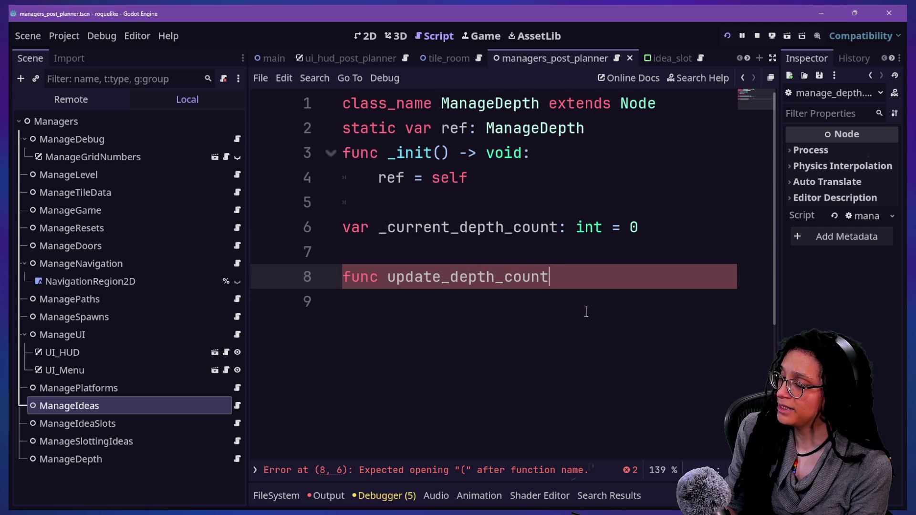
text(:)
key(BackSpace)
key(BackSpace)
text(()
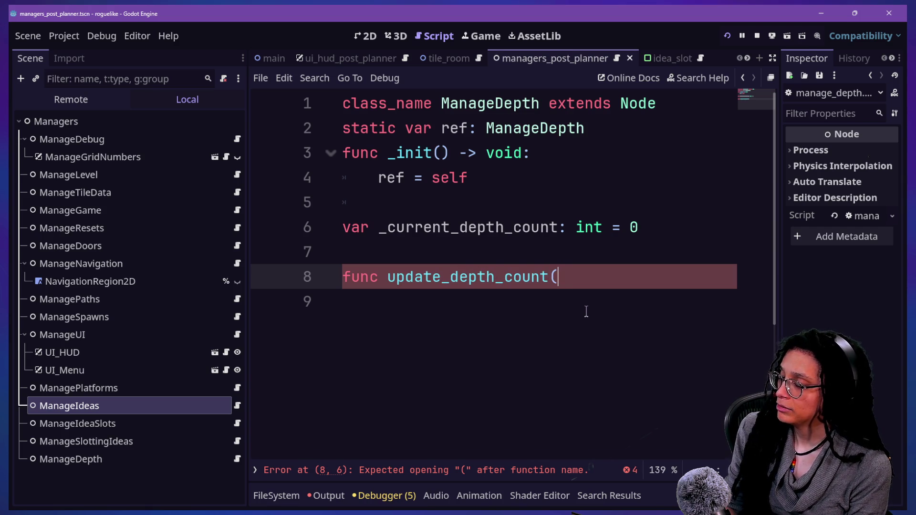
text() -> bo)
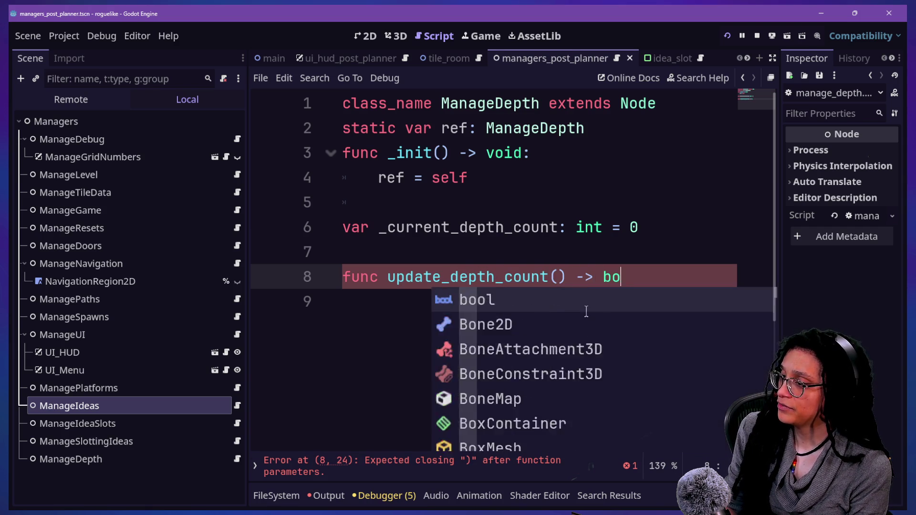
key(BackSpace)
key(BackSpace)
text(void:)
key(Return)
- Make update_depth_count increment _current_depth_count by 1
text(_)
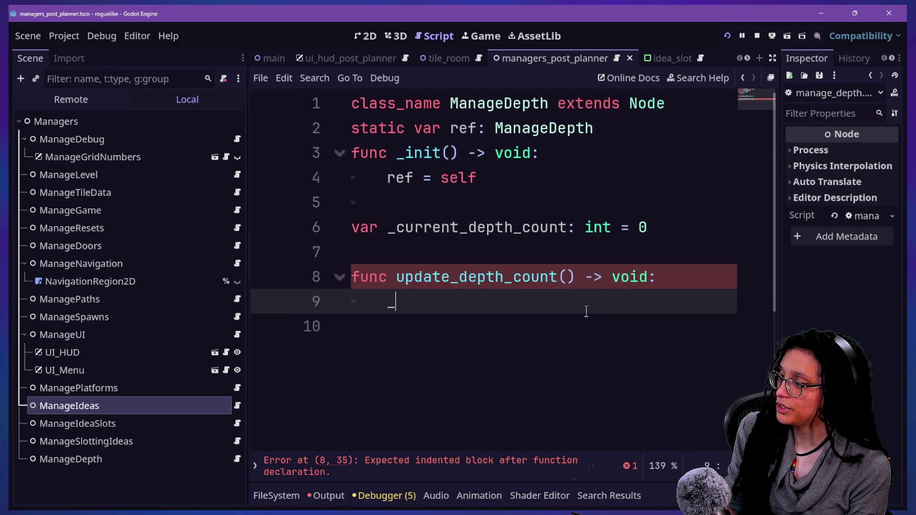
text(cu)
key(Return)
text(+= 1)
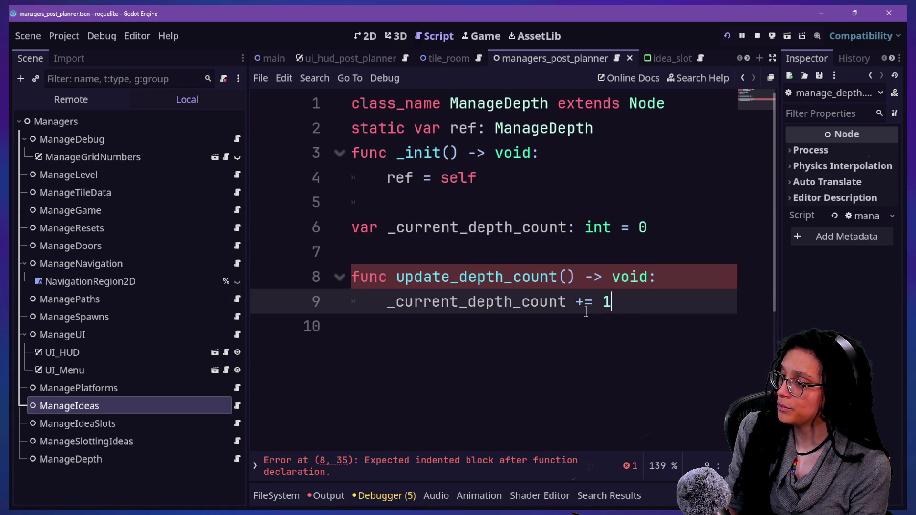
key(Return)
- Add func get_depth_count() -> int: that returns _current_depth_count
key(Down)
text(gu)
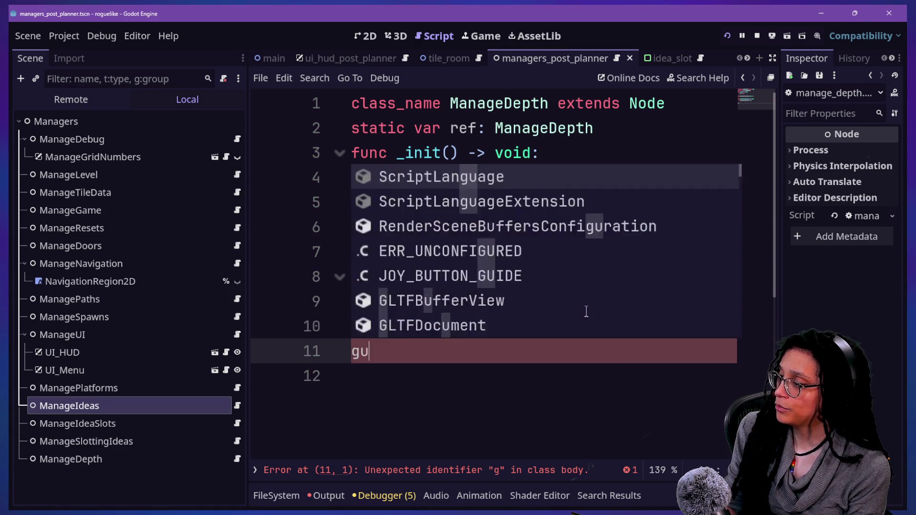
key(BackSpace)
key(BackSpace)
key(Up)
text(func get_)
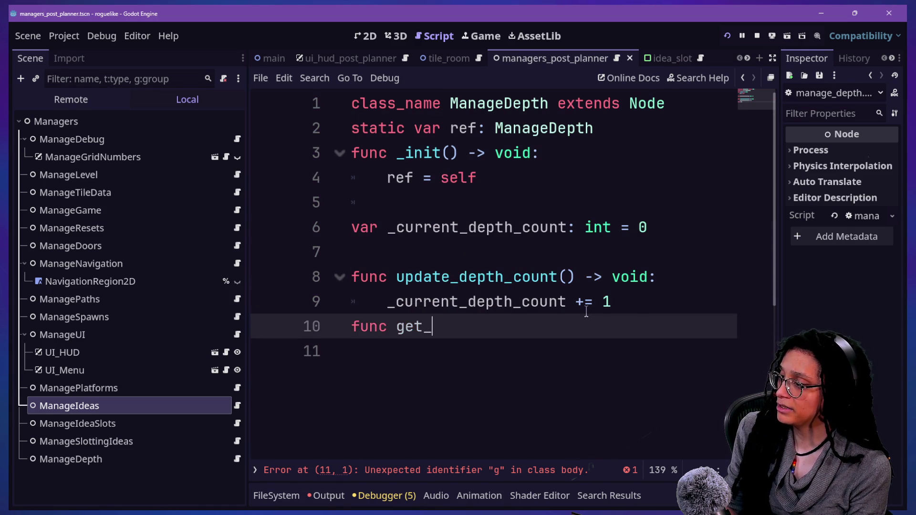
text(depth_count() -)
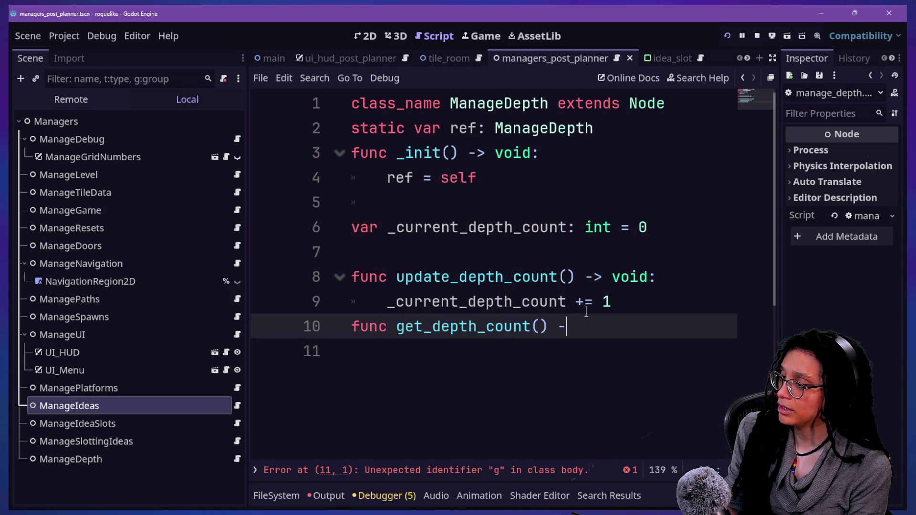
text(> int:)
key(Return)
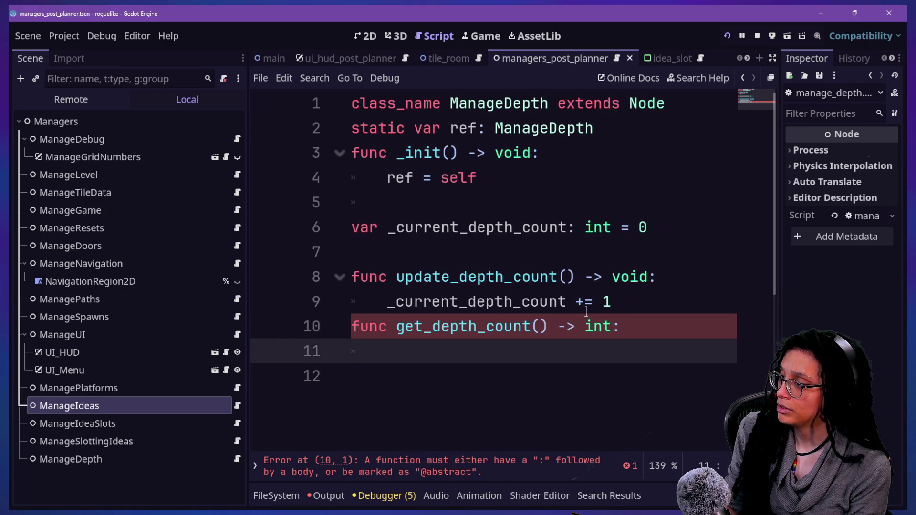
text(_return _curr)
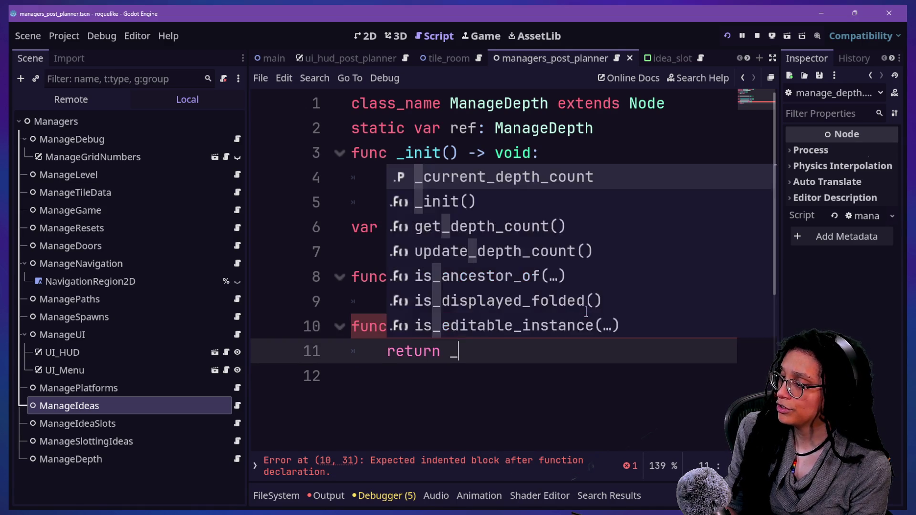
key(Return)
- Save the script and browse the recent files in the quick file search
click(659, 290)
key(ctrl+s)
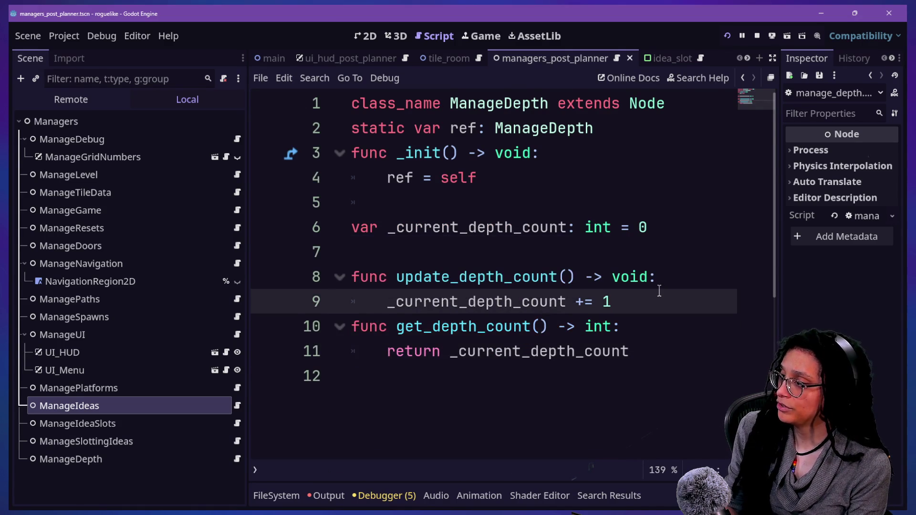
key(shift+alt+o)
key(Down)
key(Down)
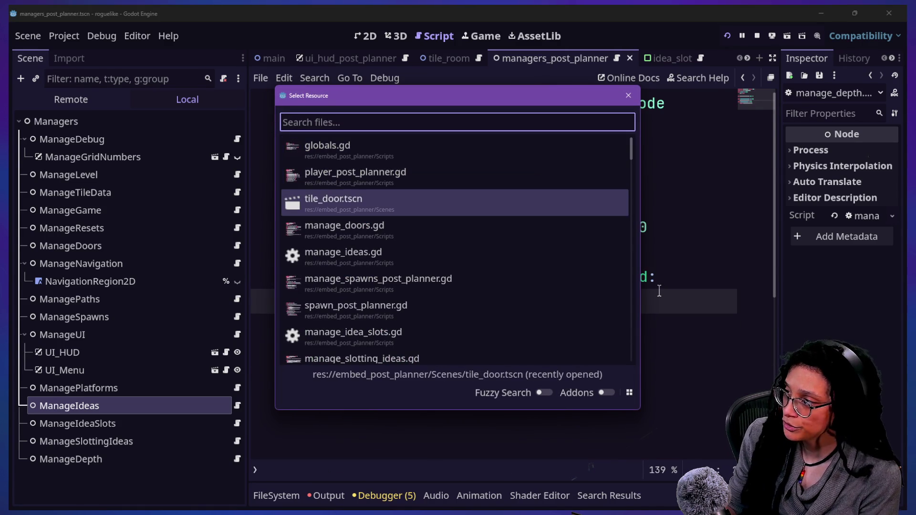
- Open the player_post_planner.gd script and hide the side docks to widen the code
key(Down)
key(Up)
key(Up)
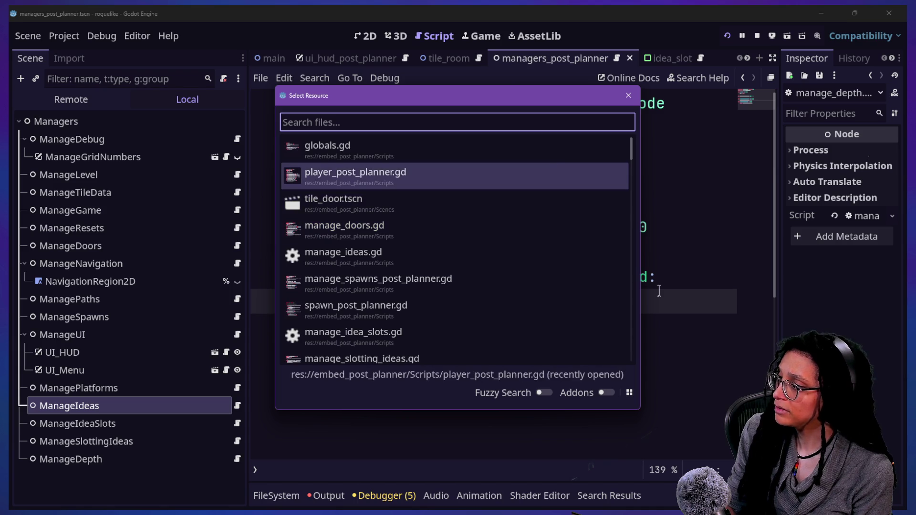
key(Down)
key(Down)
key(Down)
key(Up)
key(Up)
key(Up)
key(Down)
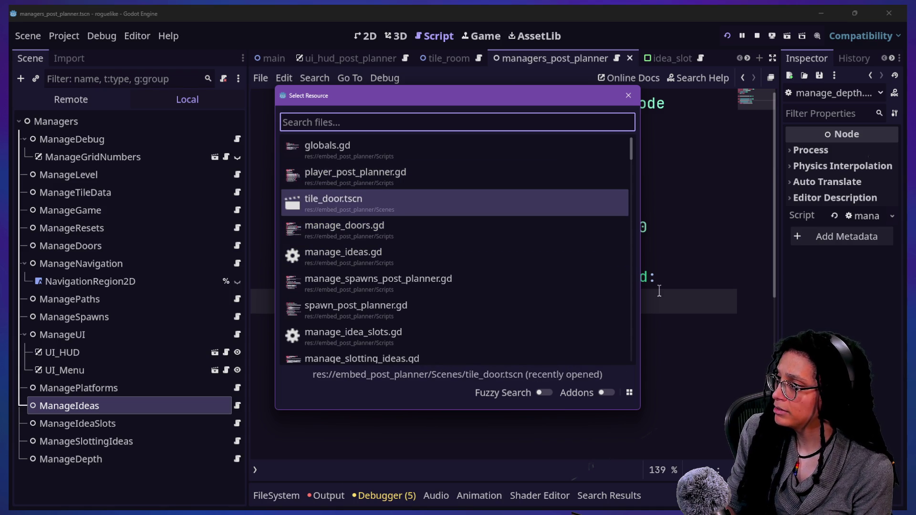
text(spawn)
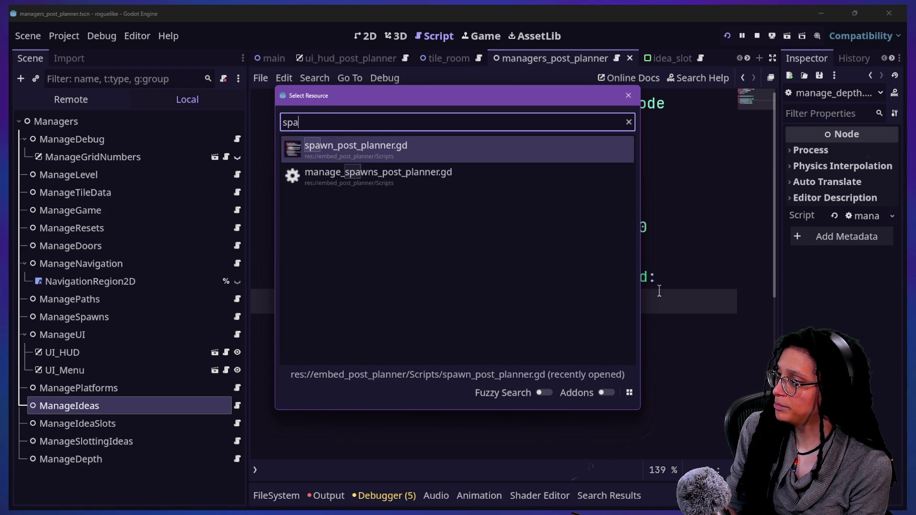
key(BackSpace)
key(BackSpace)
key(BackSpace)
text(player)
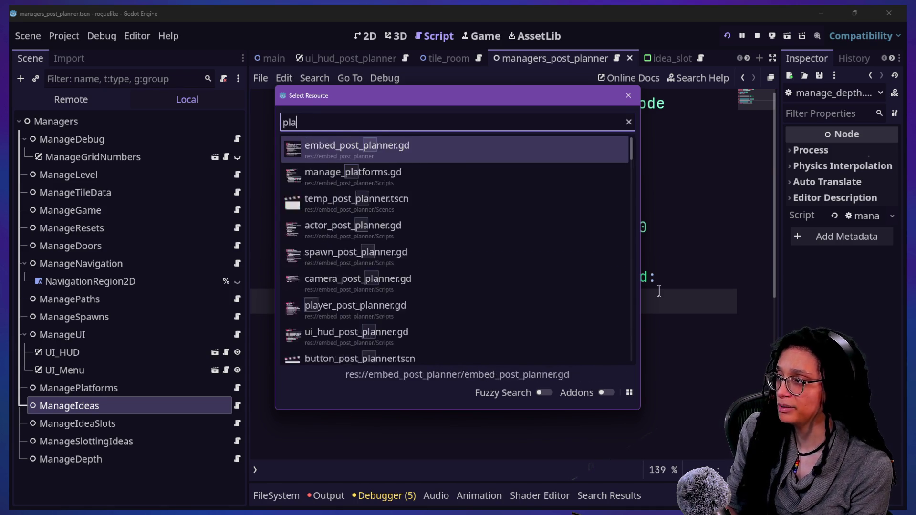
key(Return)
key(ctrl+shift+F11)
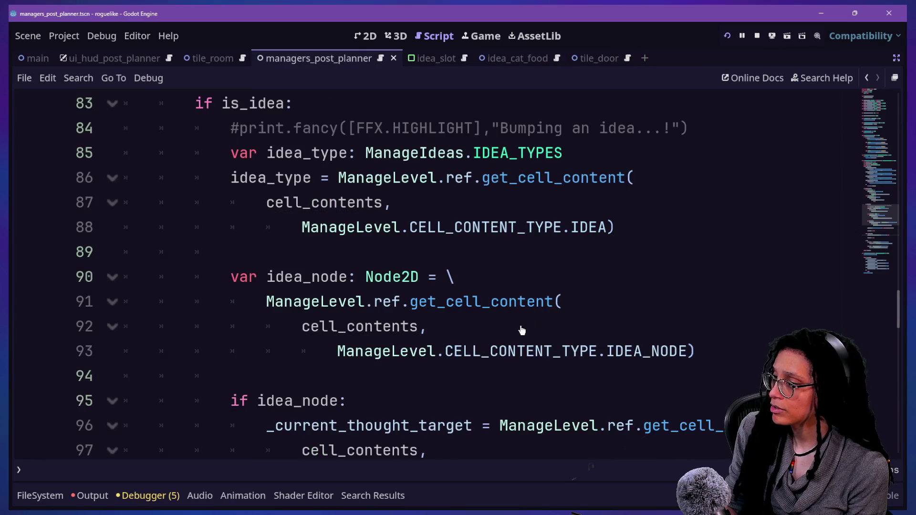
- Scroll to the stairs branch and its reset_level call in player_post_planner.gd
click(381, 348)
scroll(376, 337, up, 1)
scroll(377, 337, down, 2)
scroll(377, 338, down, 3)
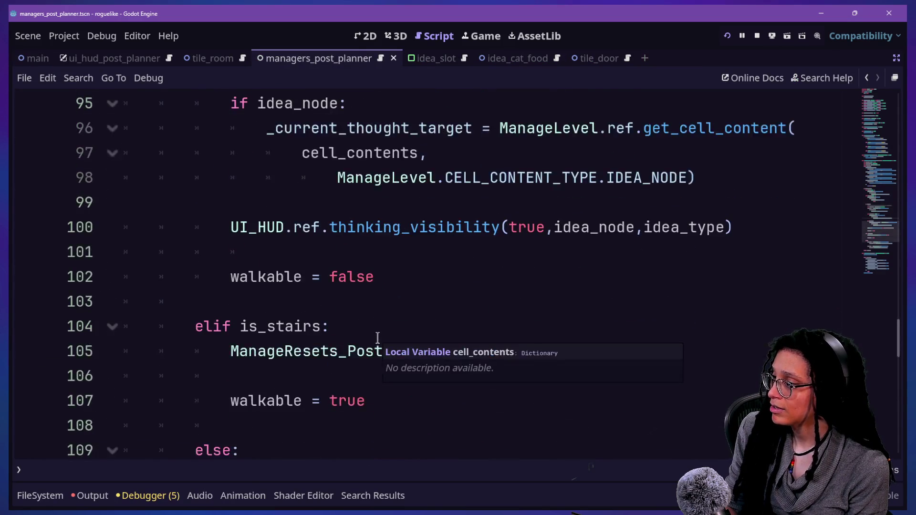
scroll(377, 338, down, 1)
click(328, 327)
drag(317, 277, 536, 277)
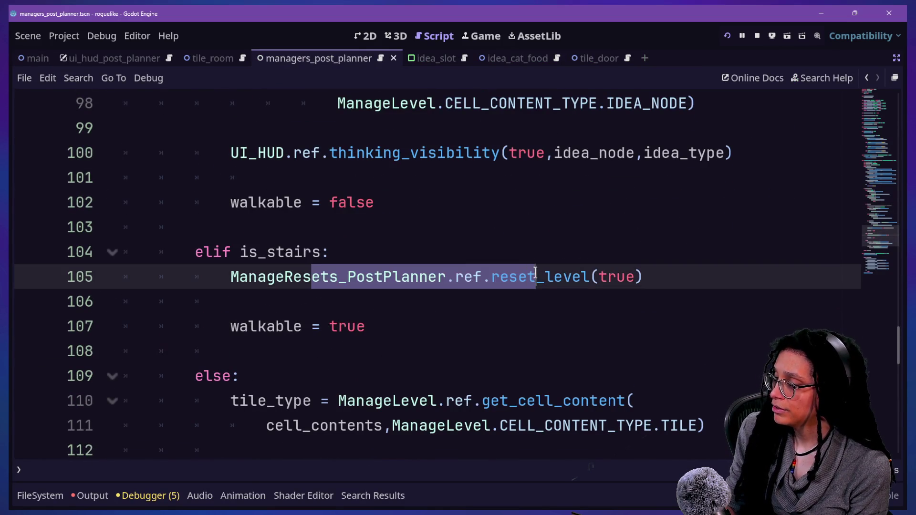
click(544, 297)
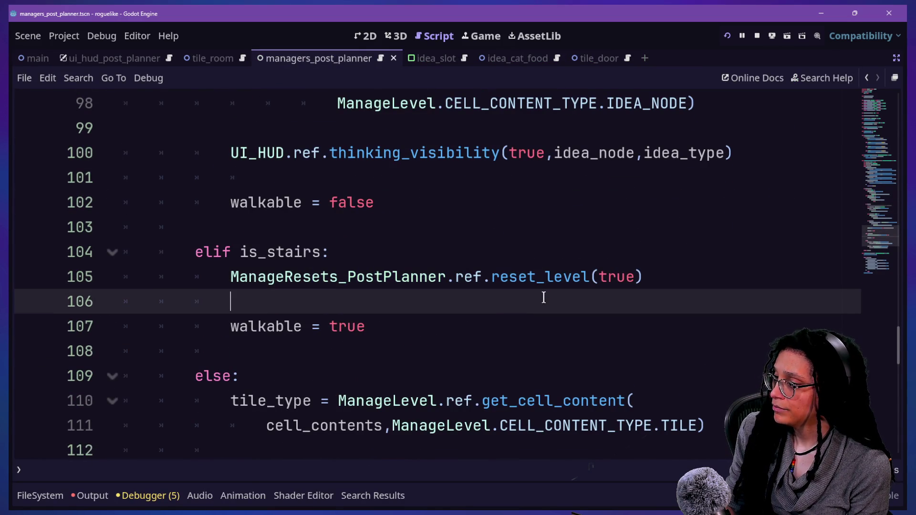
- Add ManageDepth.ref.update_depth_count() under 'elif is_stairs:' and run the project
click(645, 257)
key(Return)
text(F)
key(BackSpace)
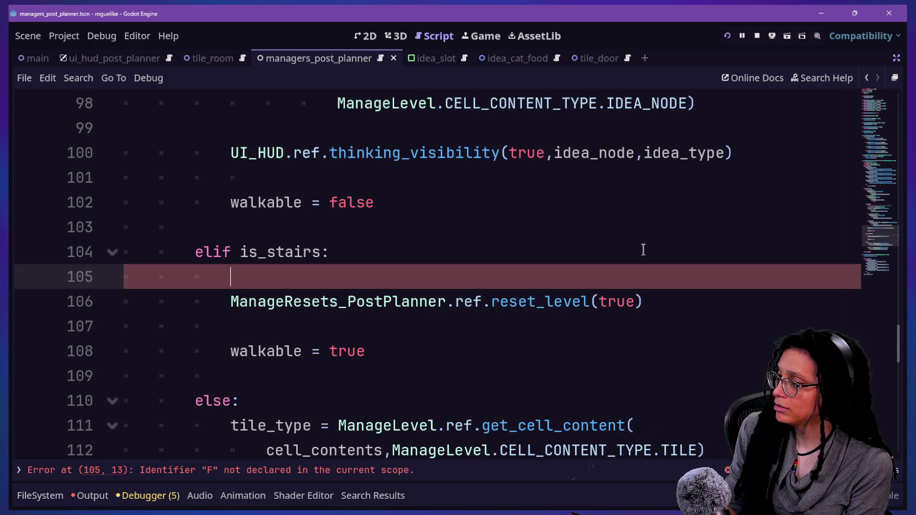
text(Man)
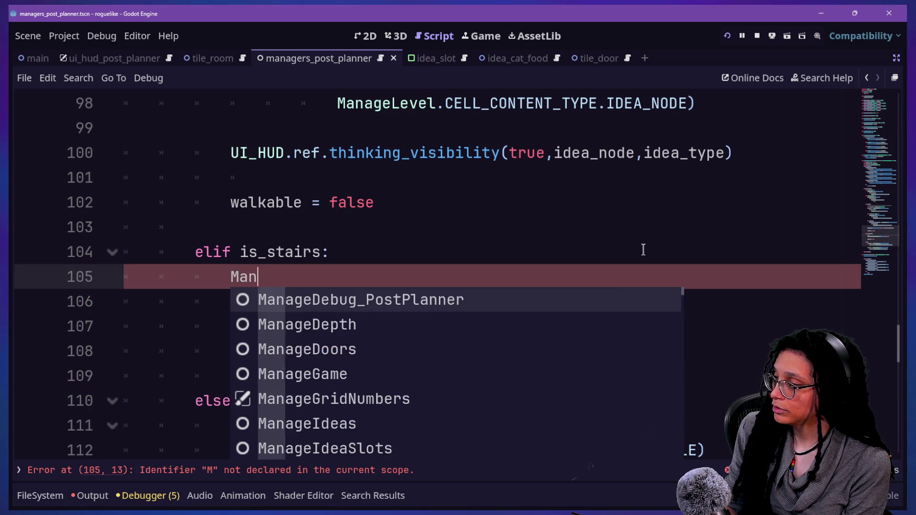
text(age\)
key(Return)
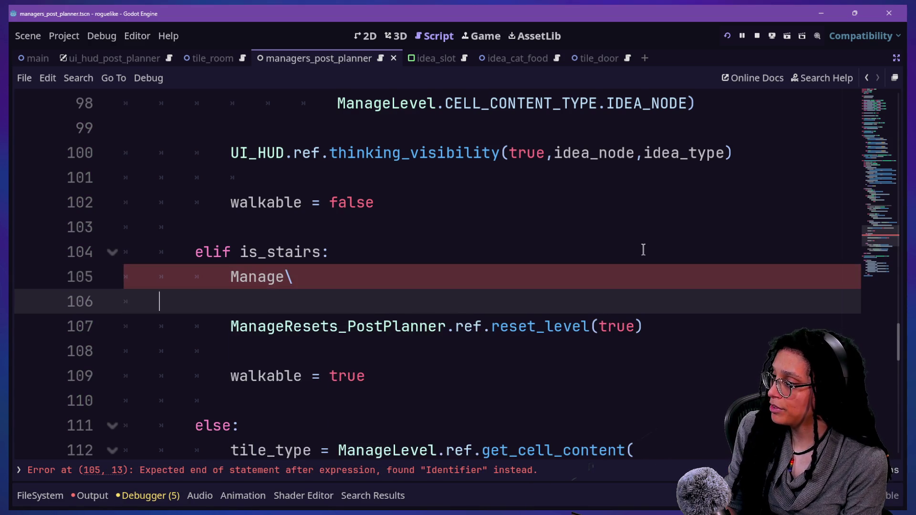
key(BackSpace)
key(BackSpace)
text(Depth.ref.)
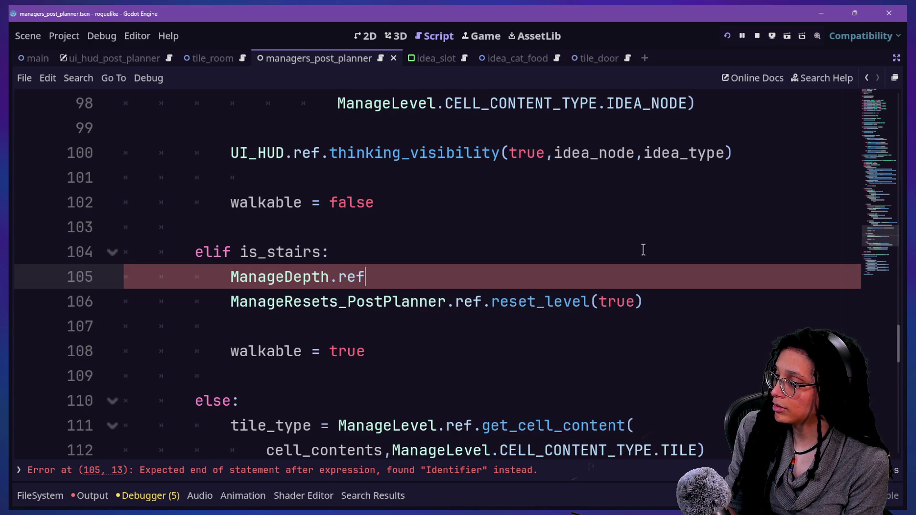
key(Down)
key(Down)
key(Return)
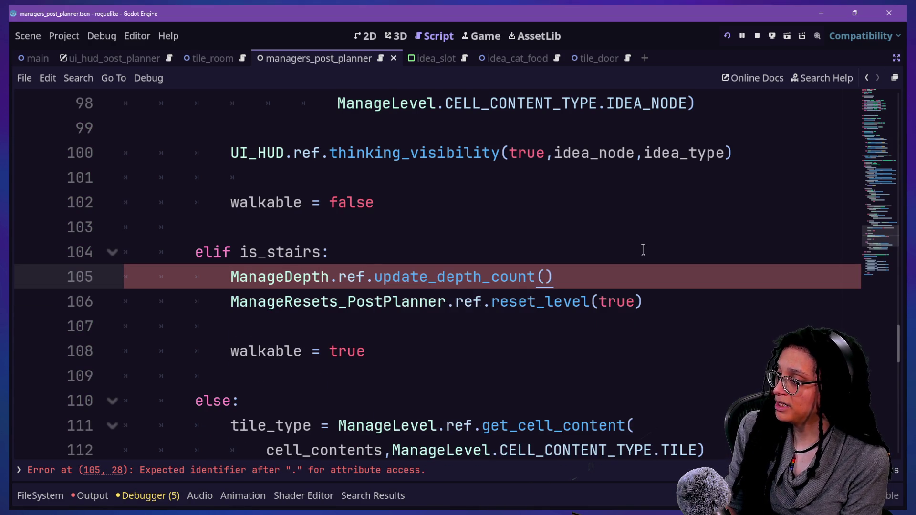
key(ctrl+s)
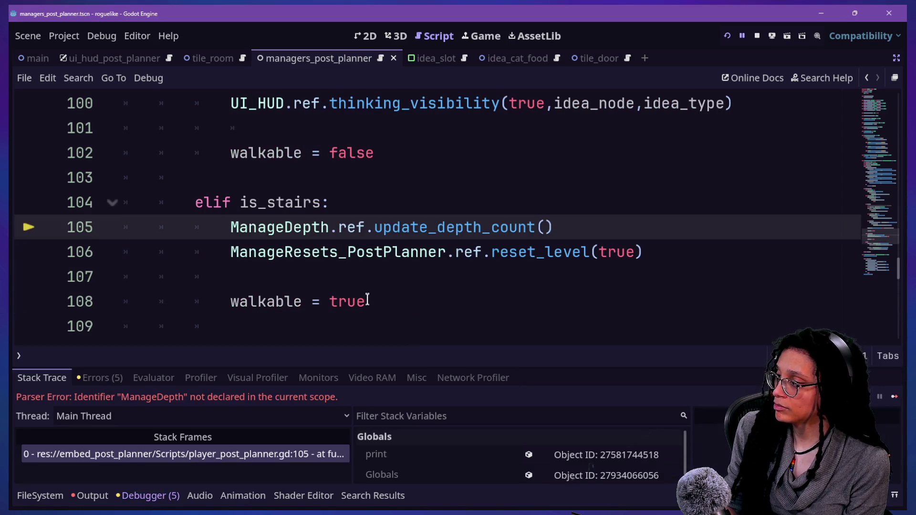
- Stop the debug session and open the first spawn script matching 'spawn'
click(757, 36)
click(737, 192)
key(shift+alt+o)
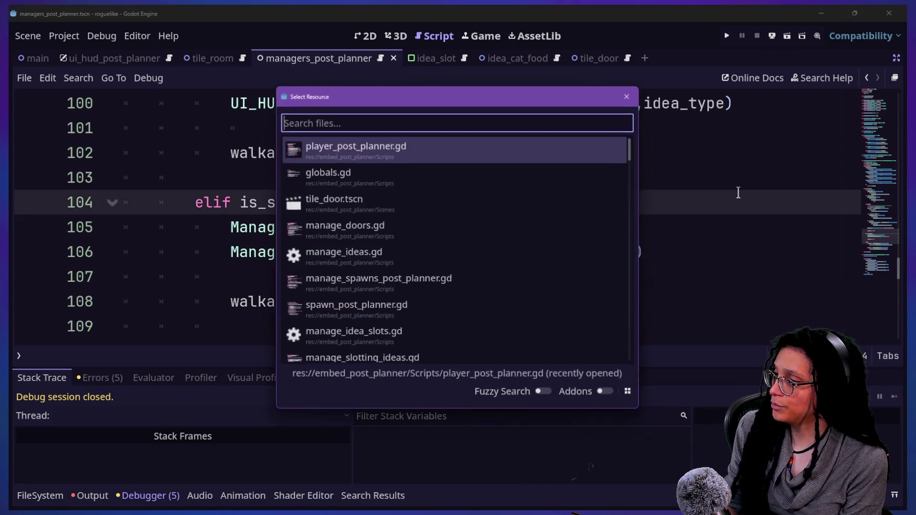
text(spawn)
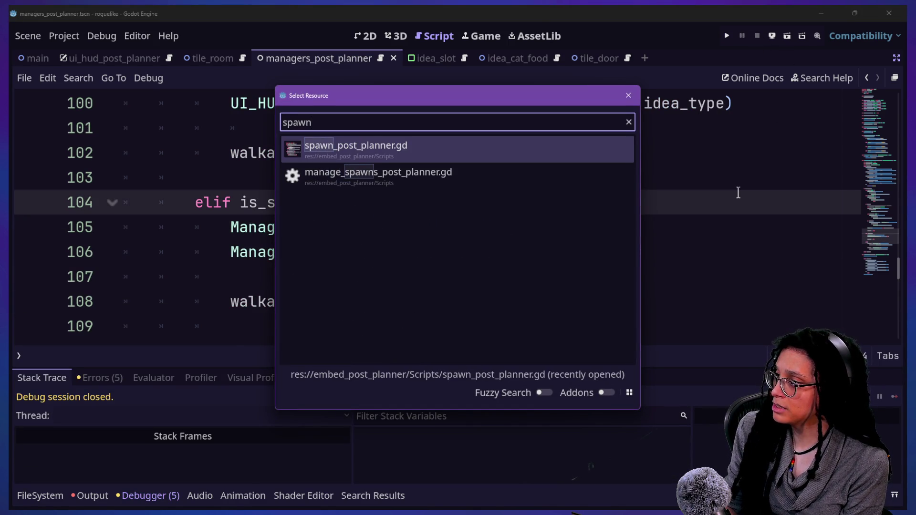
key(Return)
click(456, 230)
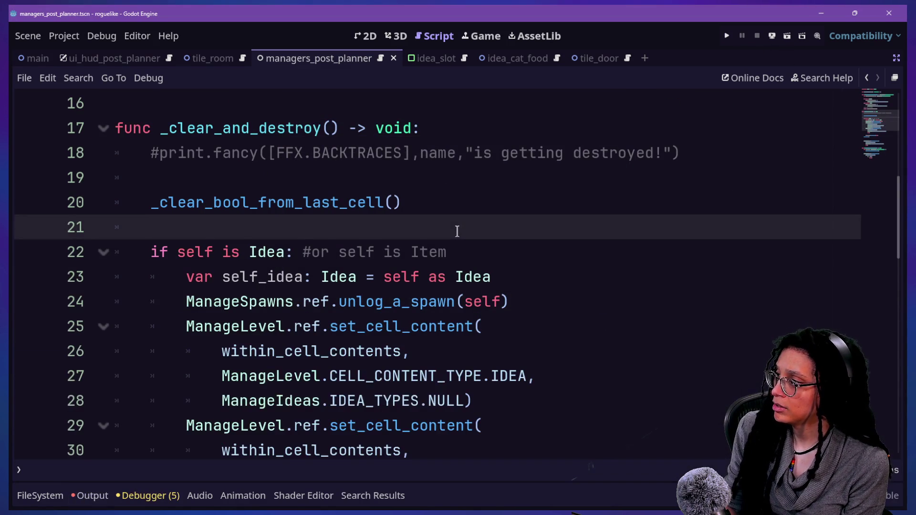
scroll(457, 231, down, 10)
scroll(457, 231, up, 15)
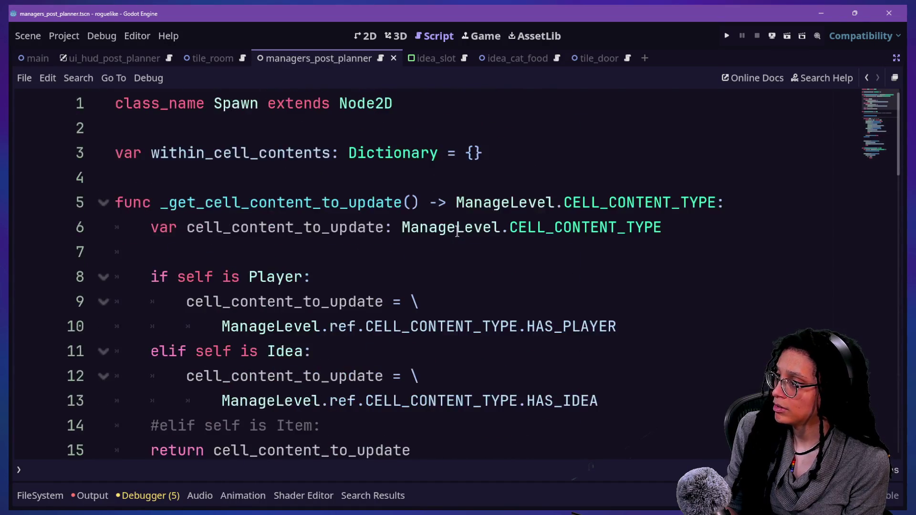
scroll(457, 233, down, 15)
- Open manage_spawns_post_planner.gd at the IDEA_TYPES.has check in the idea branch
key(shift+alt+o)
text(managespaw)
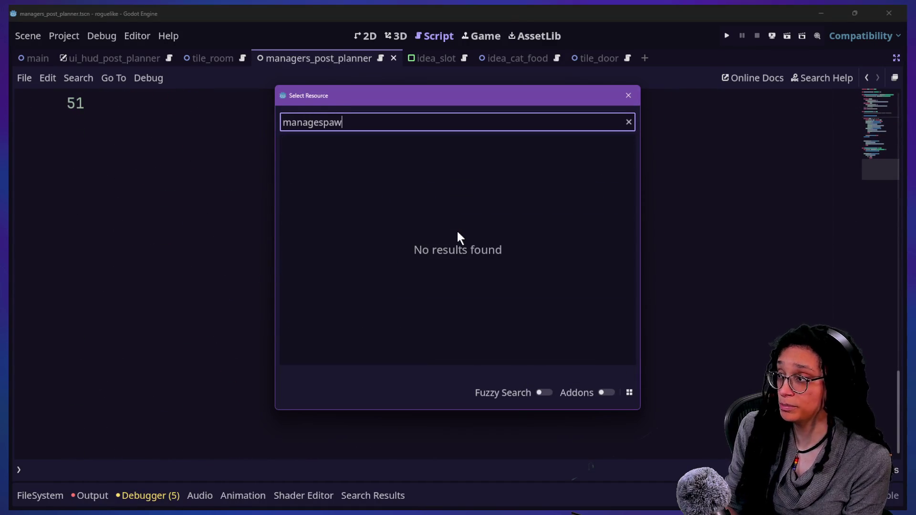
key(BackSpace)
text(_spawn)
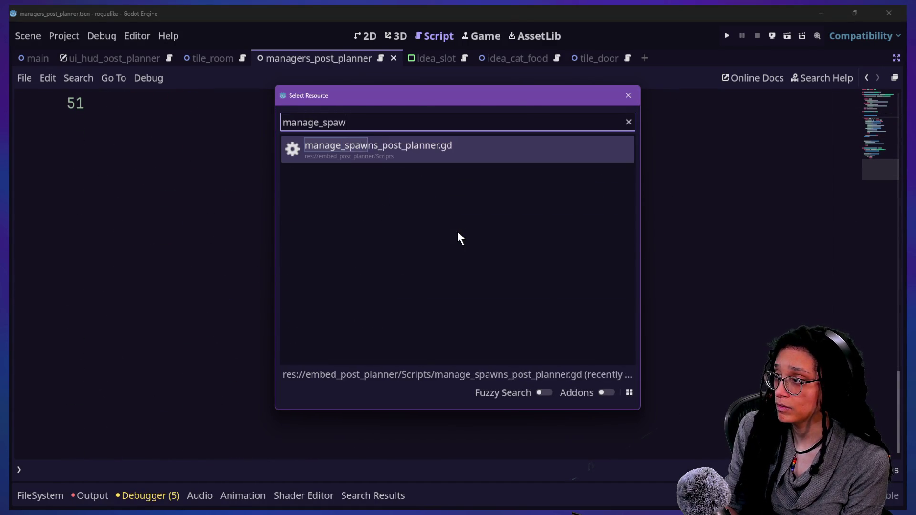
key(Return)
scroll(335, 287, down, 1)
drag(329, 252, 570, 302)
click(572, 301)
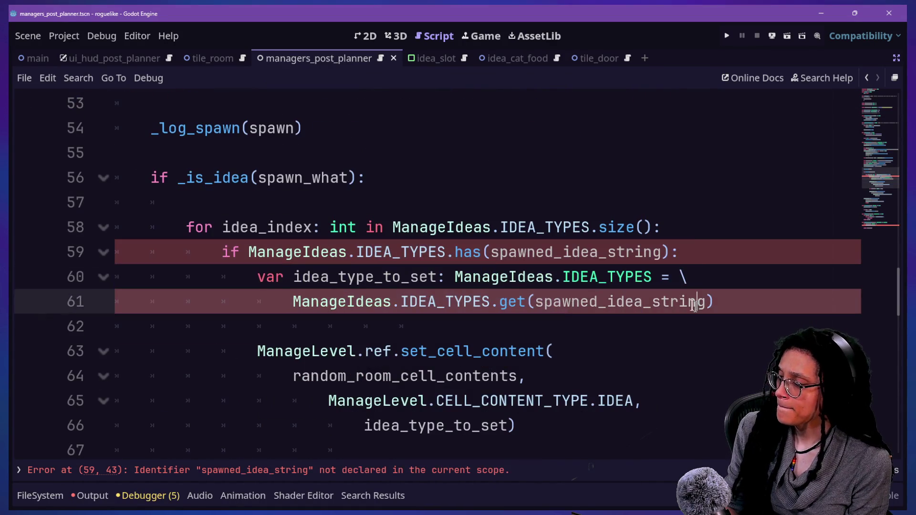
click(329, 265)
click(653, 252)
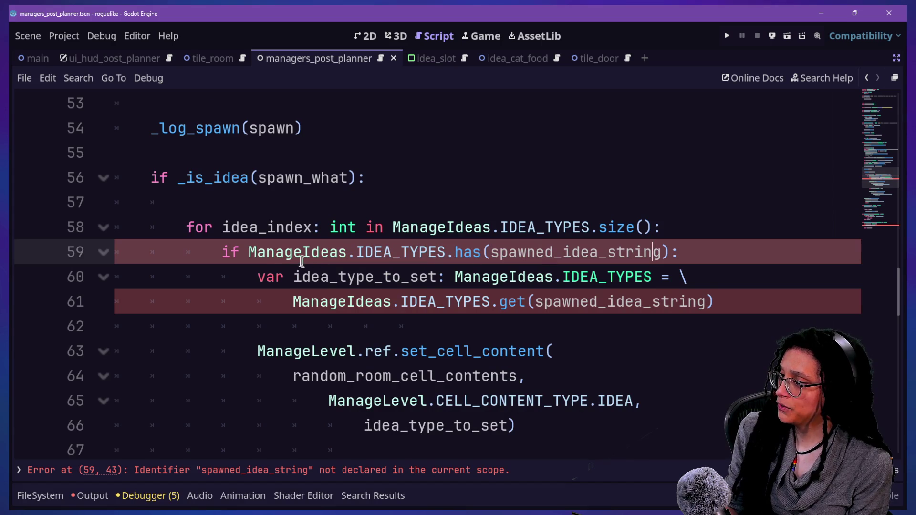
click(270, 181)
click(385, 224)
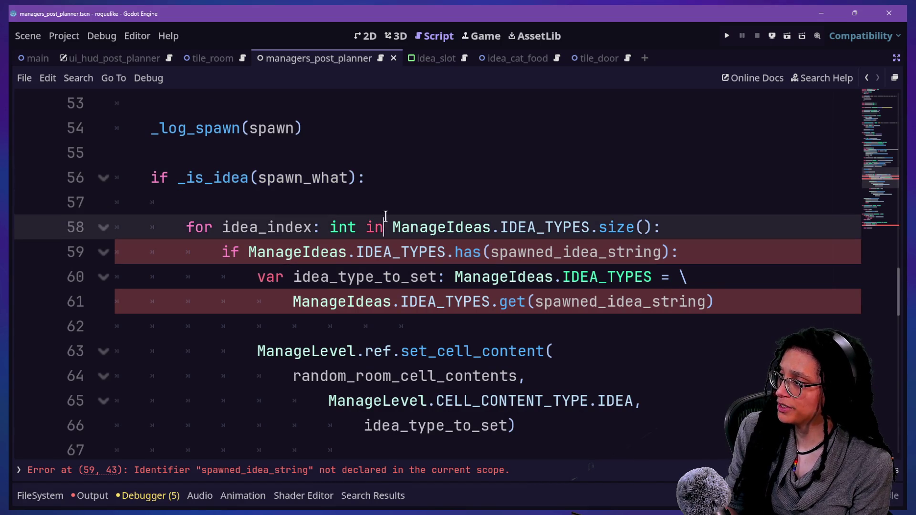
click(582, 202)
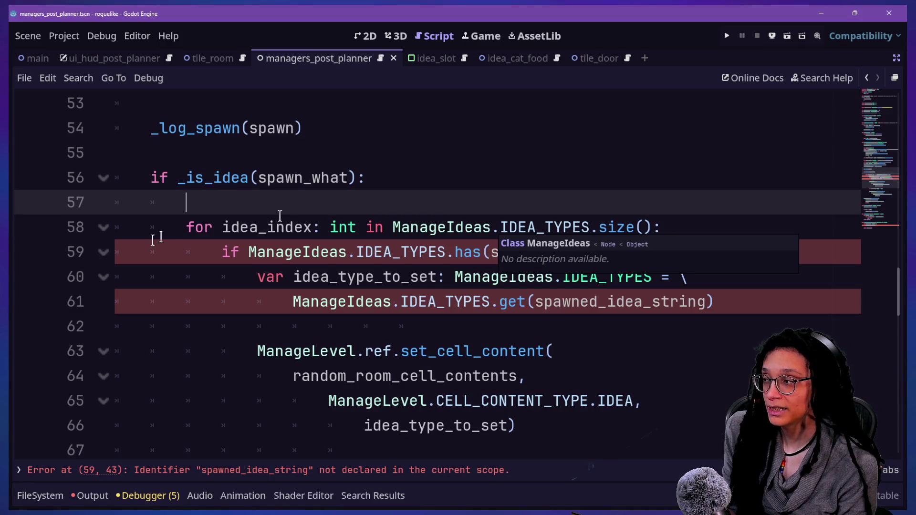
drag(188, 203, 294, 227)
click(364, 228)
click(410, 207)
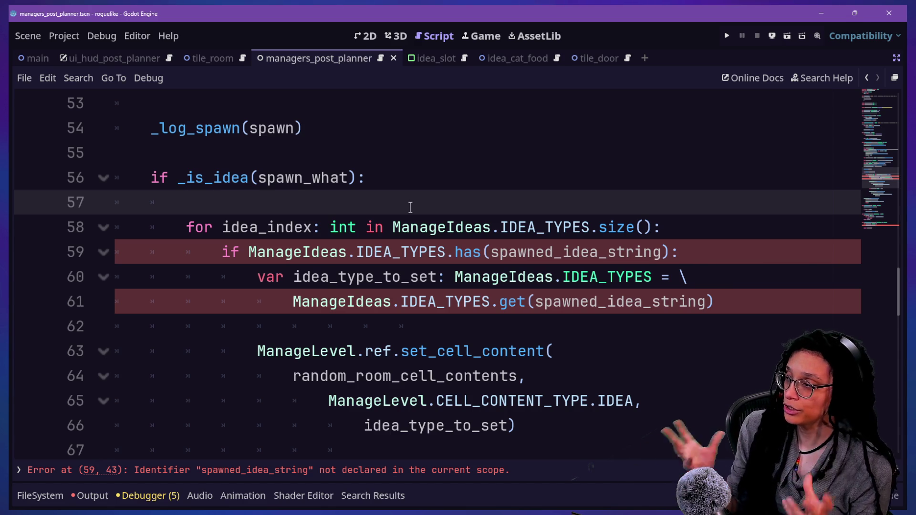
text(f)
key(BackSpace)
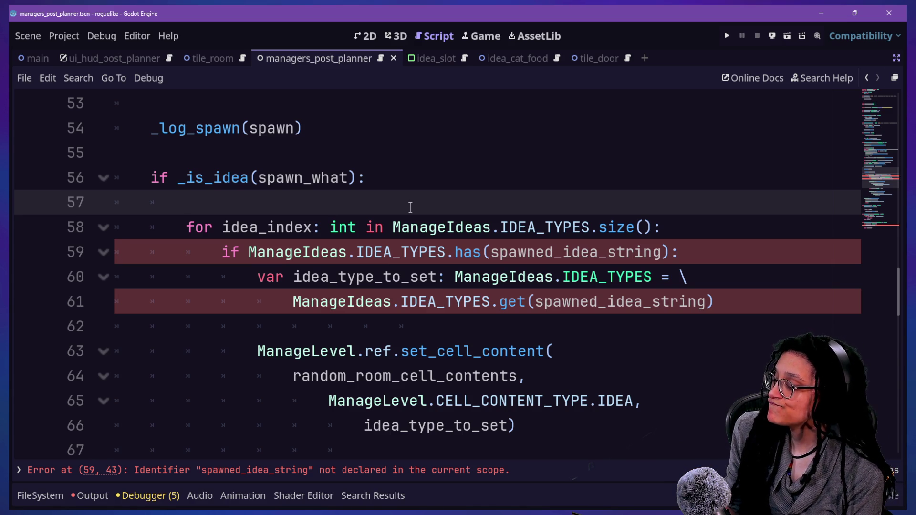
- Declare var which_idea typed as ManageIdeas.IDEA_TYPES
text(var )
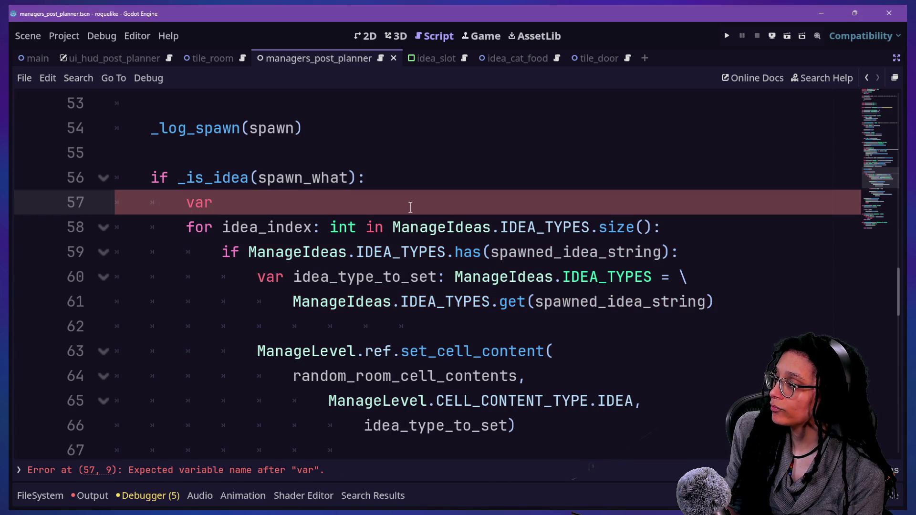
text(which_)
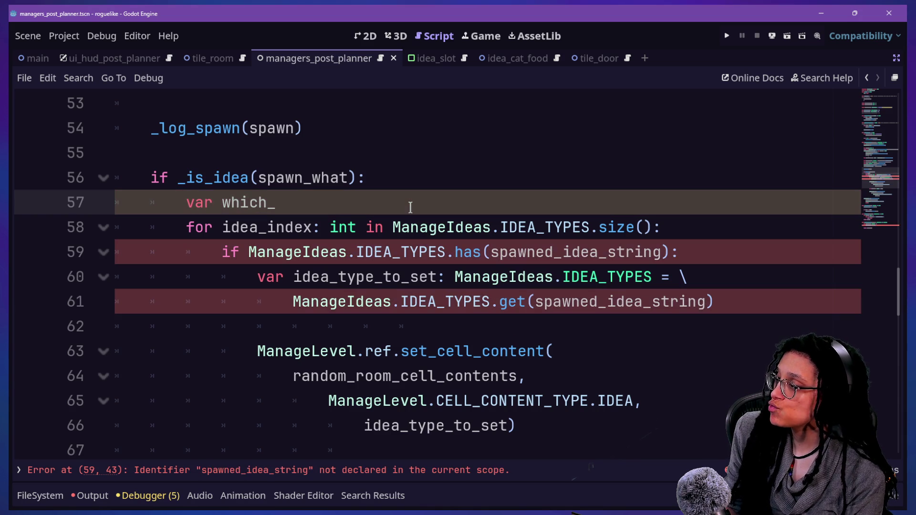
text(idea: ID)
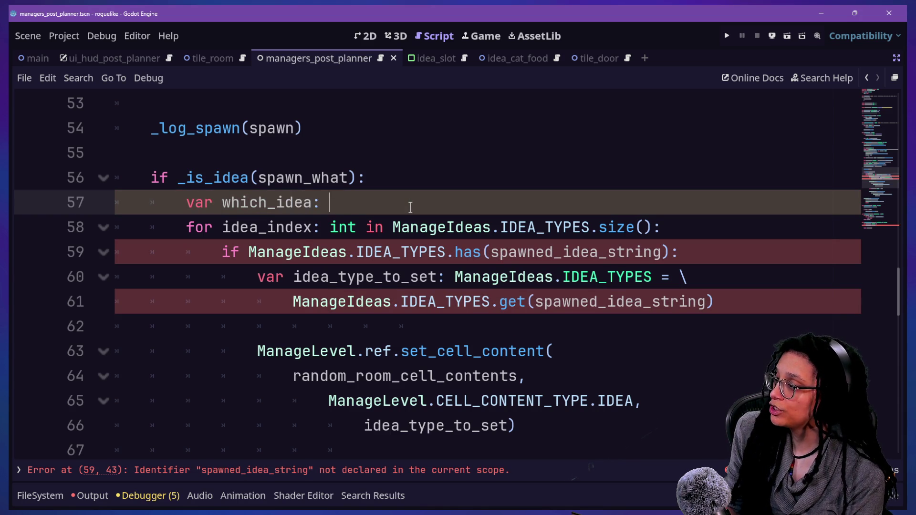
key(BackSpace)
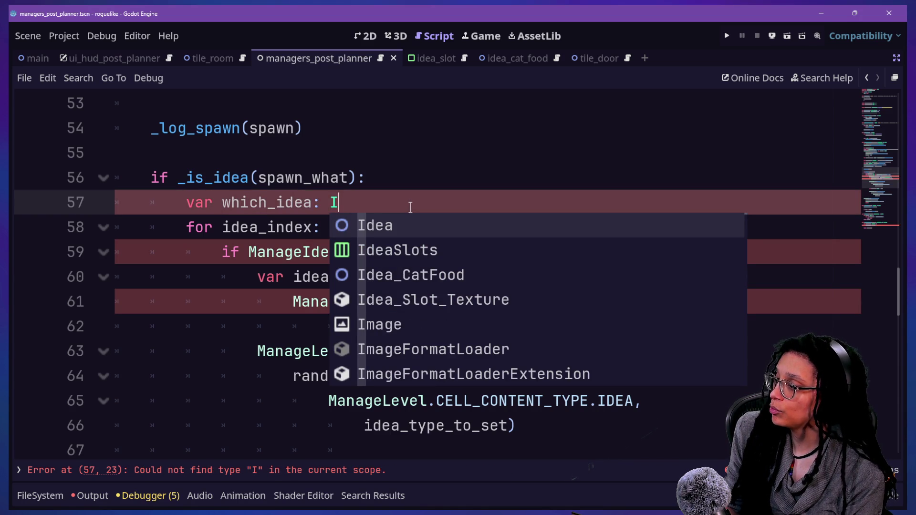
text(DEA)
text(_)
key(BackSpace)
key(BackSpace)
key(BackSpace)
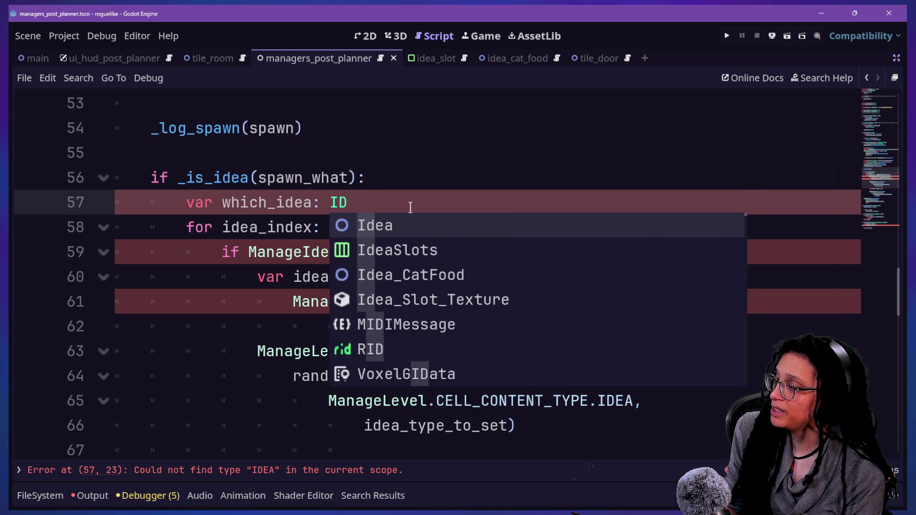
key(BackSpace)
key(BackSpace)
text(ManageIdeas.)
key(BackSpace)
text(Ide)
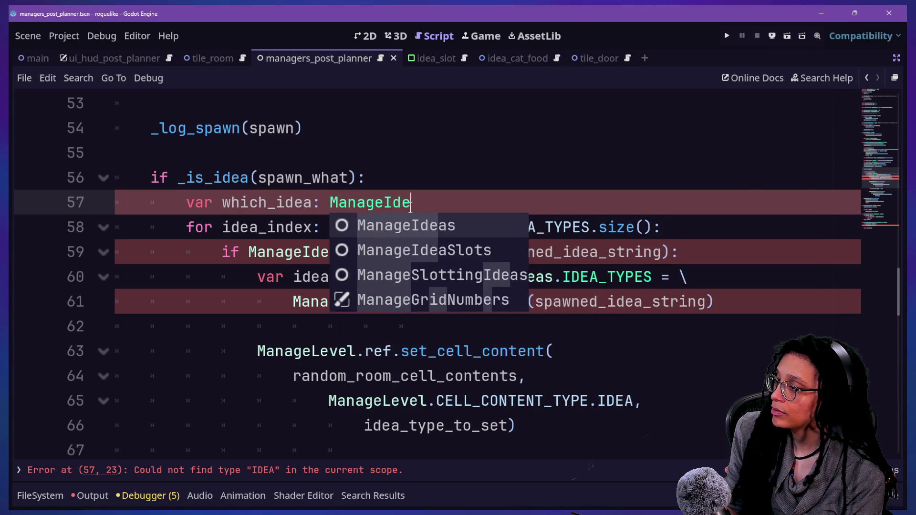
text(as.IDEA_TYPES.)
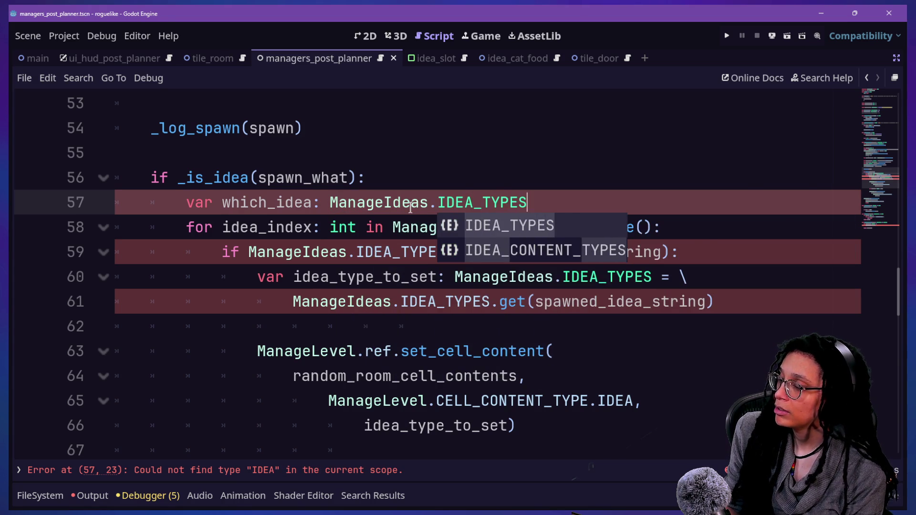
key(Escape)
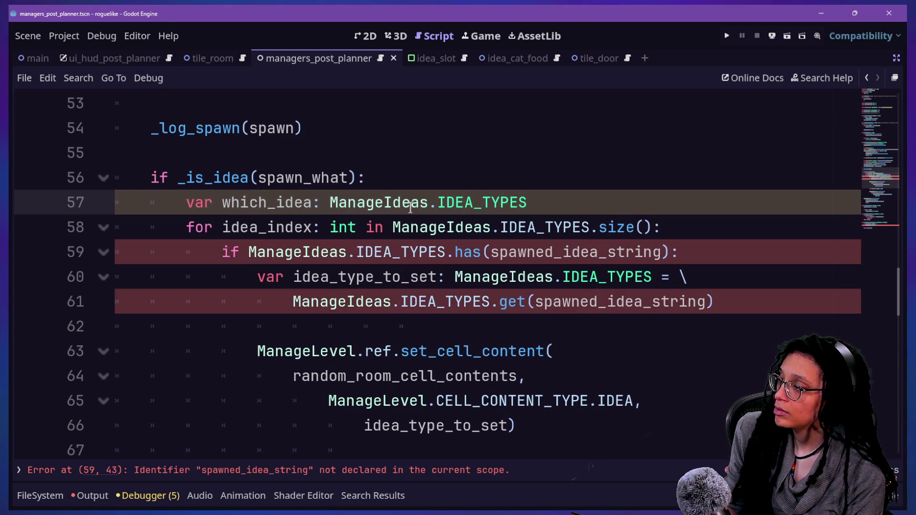
- Add line 58 'var max_idea_rarity: int = \' below which_idea
key(Return)
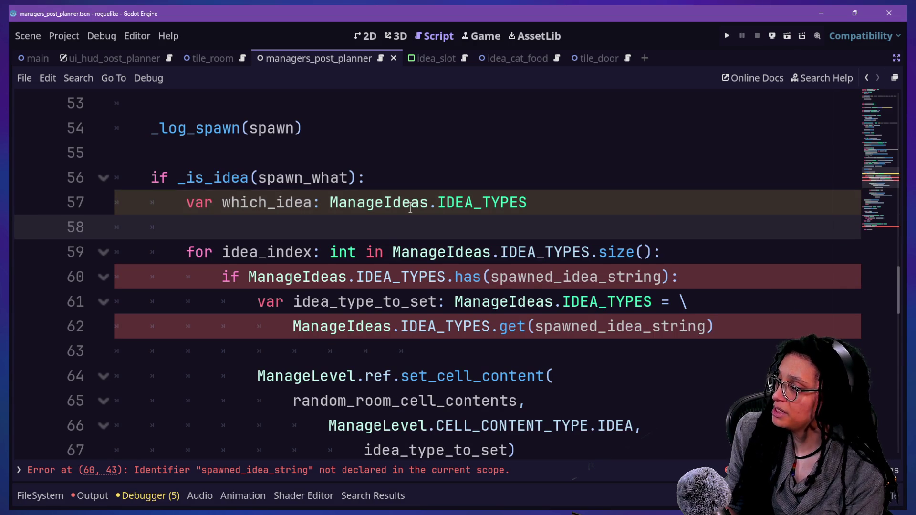
text(var)
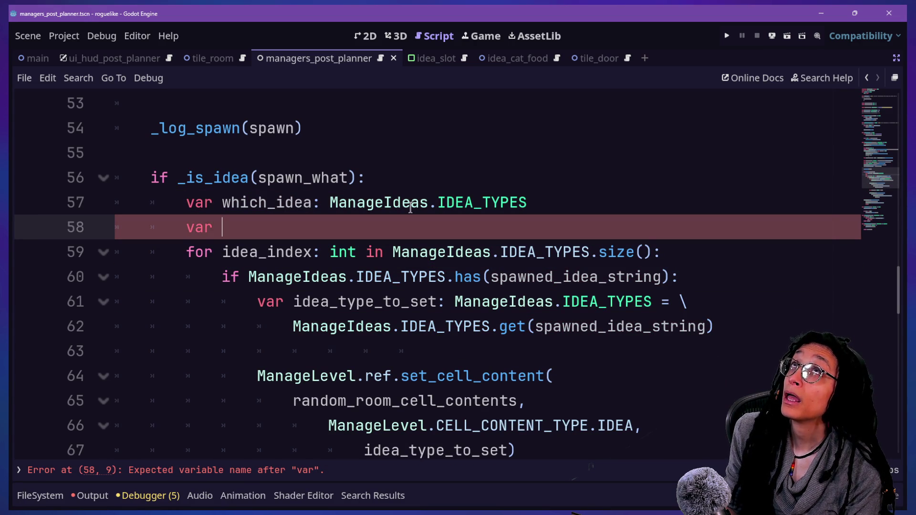
text( max_ra)
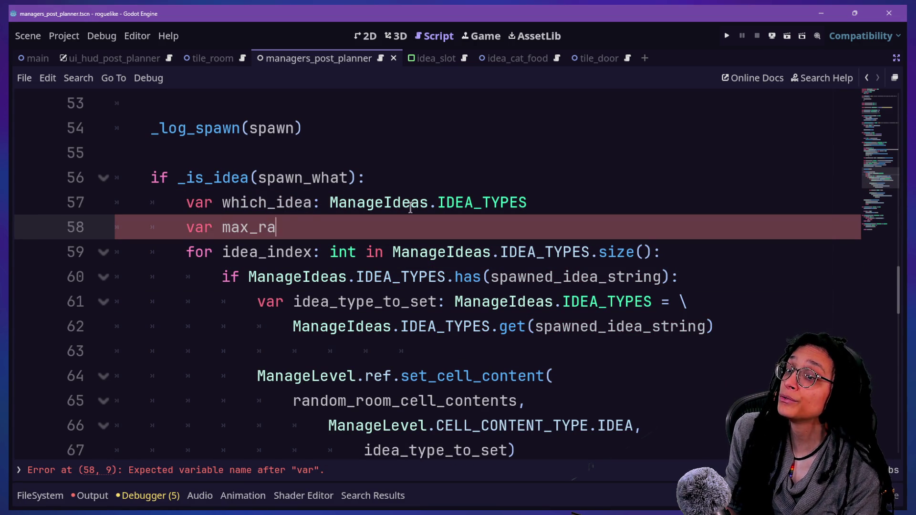
text(rity)
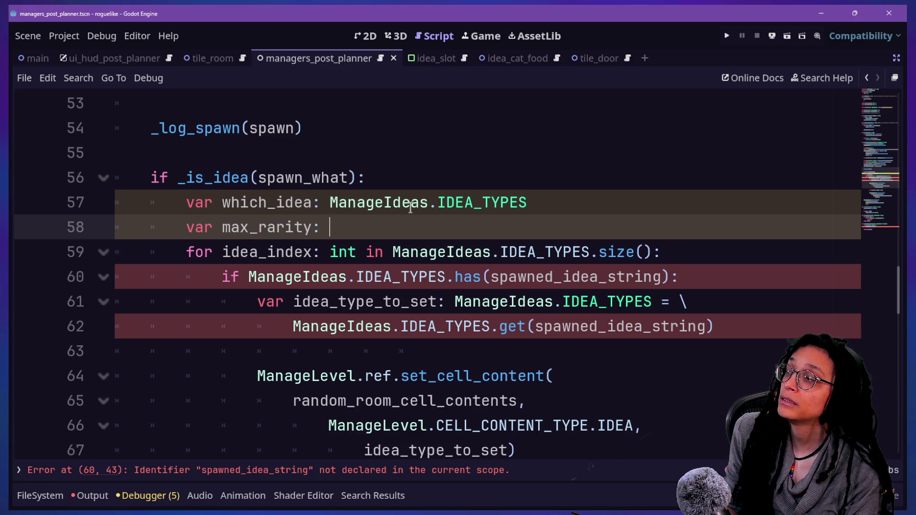
key(BackSpace)
text(idea_)
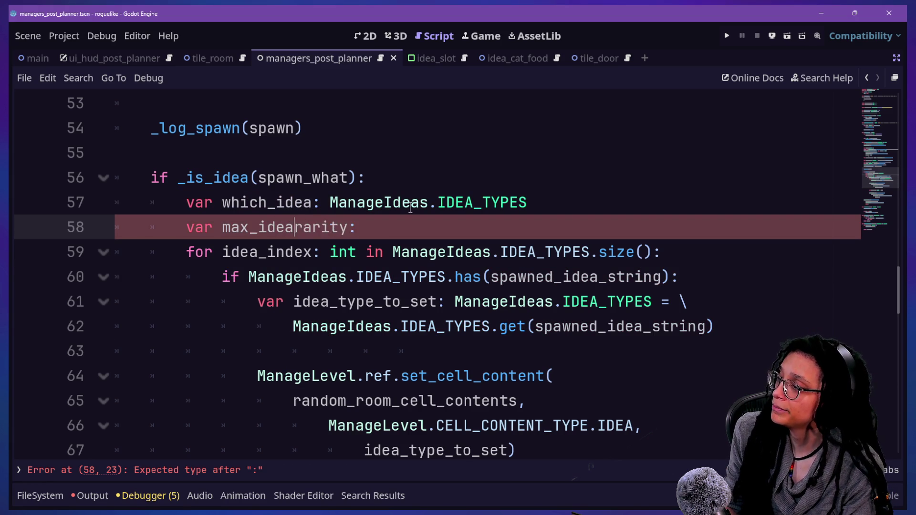
click(480, 222)
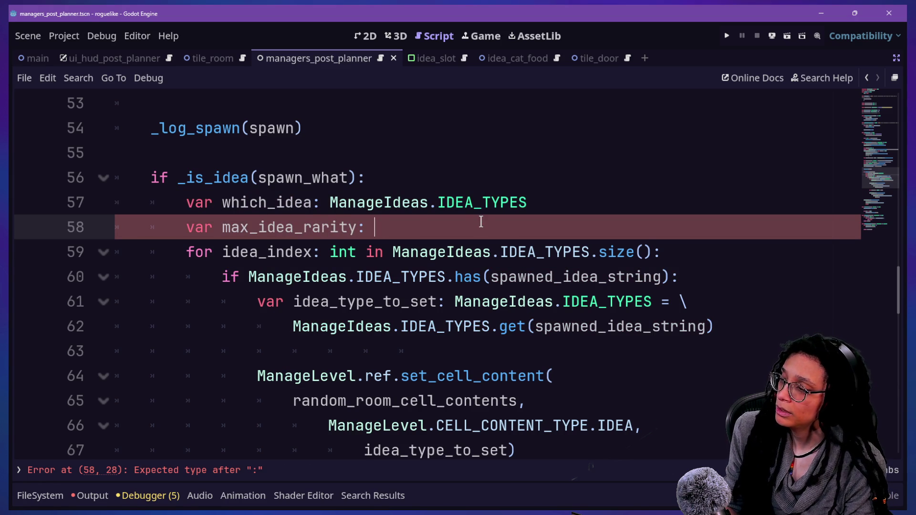
text(int = )
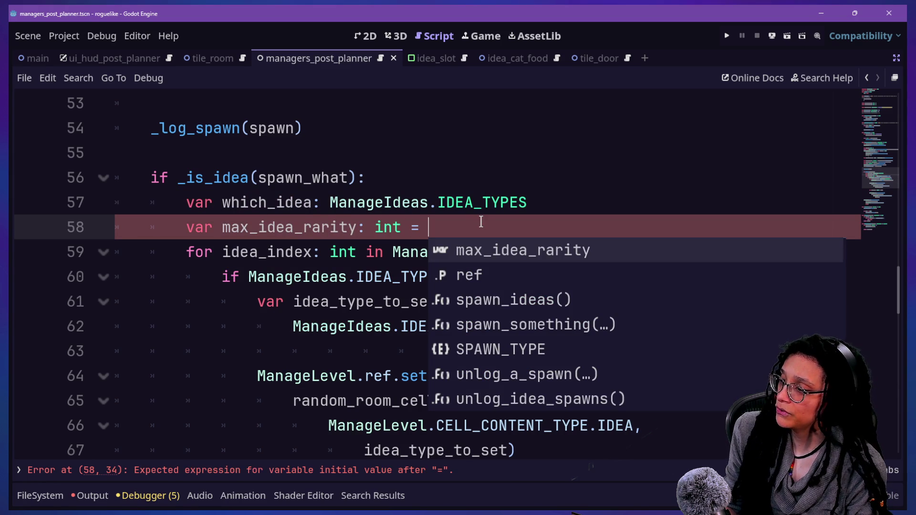
text(M)
key(BackSpace)
text(\)
key(Return)
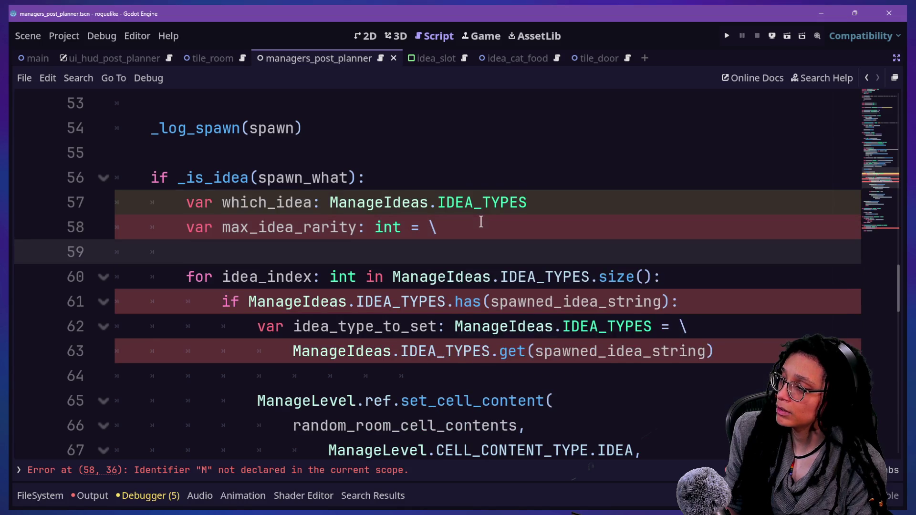
key(BackSpace)
key(BackSpace)
key(BackSpace)
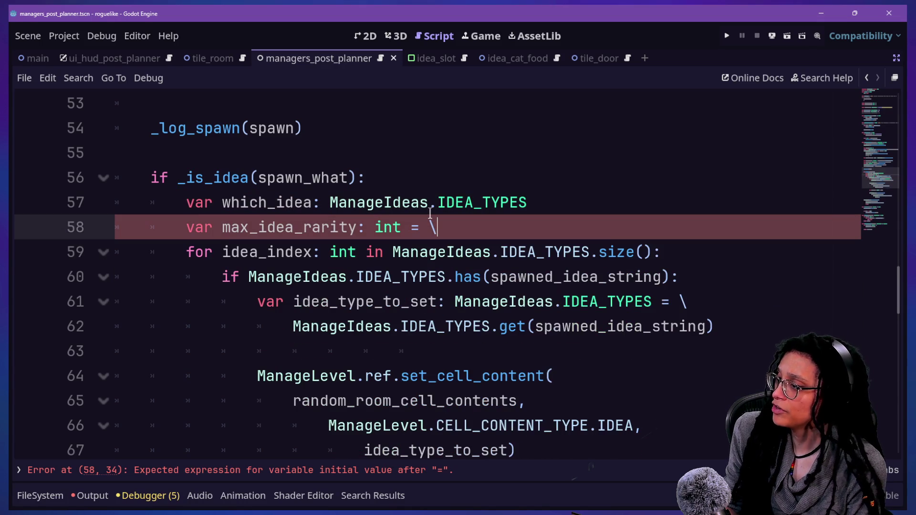
- Write the signature func _max_idea_rarity() -> int: after line 79
scroll(429, 212, down, 7)
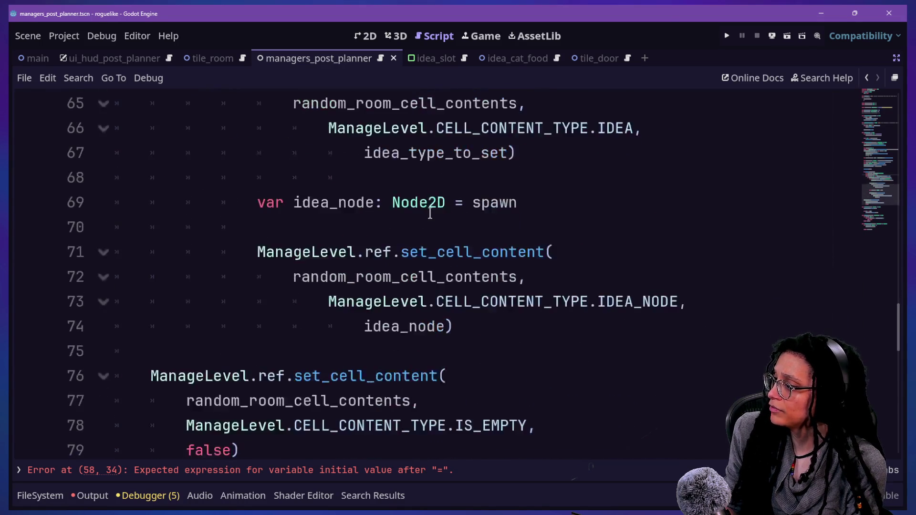
scroll(429, 212, down, 1)
click(462, 153)
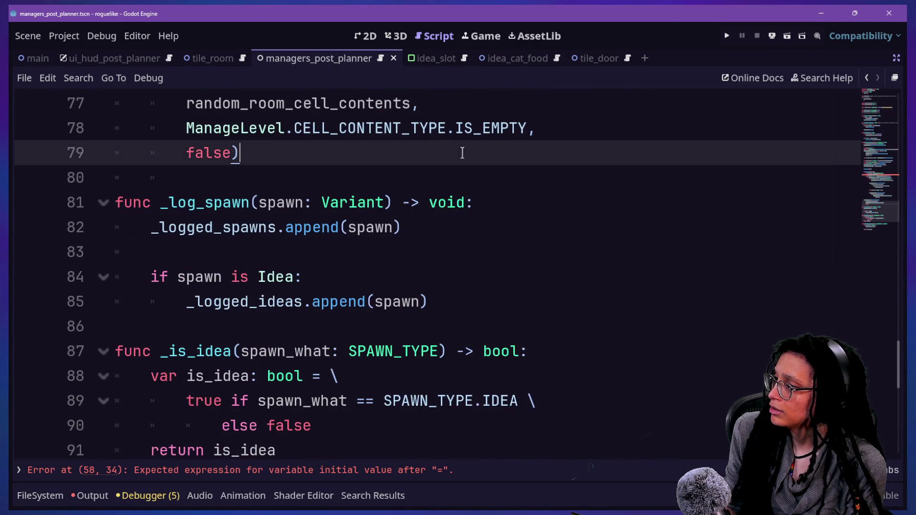
key(Return)
key(Return)
key(BackSpace)
key(BackSpace)
text(func _)
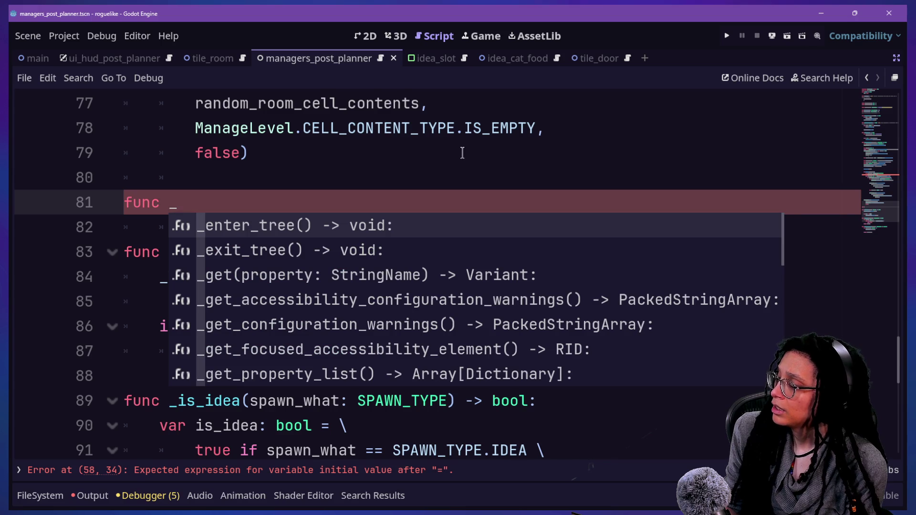
text(calculate_max_ideaa)
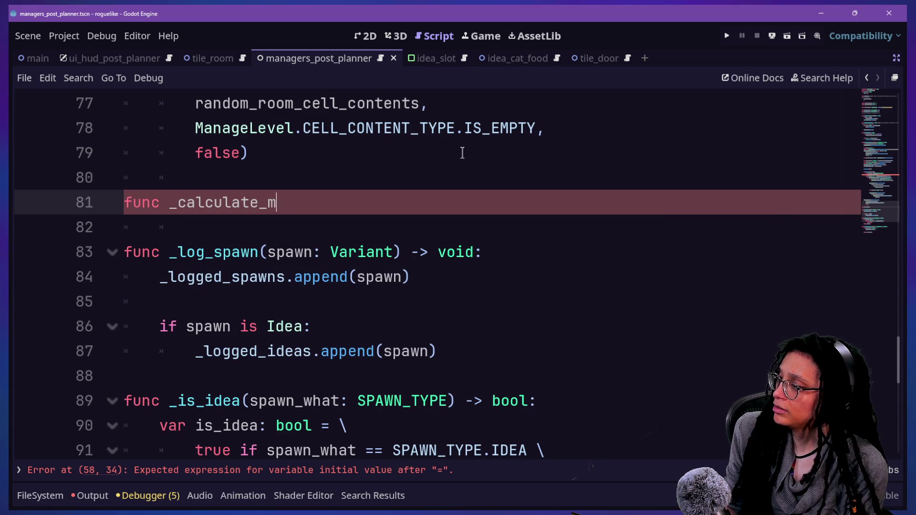
key(BackSpace)
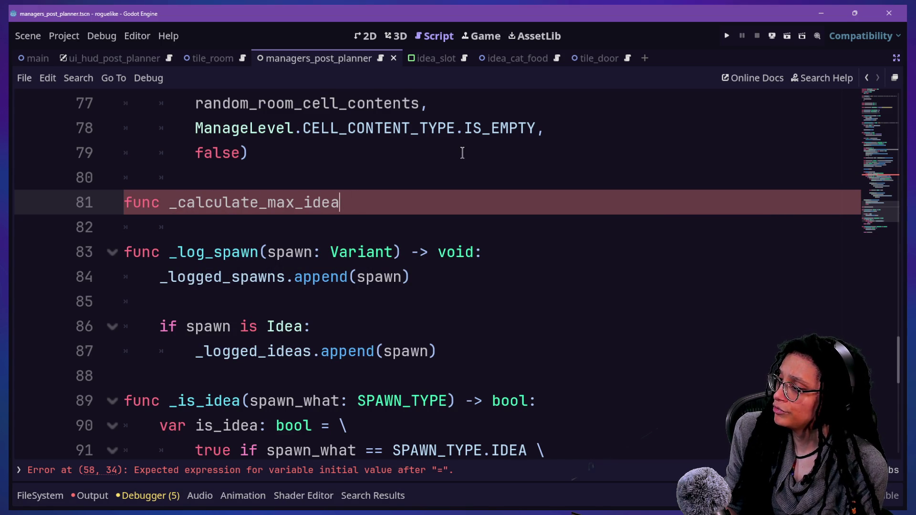
text(rar)
key(BackSpace)
key(BackSpace)
key(BackSpace)
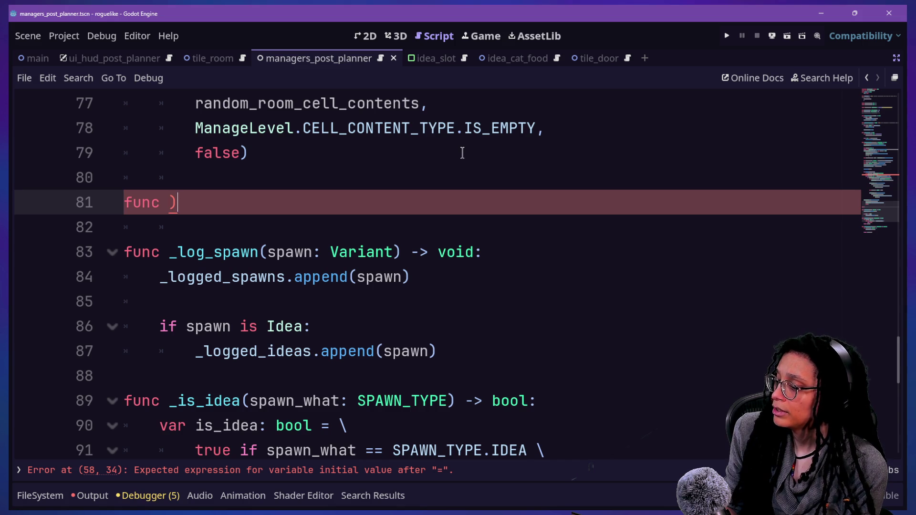
text(ma)
key(BackSpace)
key(BackSpace)
key(BackSpace)
text(+_m)
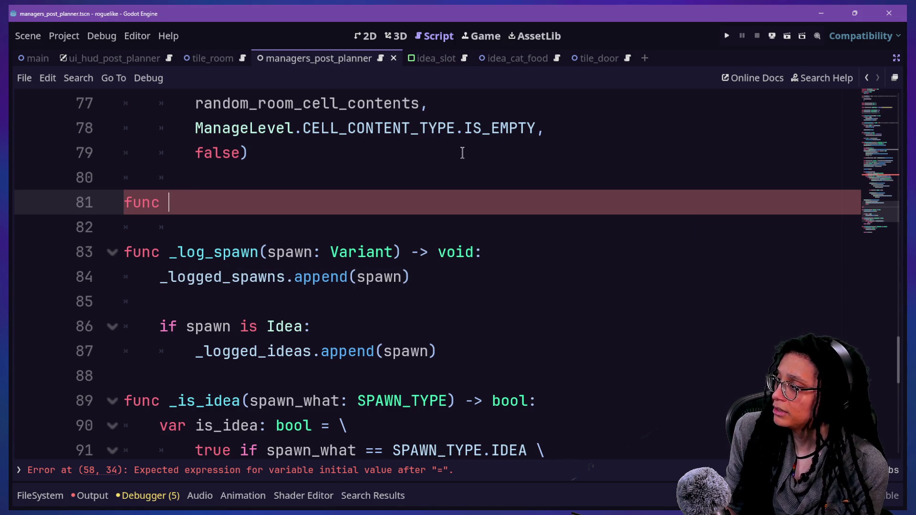
text(_max_idea_rar)
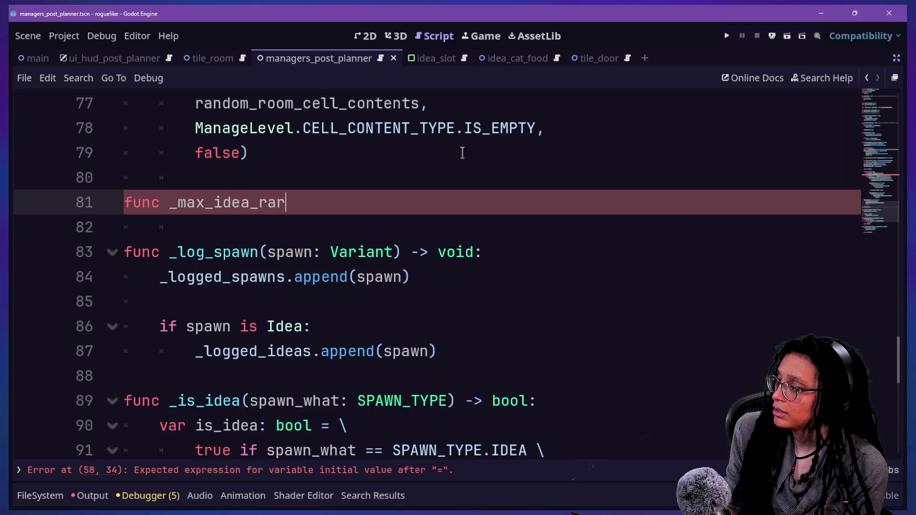
text(ity()
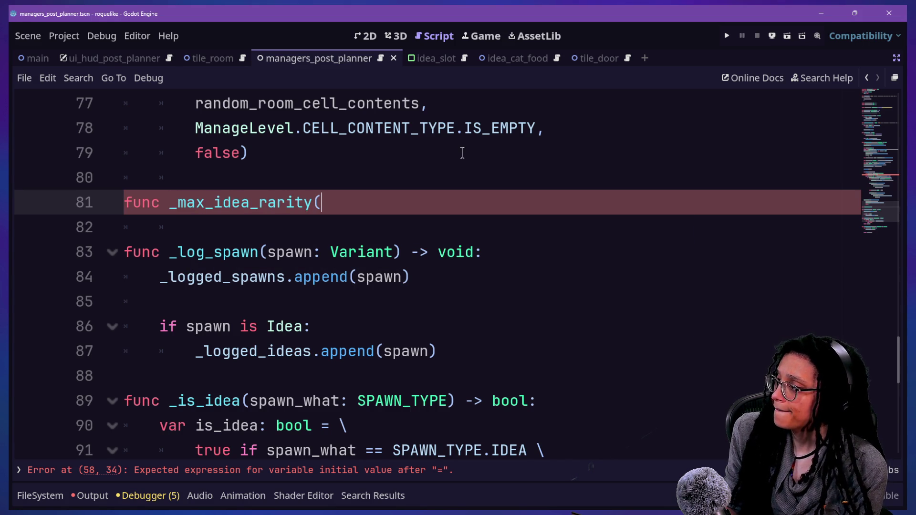
text() ->)
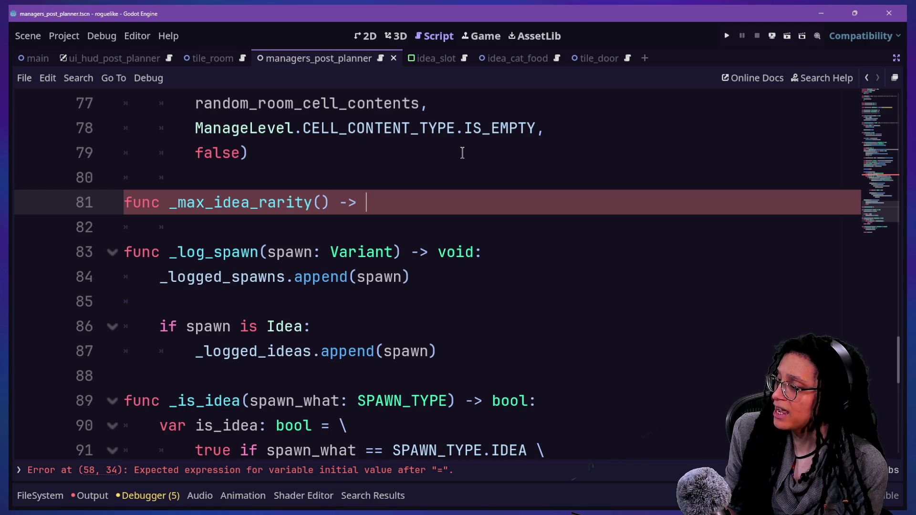
text(int:)
key(Return)
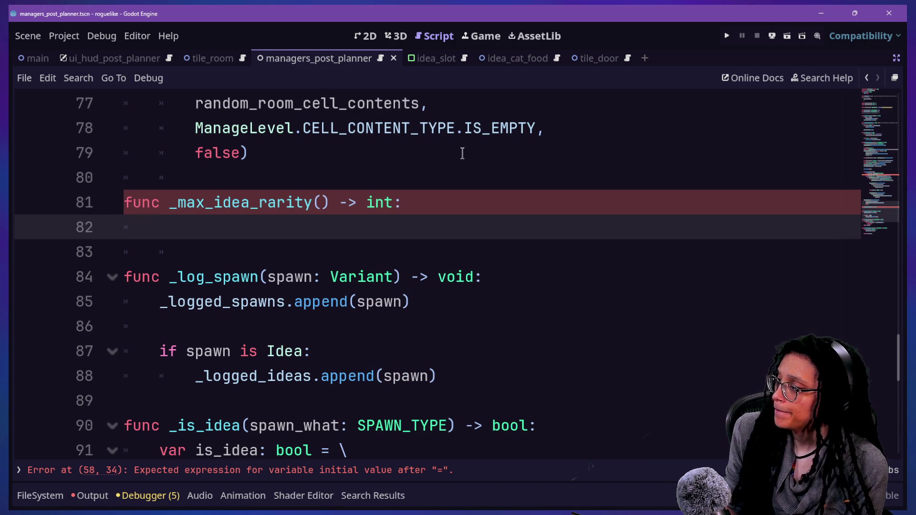
- Start the function body with 'var max_rarity: int = \'
text(var )
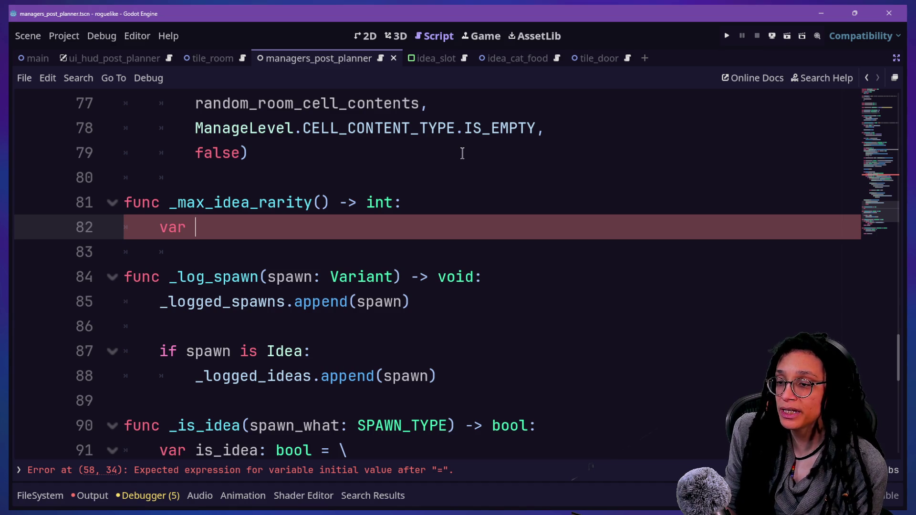
text(rarity)
key(BackSpace)
key(BackSpace)
key(BackSpace)
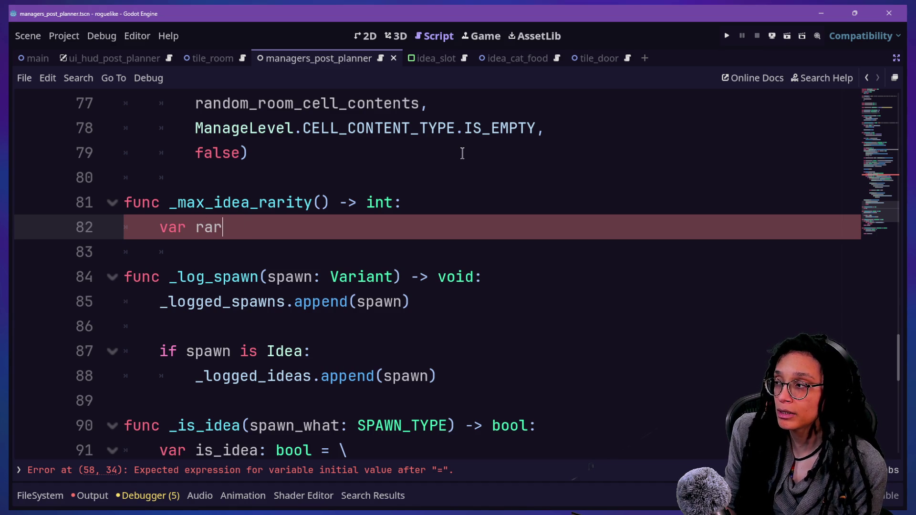
text(max_rati)
key(BackSpace)
key(BackSpace)
text(rity)
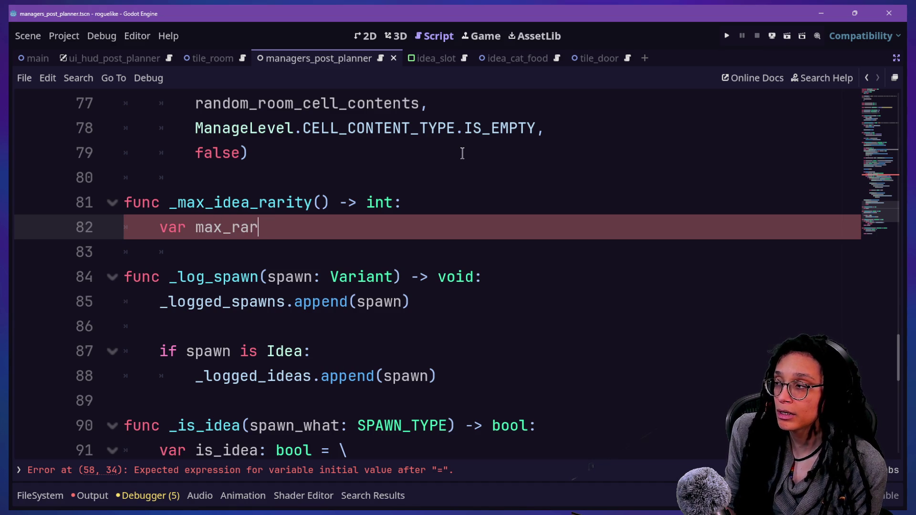
text(: int)
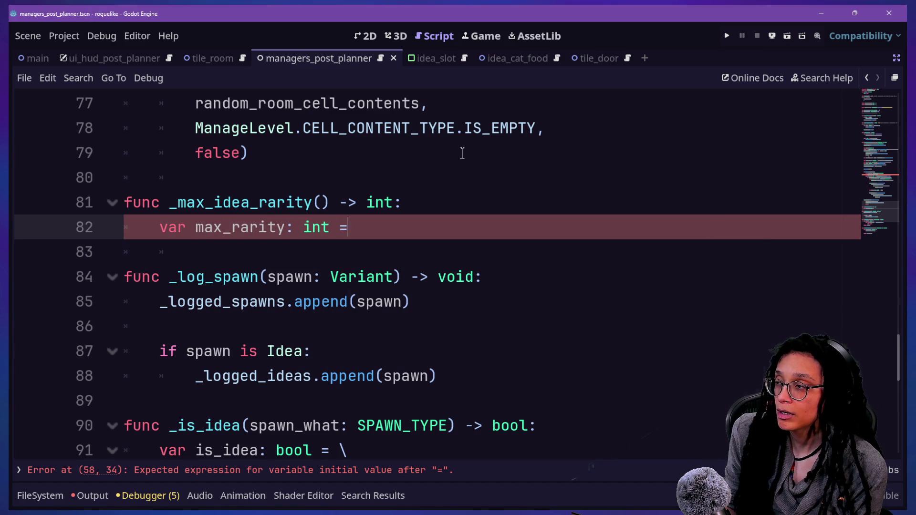
text( = \)
key(Return)
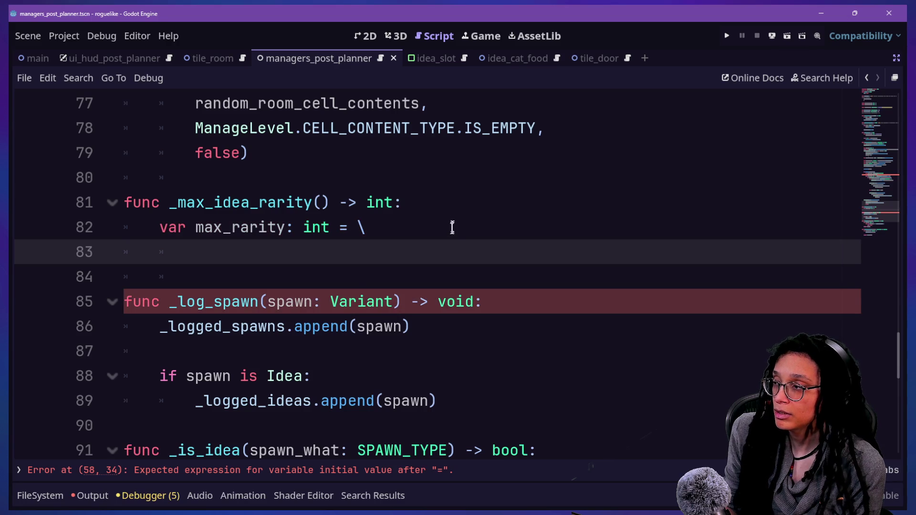
- Insert var current_depth: int = ManageDepth.ref.get_depth_count() as _max_idea_rarity()'s first line
click(452, 204)
key(Return)
text(var)
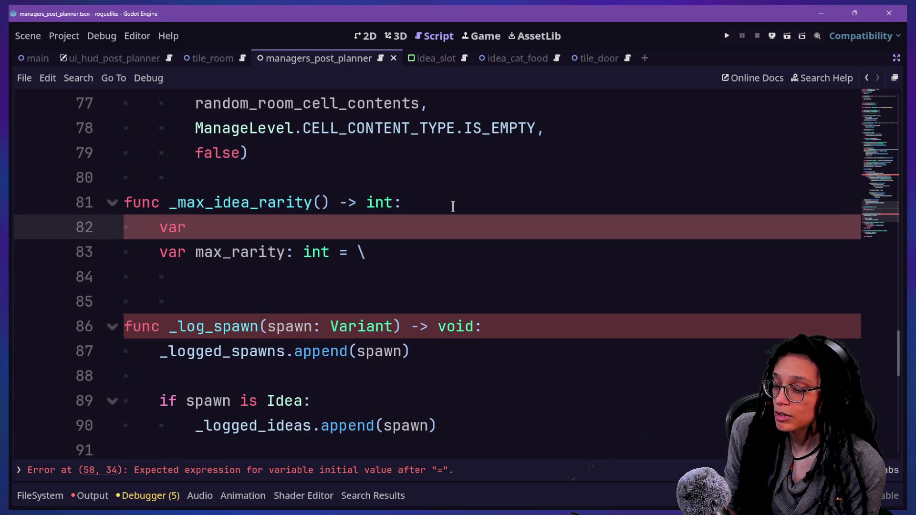
text( current-)
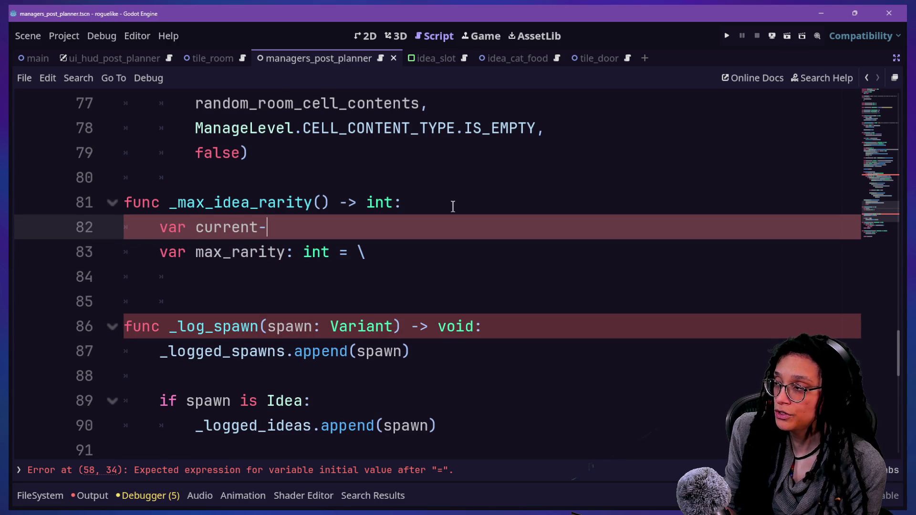
key(BackSpace)
text(_depth: )
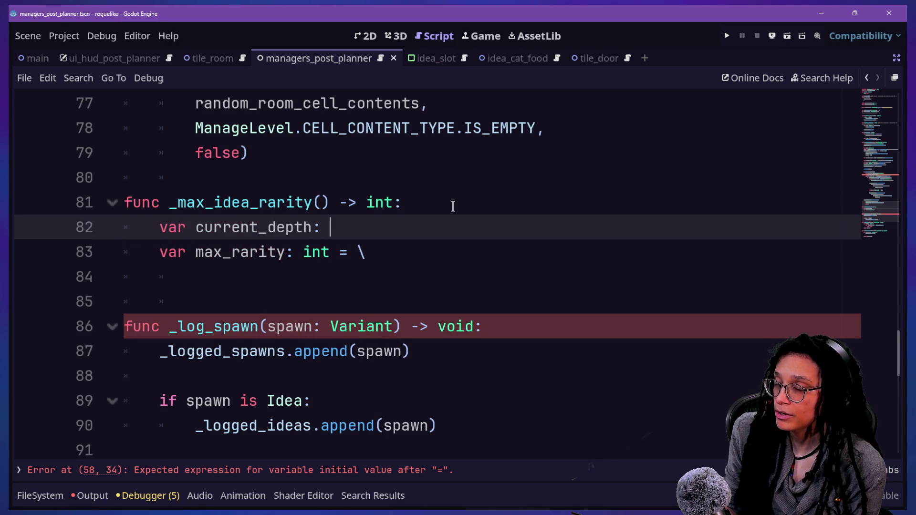
text(int = \)
key(Return)
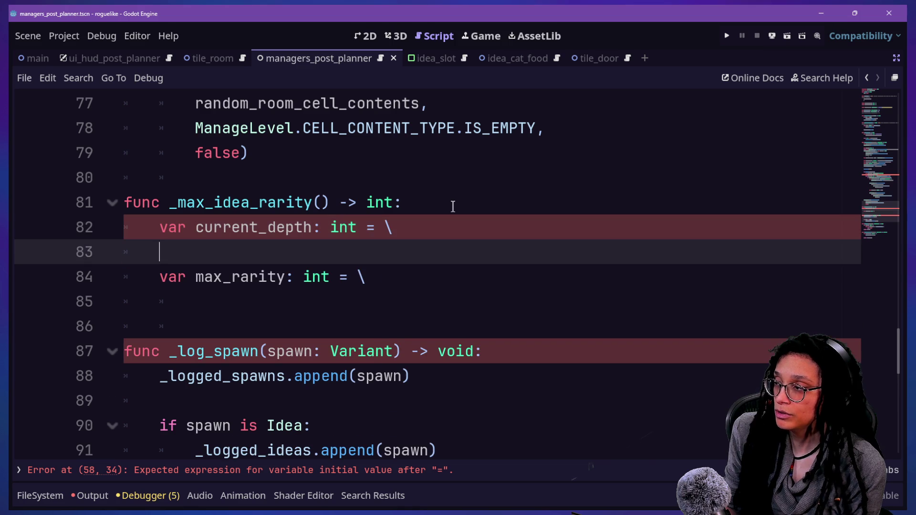
text(Manage)
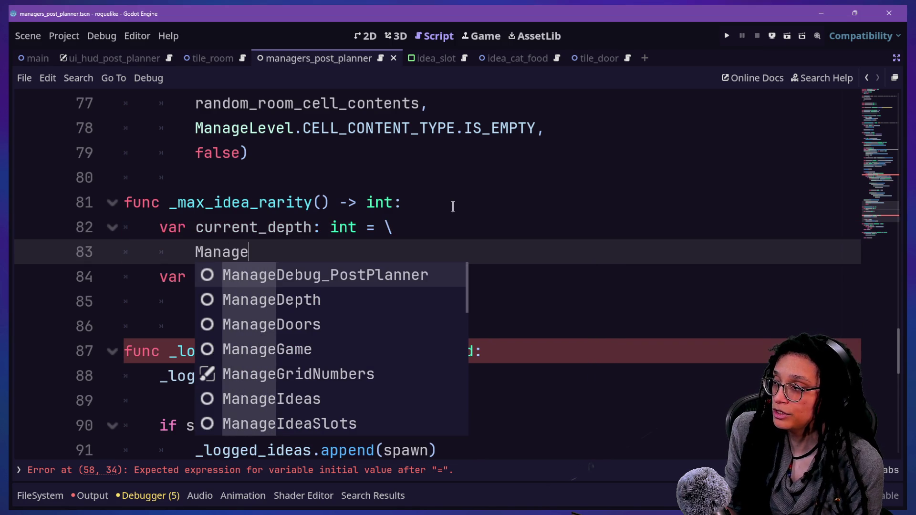
key(Down)
key(Return)
text(.)
key(Down)
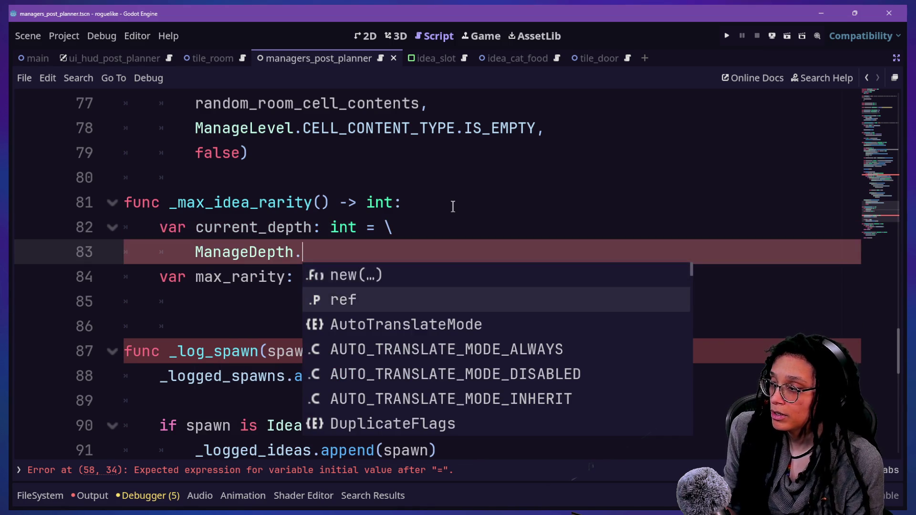
text(\.)
text(ref.get)
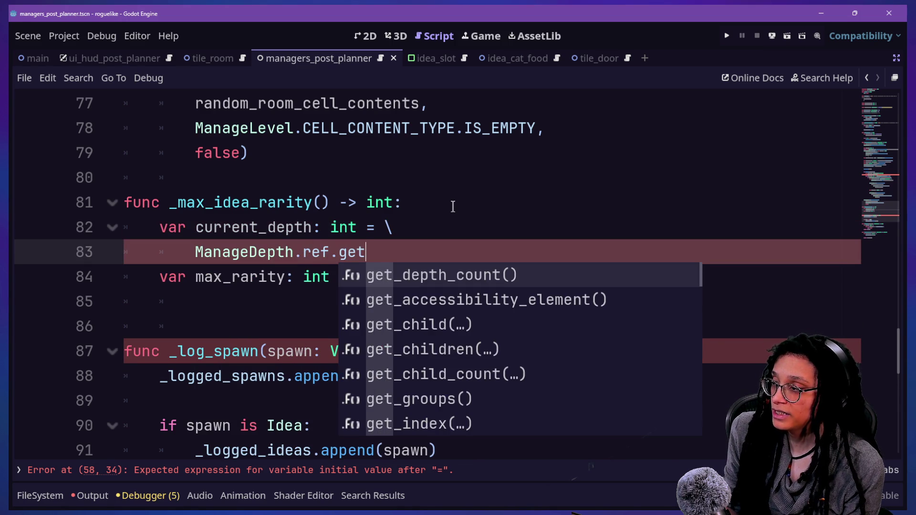
key(Return)
drag(125, 227, 430, 252)
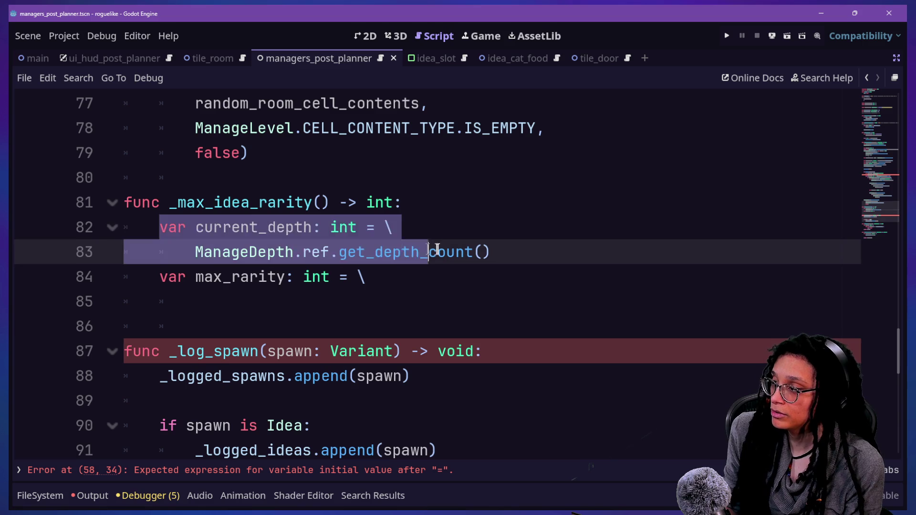
click(459, 275)
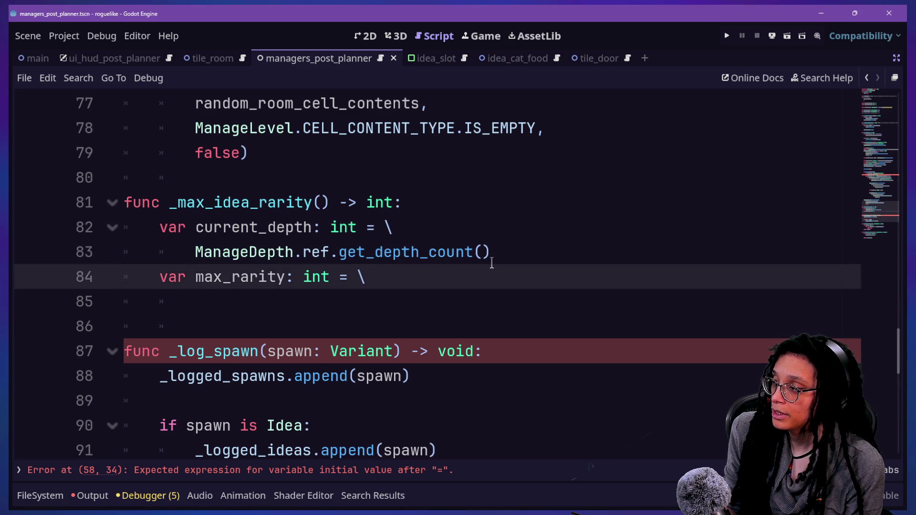
- Declare const _RARITY_FACTOR: int = 1 below _MAX_IDEA_SPAWNS
scroll(493, 248, up, 20)
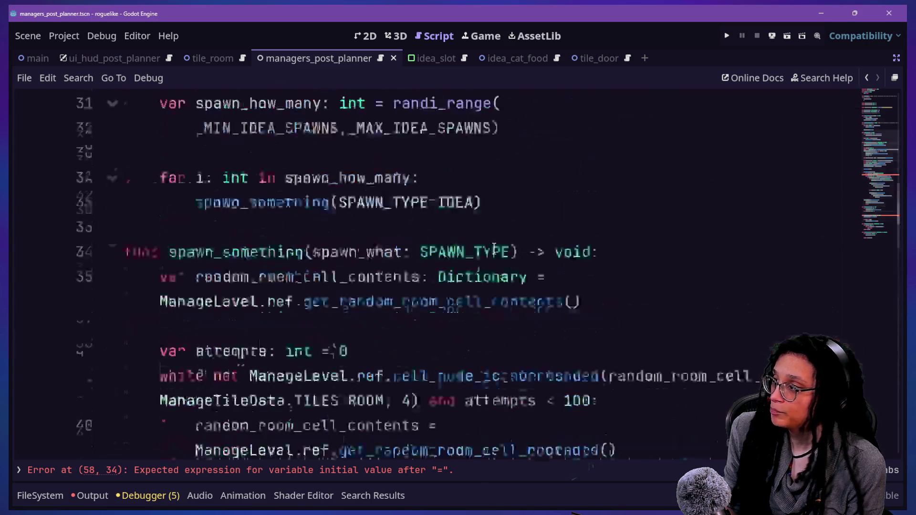
scroll(494, 248, down, 3)
click(476, 227)
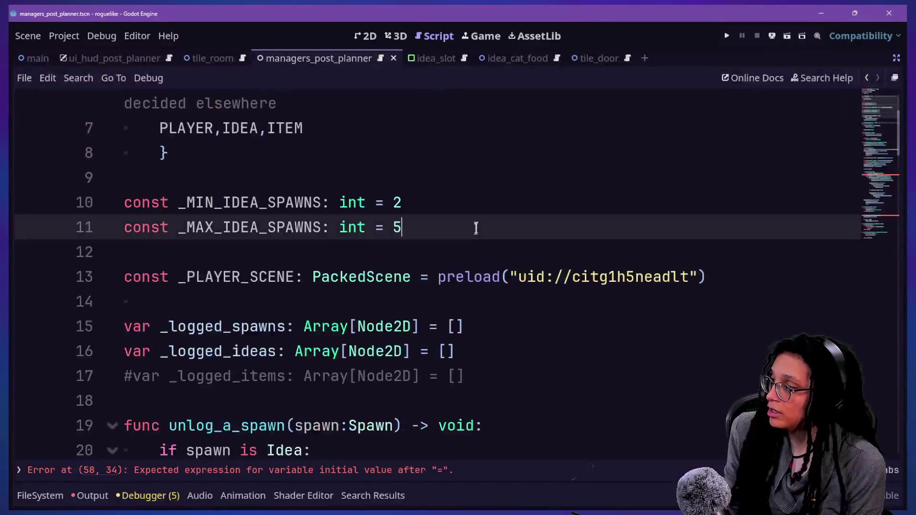
key(Return)
text(const_)
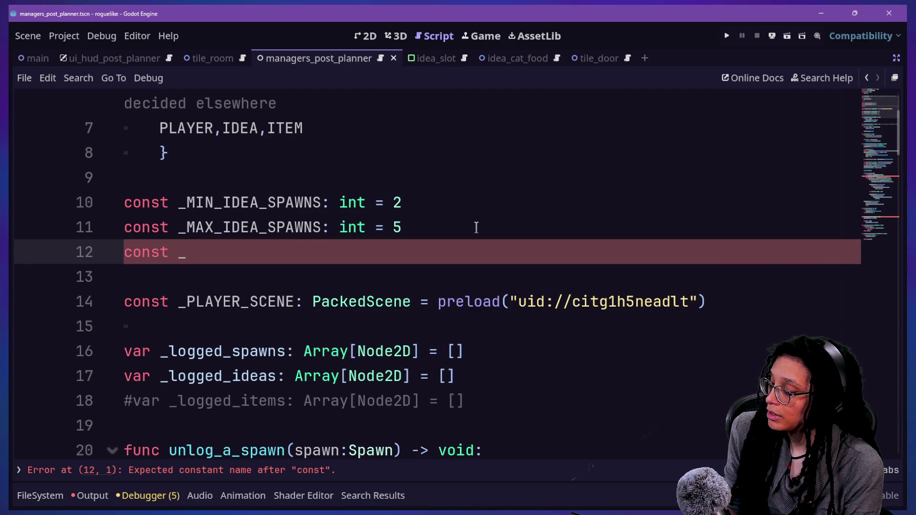
text(RARITY_)
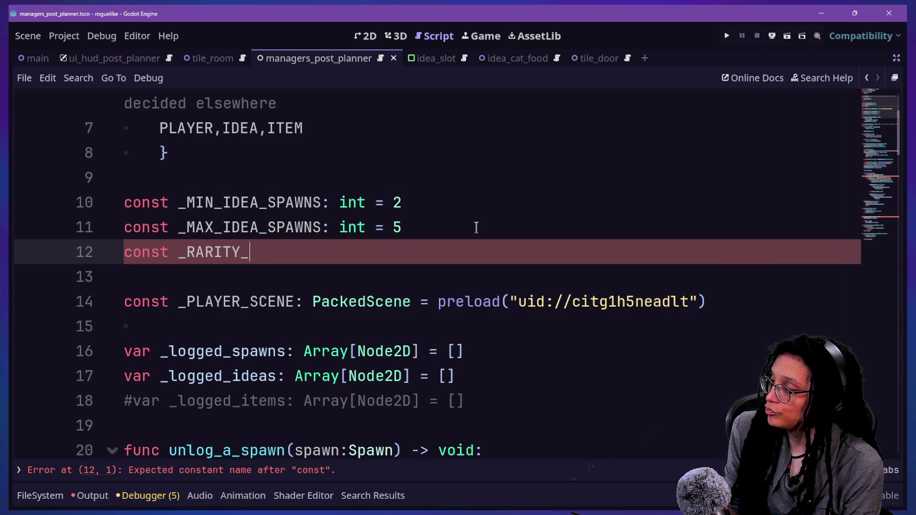
text(FAT)
text(TOR: int = )
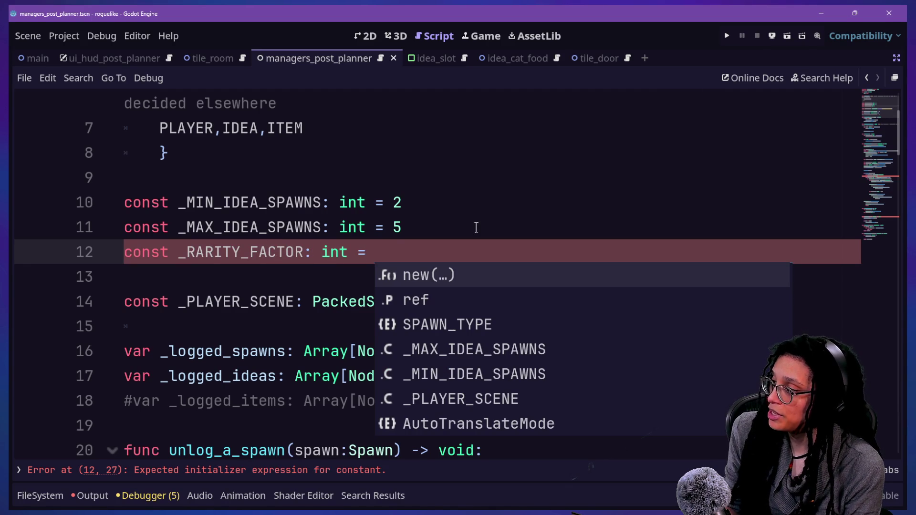
text(2)
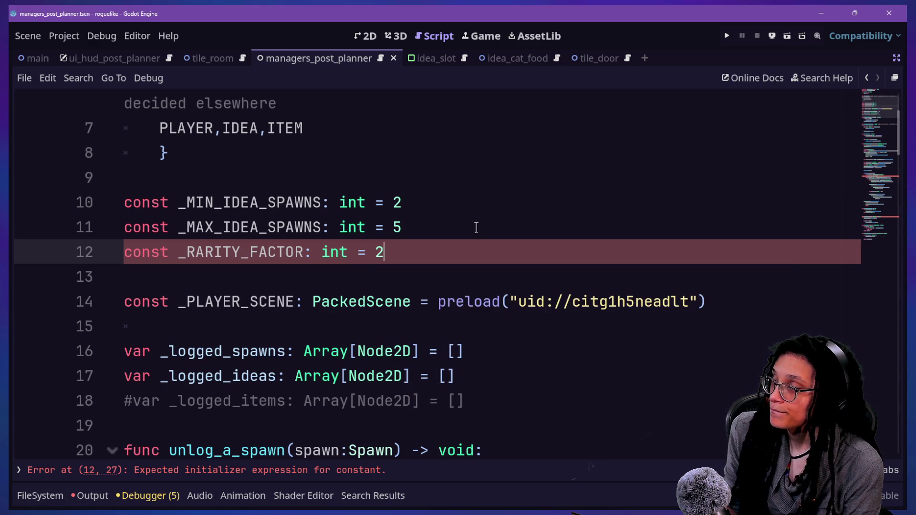
click(402, 201)
scroll(402, 202, down, 1)
click(407, 182)
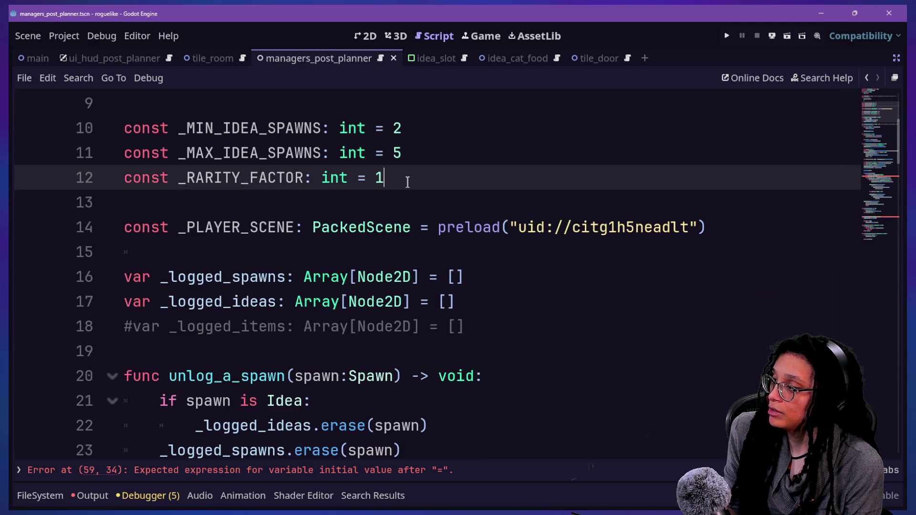
scroll(191, 232, down, 15)
scroll(190, 232, up, 10)
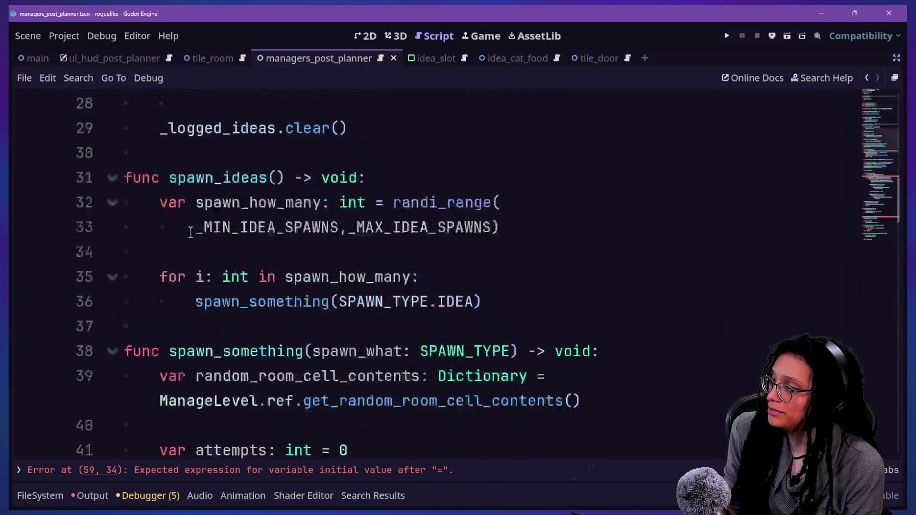
scroll(190, 232, down, 3)
scroll(191, 233, down, 15)
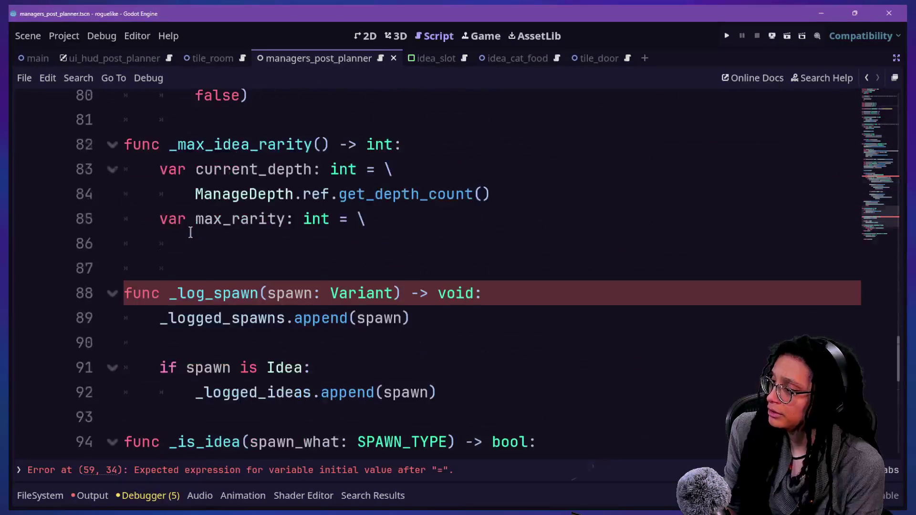
scroll(190, 232, up, 12)
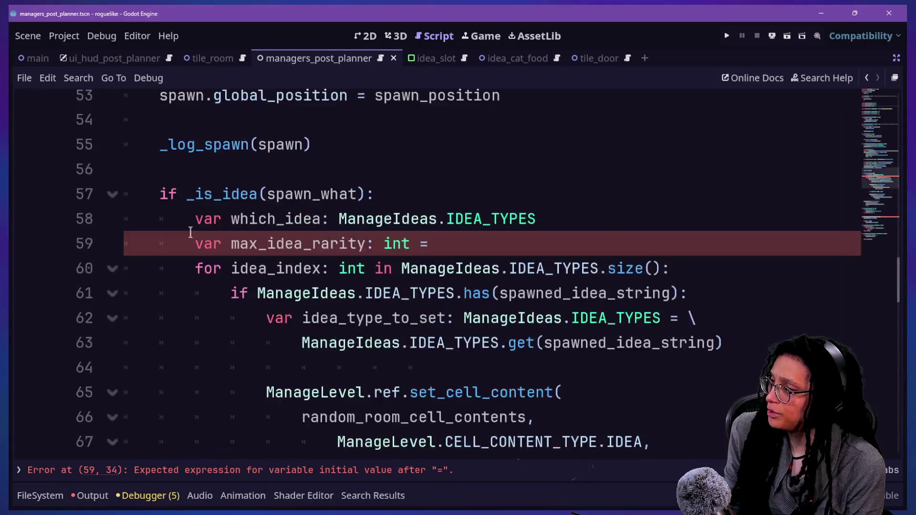
- Set max_rarity to current_depth + _RARITY_FACTOR on its continuation line
scroll(190, 232, down, 2)
scroll(191, 232, down, 6)
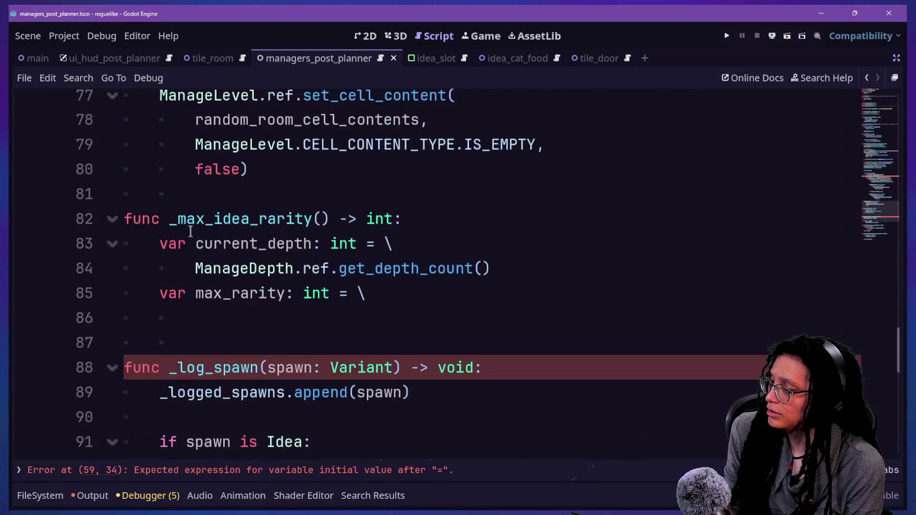
scroll(191, 233, down, 2)
scroll(367, 293, up, 1)
click(412, 262)
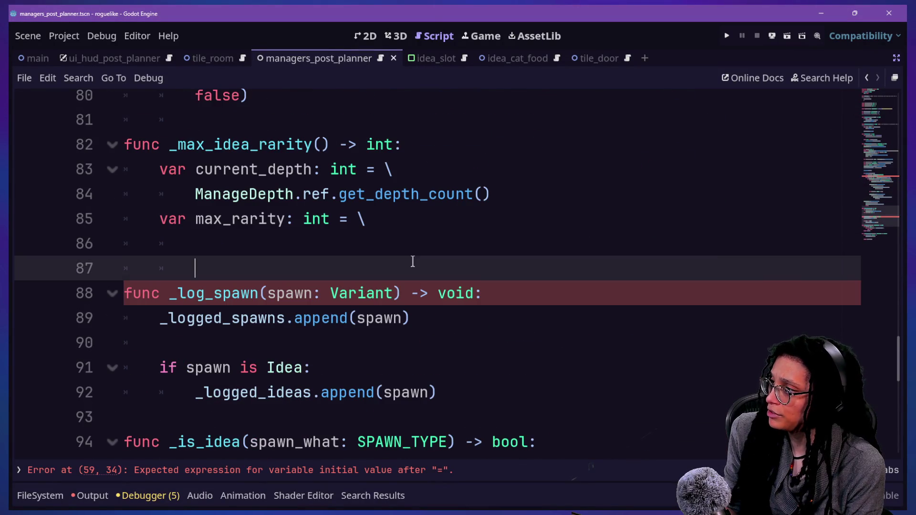
scroll(412, 261, up, 1)
drag(415, 263, 428, 299)
click(432, 296)
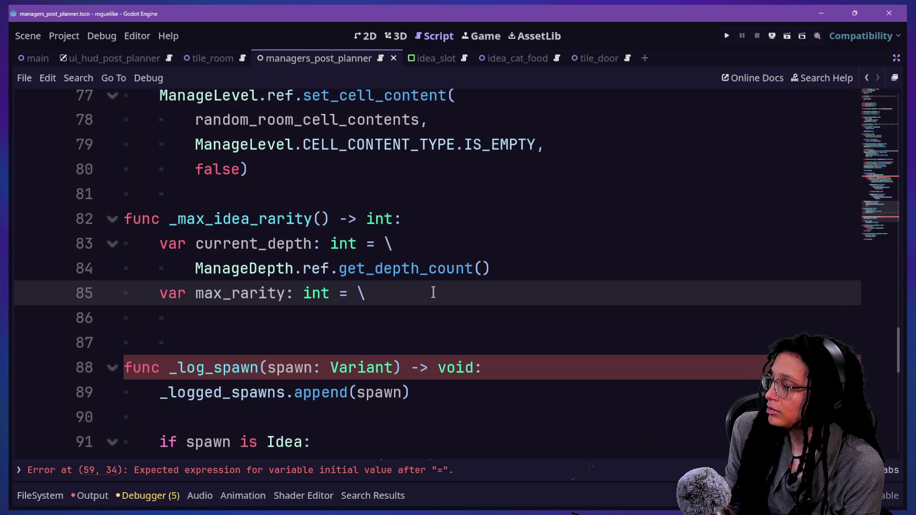
key(Return)
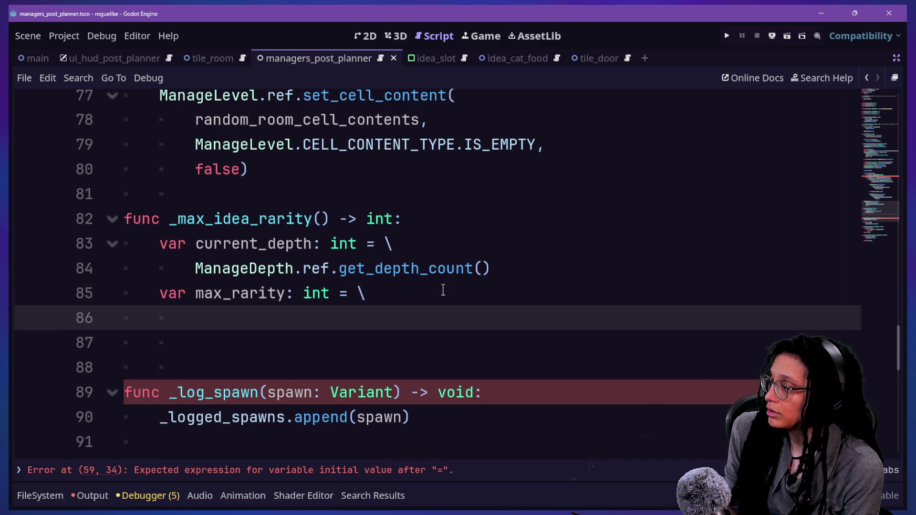
text(current_depth +)
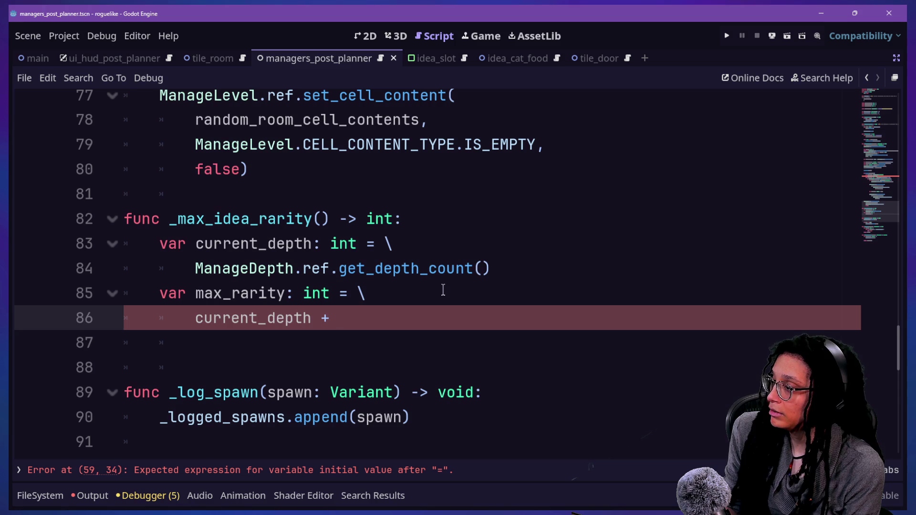
text(factor)
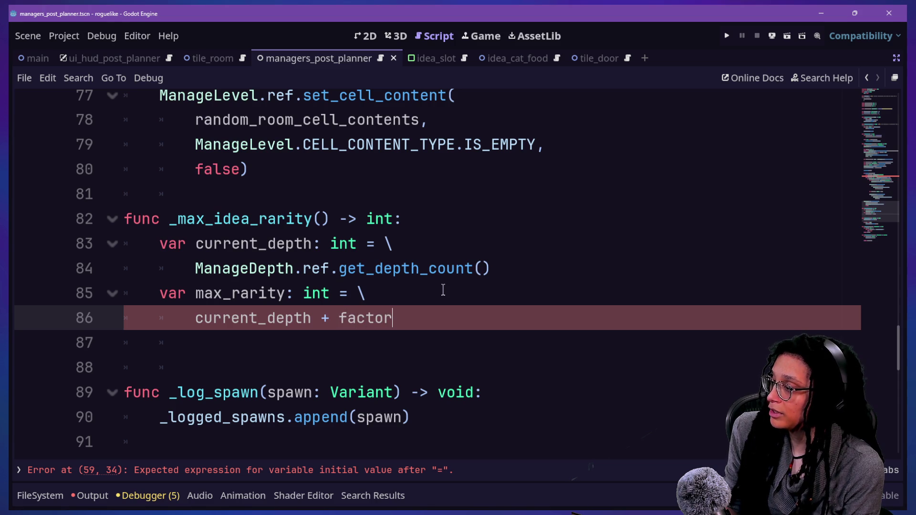
key(Return)
key(Up)
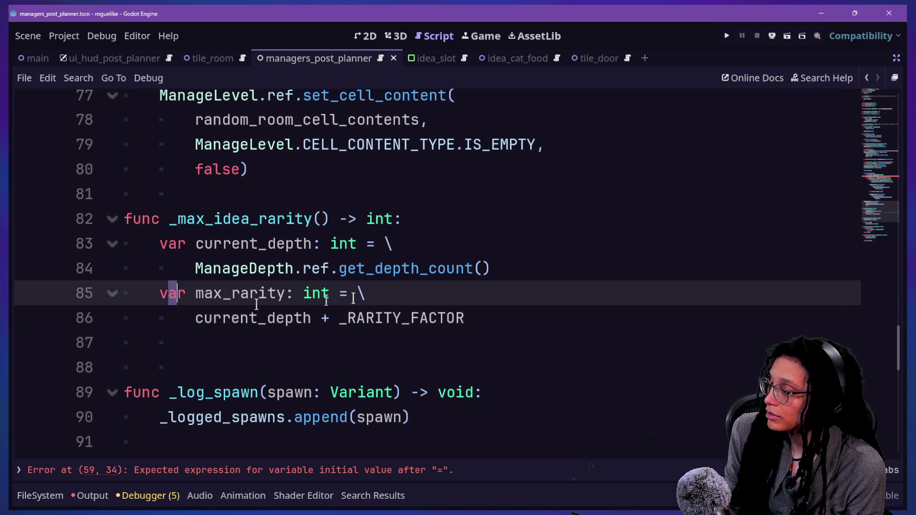
key(Down)
- Add a 'return max_rarity' line and work on correcting the misspelled return keyword
key(Return)
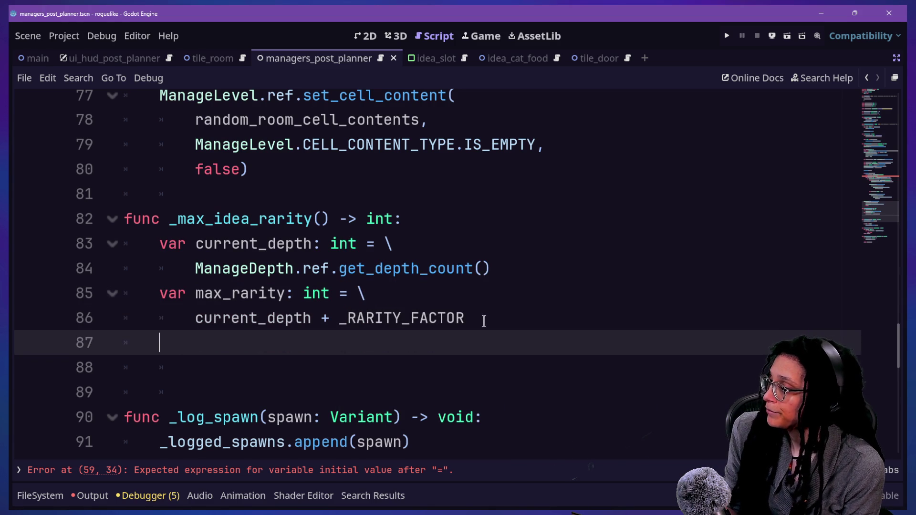
text(reutnr max)
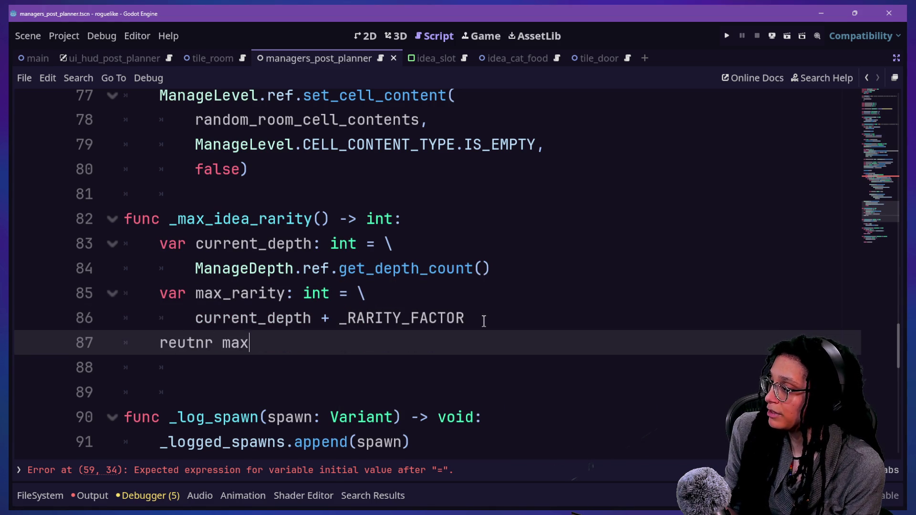
text(_rarity)
click(304, 292)
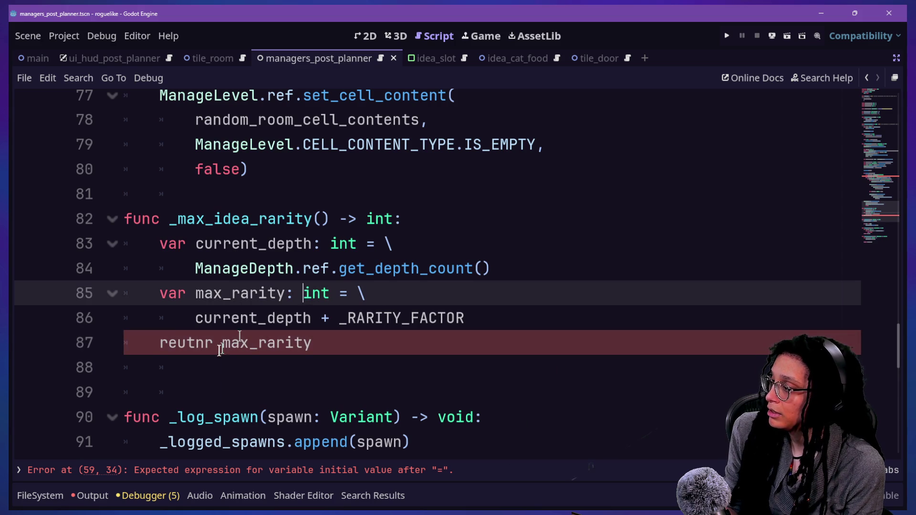
click(204, 343)
key(BackSpace)
text(n)
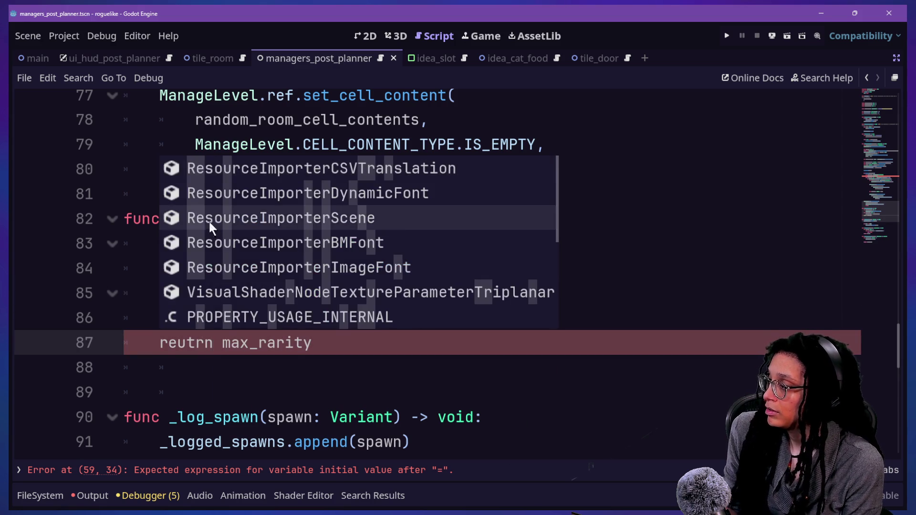
click(194, 364)
click(194, 347)
key(BackSpace)
key(BackSpace)
text(t)
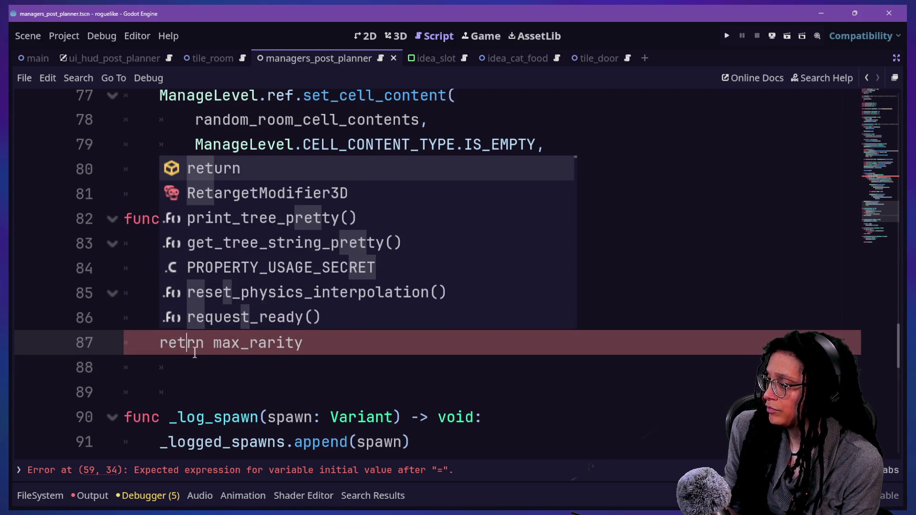
text(u)
click(262, 363)
- Complete line 59 as var max_idea_rarity: int = _max_idea_rarity() using the autocomplete suggestion
scroll(480, 319, up, 10)
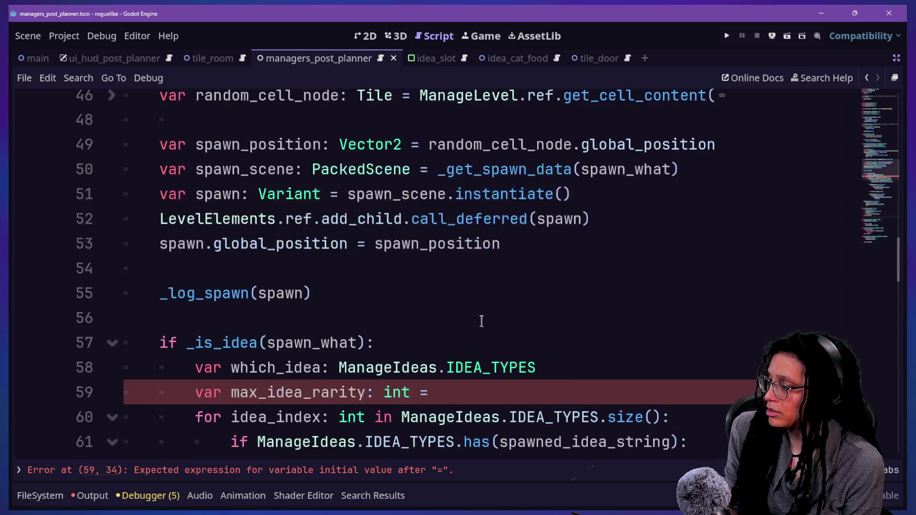
scroll(453, 372, down, 1)
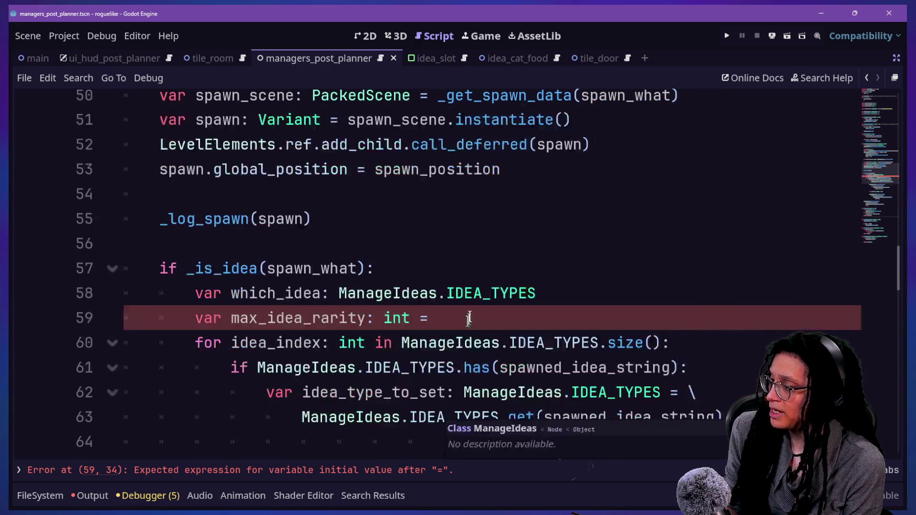
drag(481, 293, 478, 307)
key(Right)
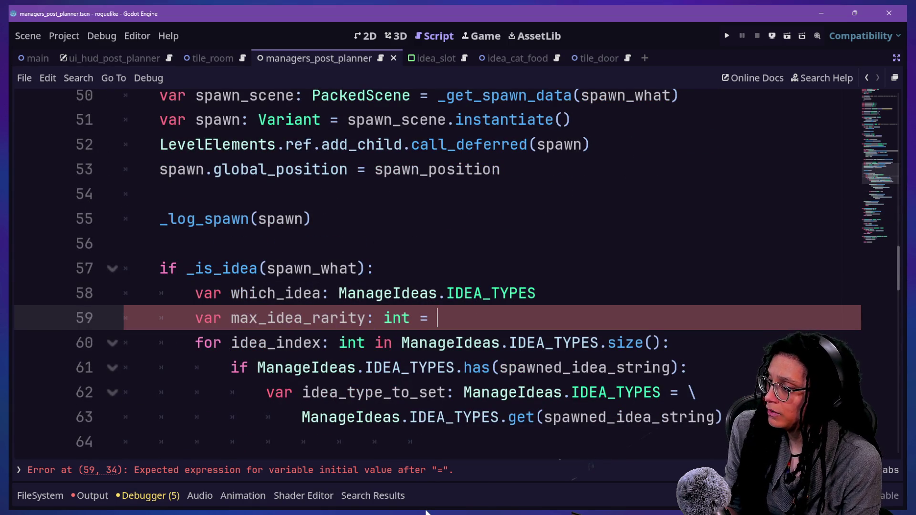
text(_ma)
key(Return)
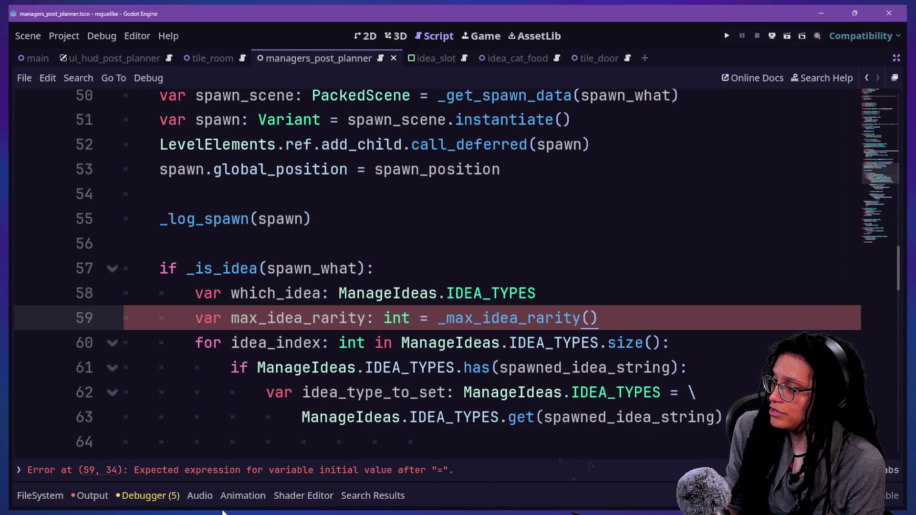
- Insert a blank line below max_idea_rarity and place the caret there for a new variable
click(283, 408)
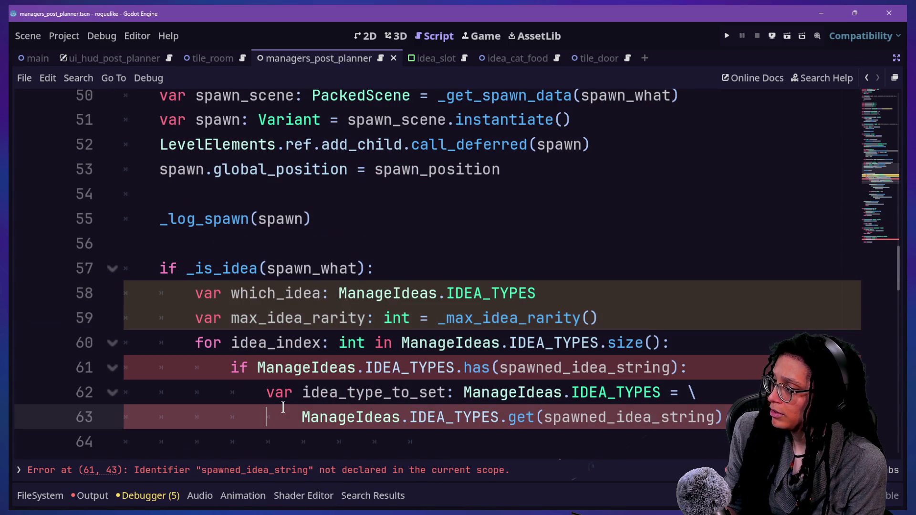
click(646, 311)
key(Return)
click(422, 277)
click(257, 302)
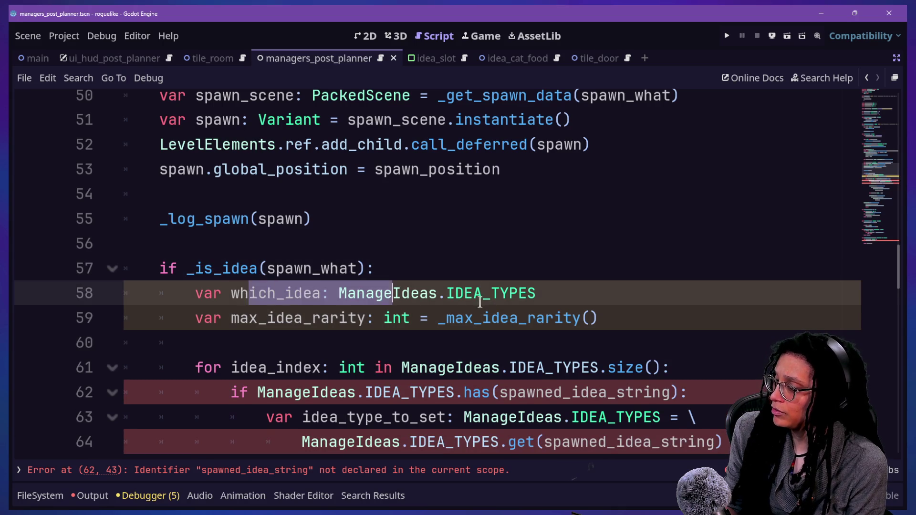
click(229, 319)
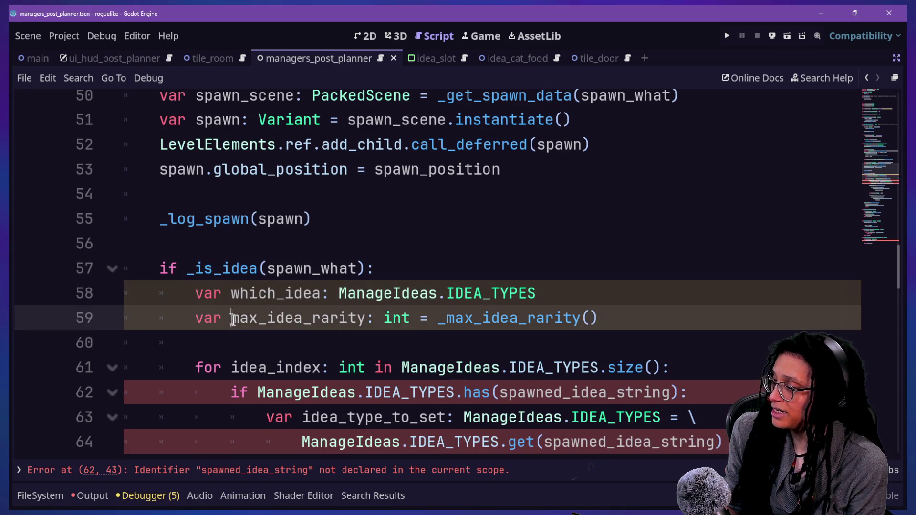
click(419, 335)
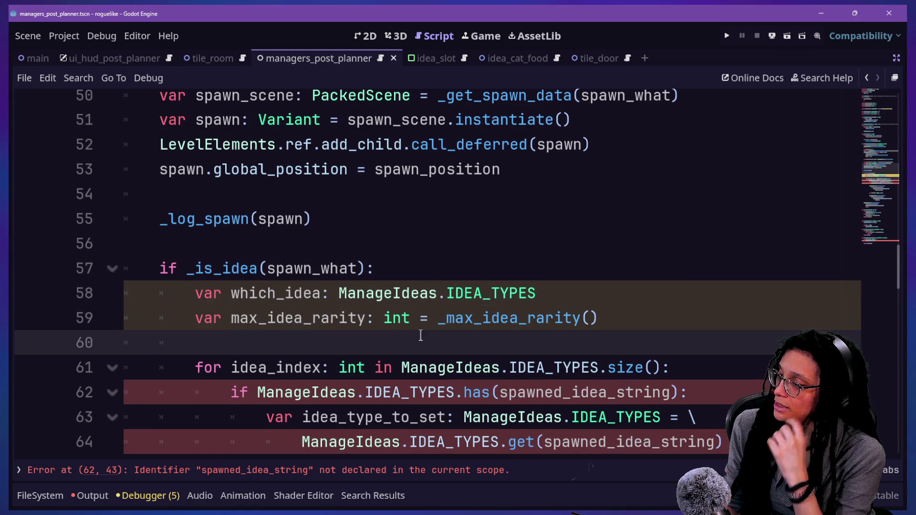
drag(589, 283, 589, 267)
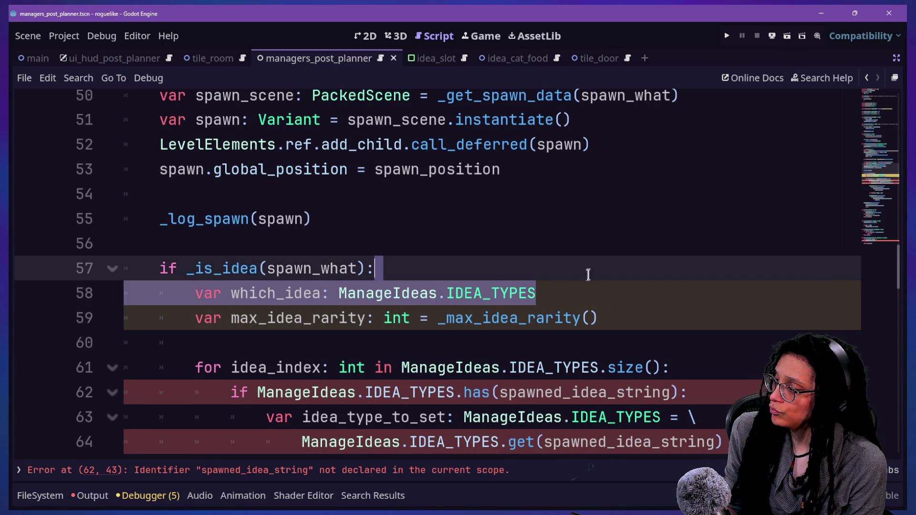
click(596, 333)
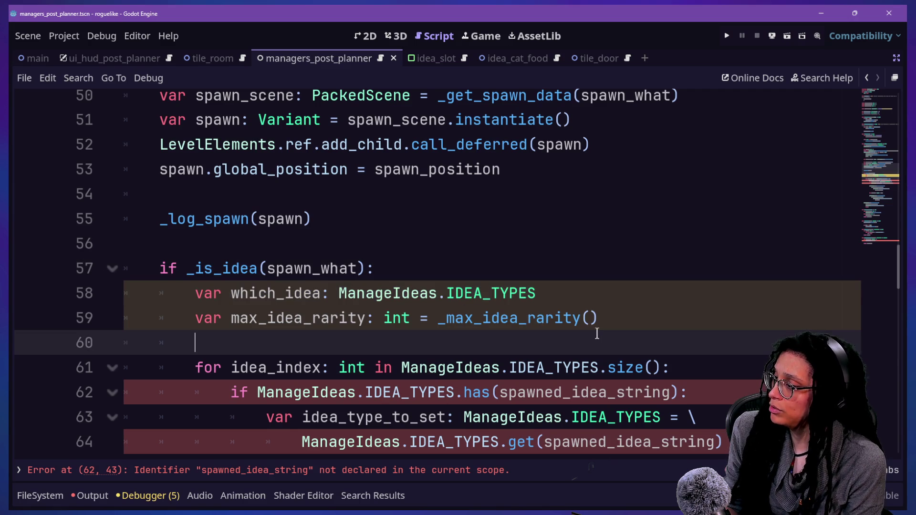
- Write var idea_number: int = randi_range(0, _max_idea_rarity()) on line 60, correcting typos
text(var i)
key(Escape)
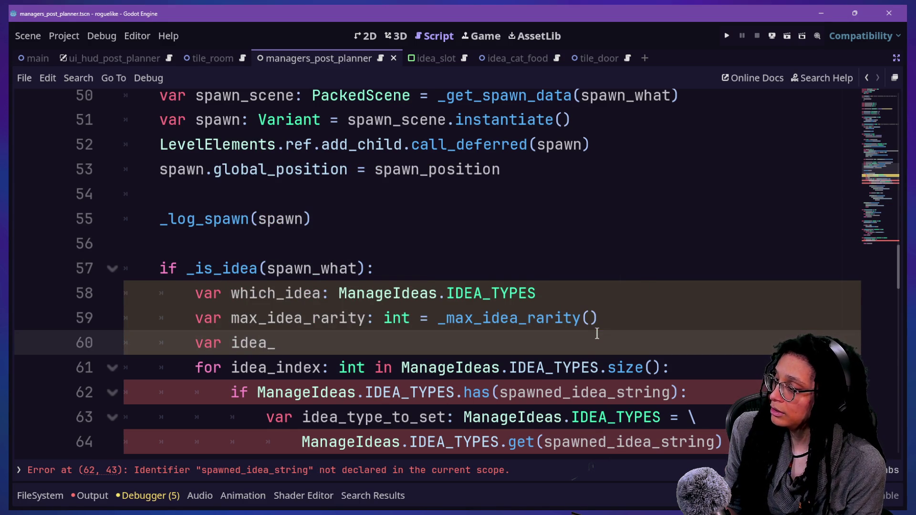
text(number: )
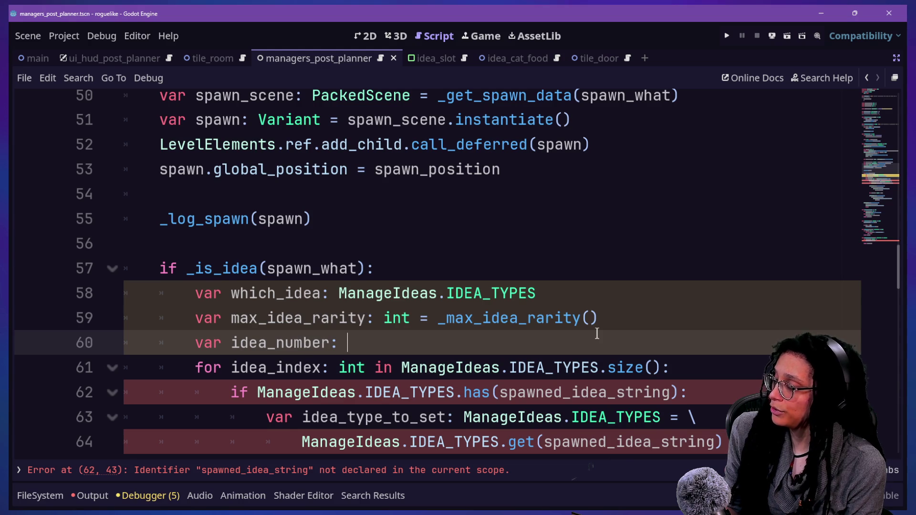
text(int = )
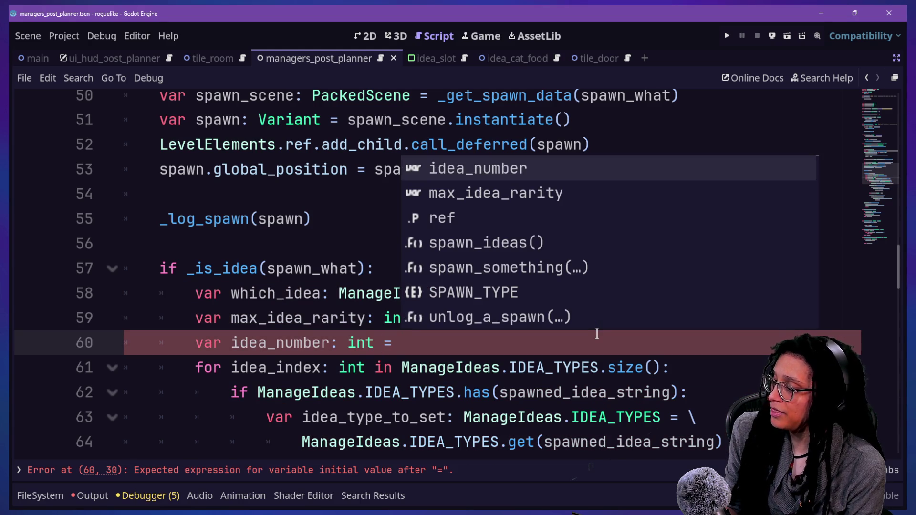
text(rand)
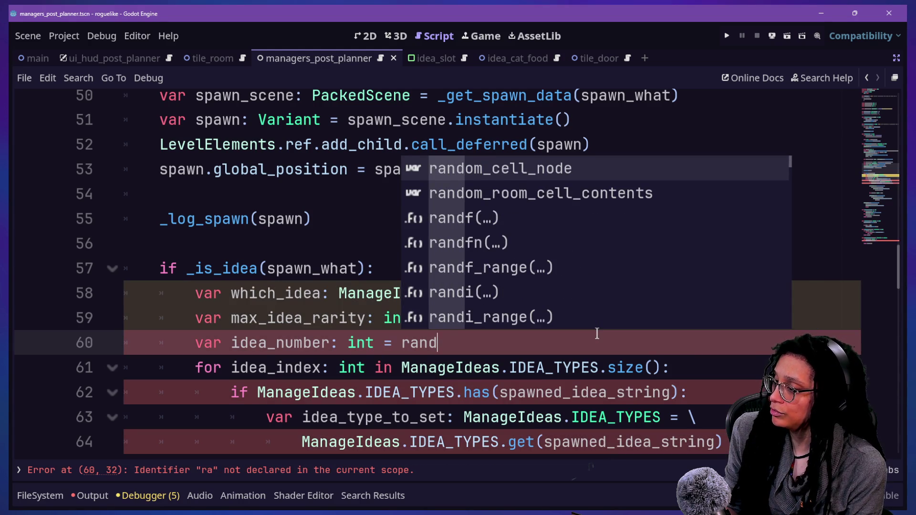
text(i_r)
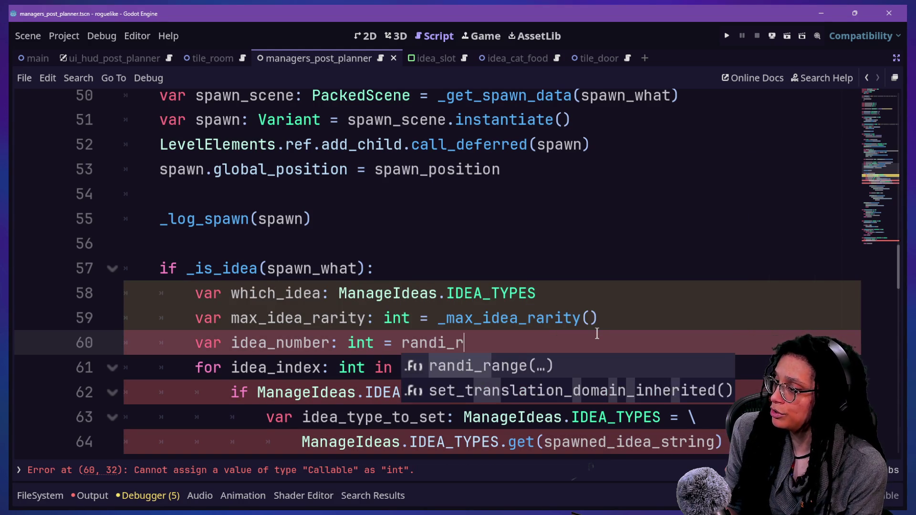
text(ange()
scroll(526, 288, down, 1)
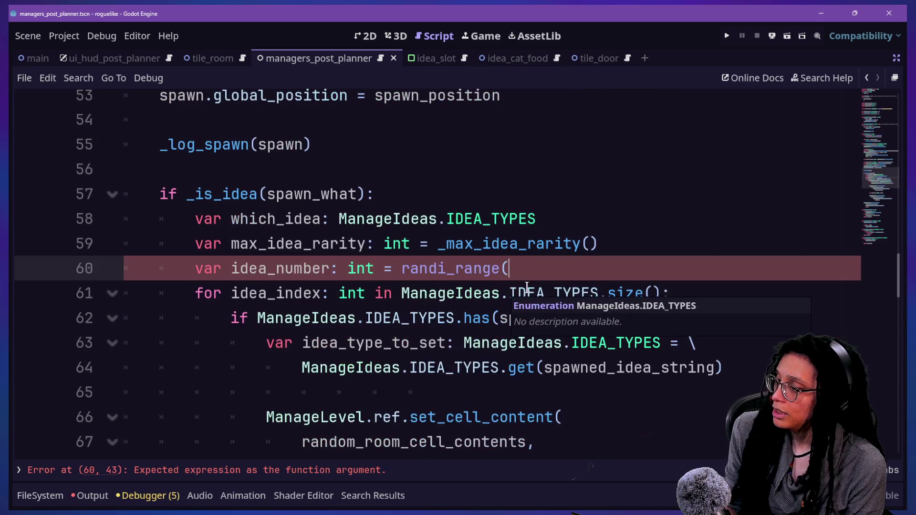
text(0=)
key(BackSpace)
text(-)
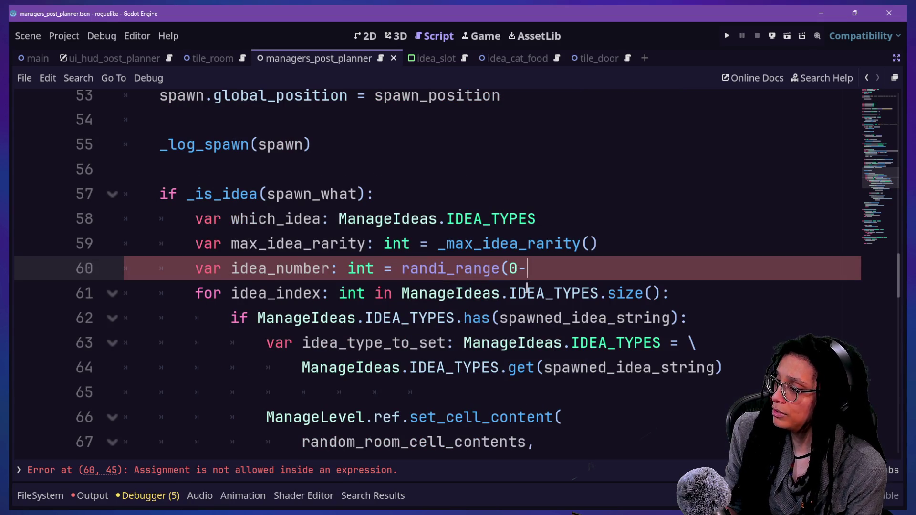
text(_)
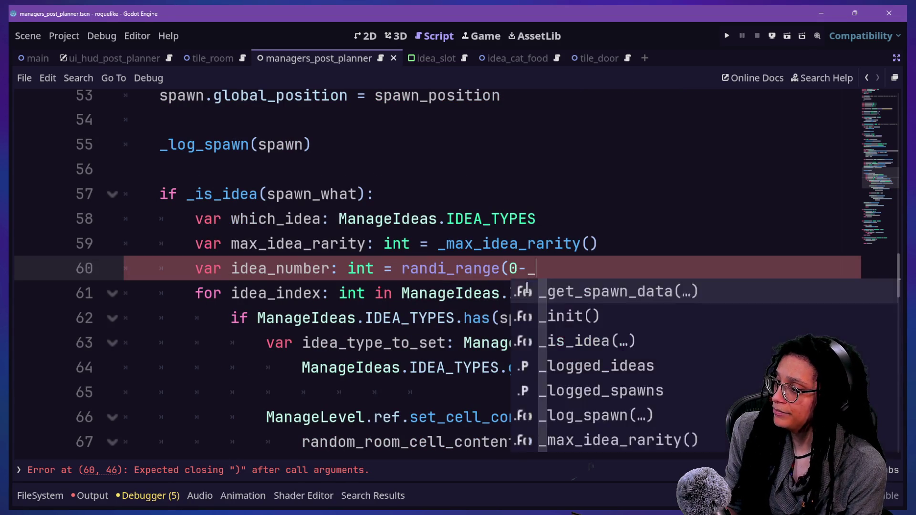
key(BackSpace)
text(,)
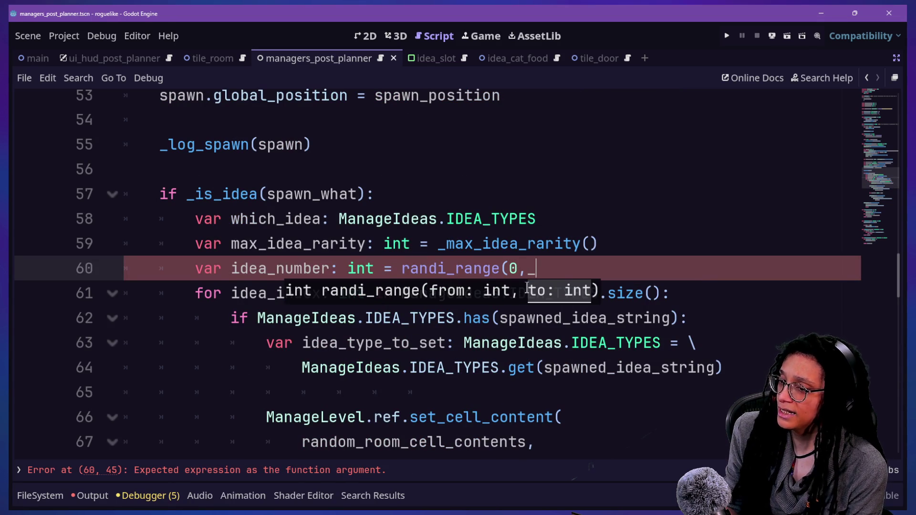
text(_max)
key(Return)
text())
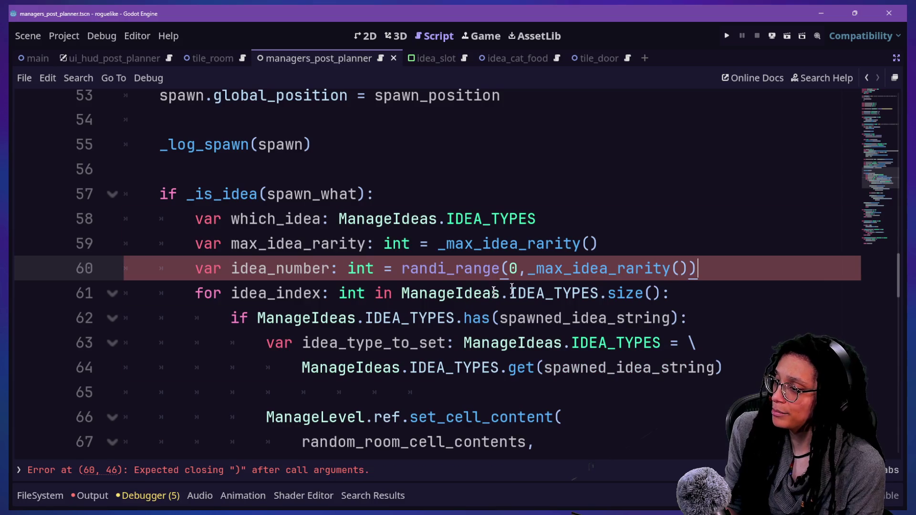
- Add a blank line after the idea_number declaration, before the loop
drag(508, 268, 548, 271)
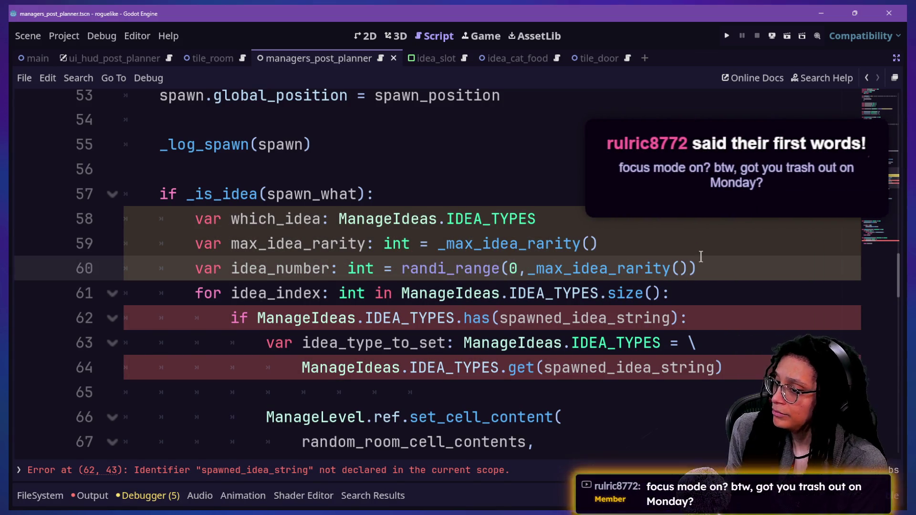
click(731, 268)
key(shift+Down)
key(Up)
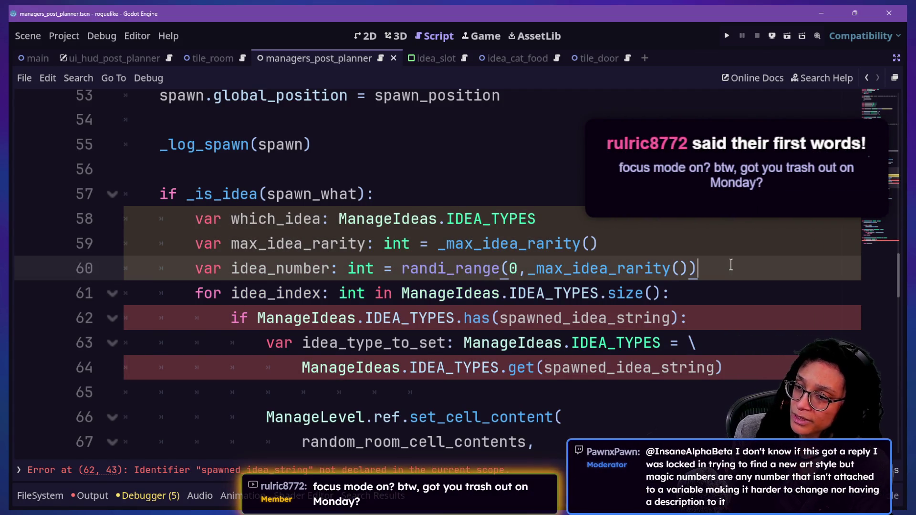
key(Up)
key(Down)
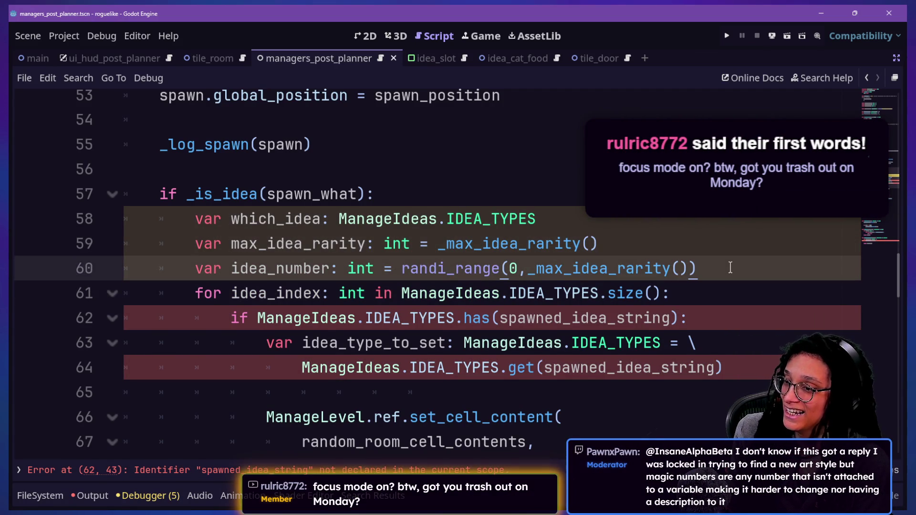
key(Return)
drag(334, 144, 459, 205)
click(534, 286)
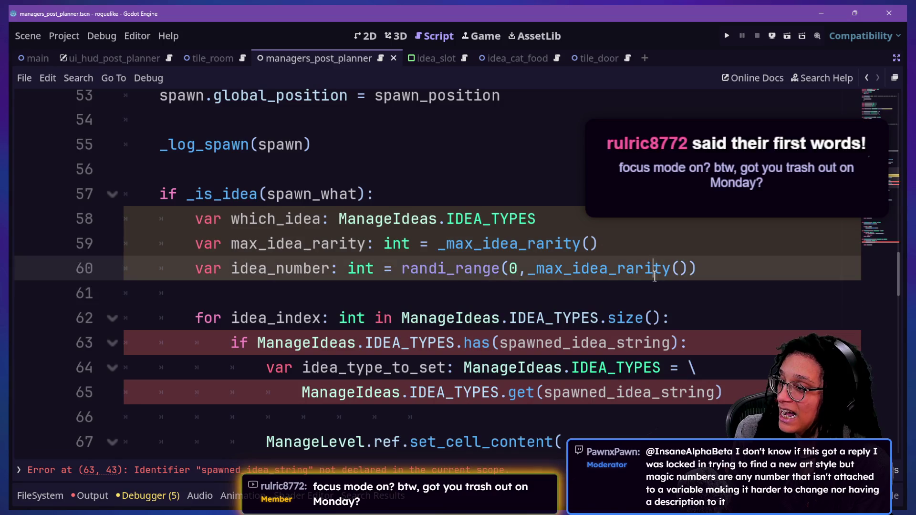
key(Down)
key(Down)
key(Down)
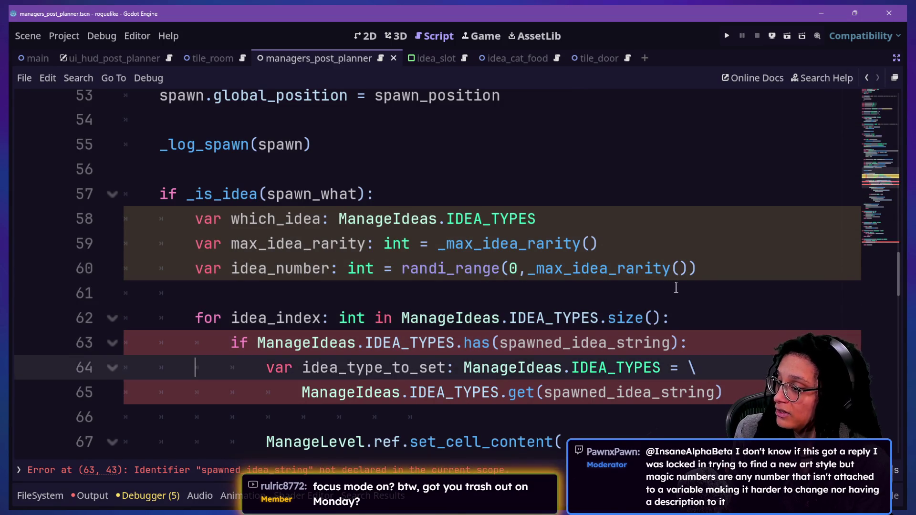
click(676, 288)
key(Up)
key(Up)
key(Down)
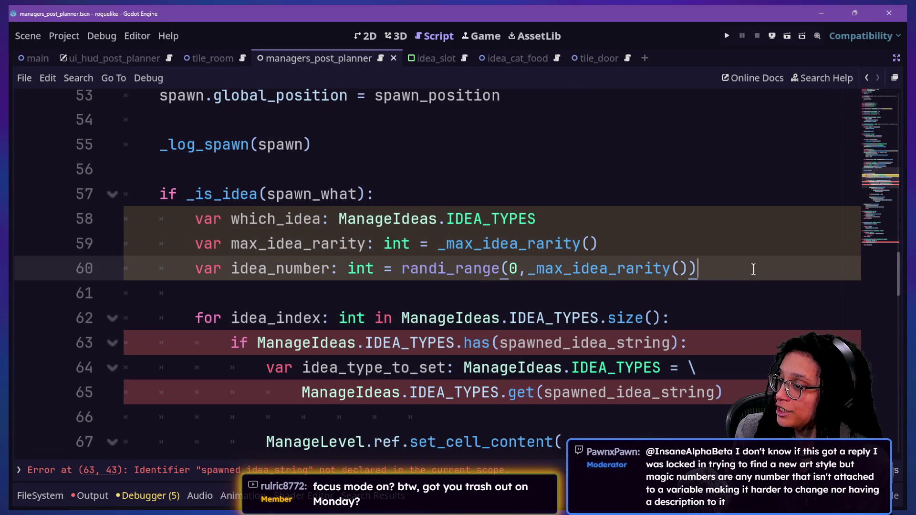
click(737, 288)
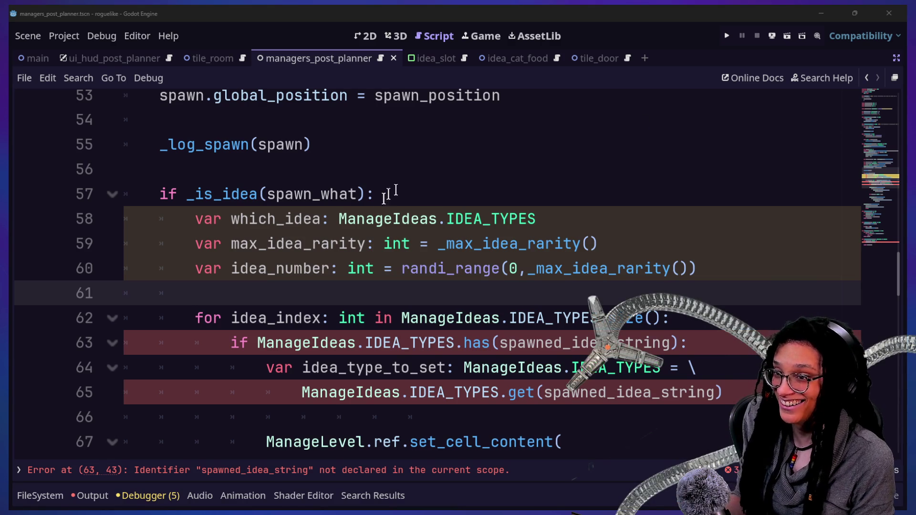
click(527, 273)
click(497, 292)
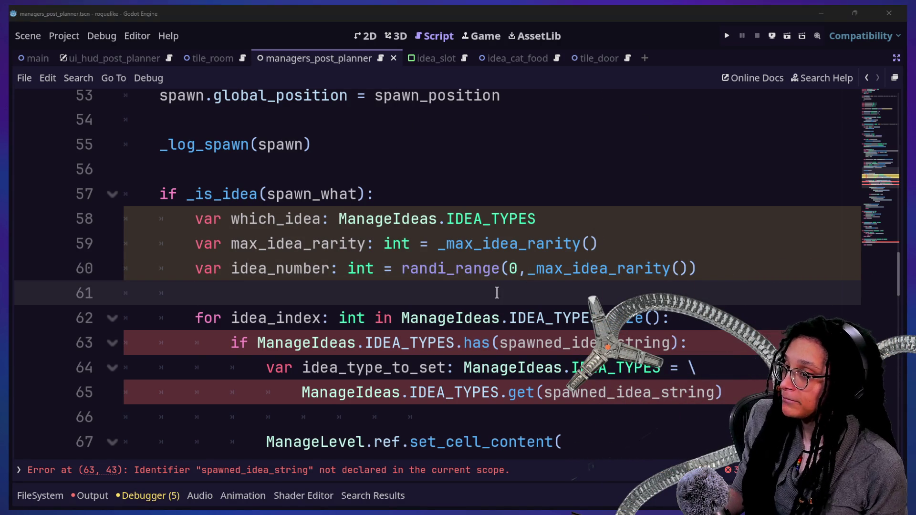
- Scroll up through the earlier chat history and back down while reading
scroll(128, 324, up, 5)
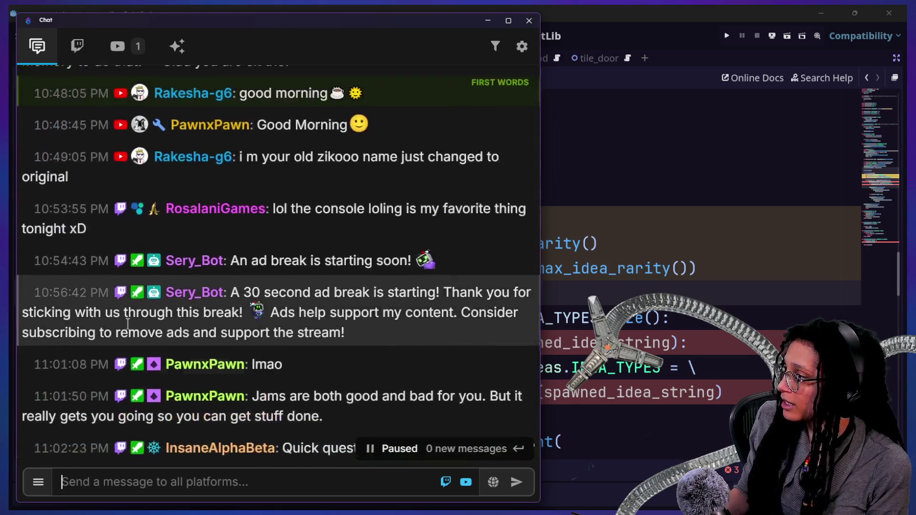
scroll(128, 324, up, 10)
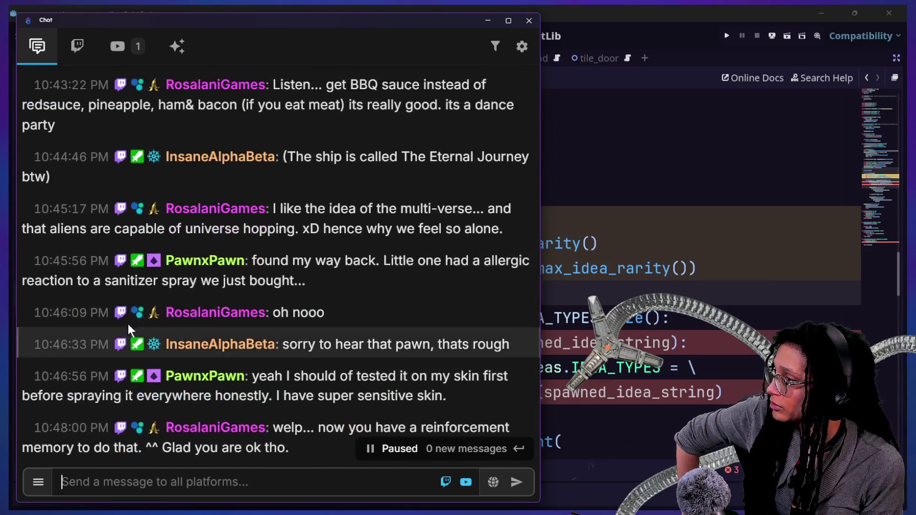
scroll(128, 324, up, 3)
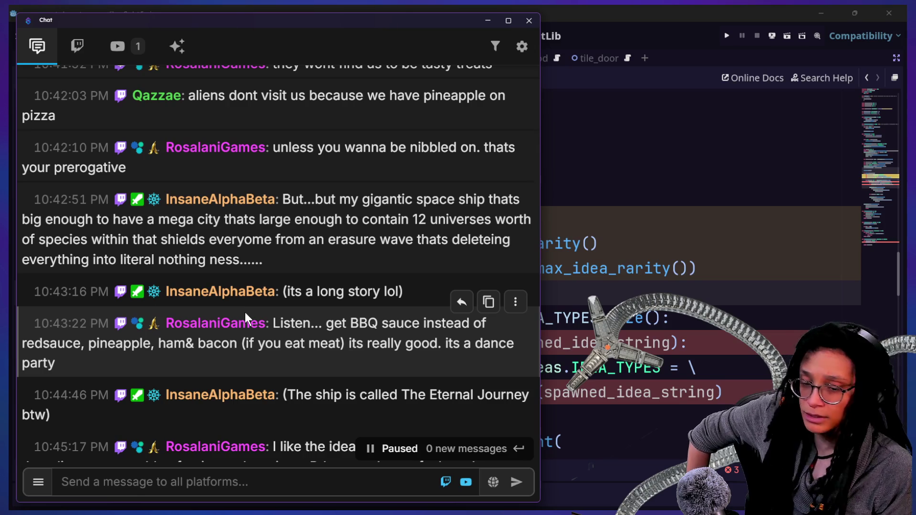
scroll(265, 258, up, 3)
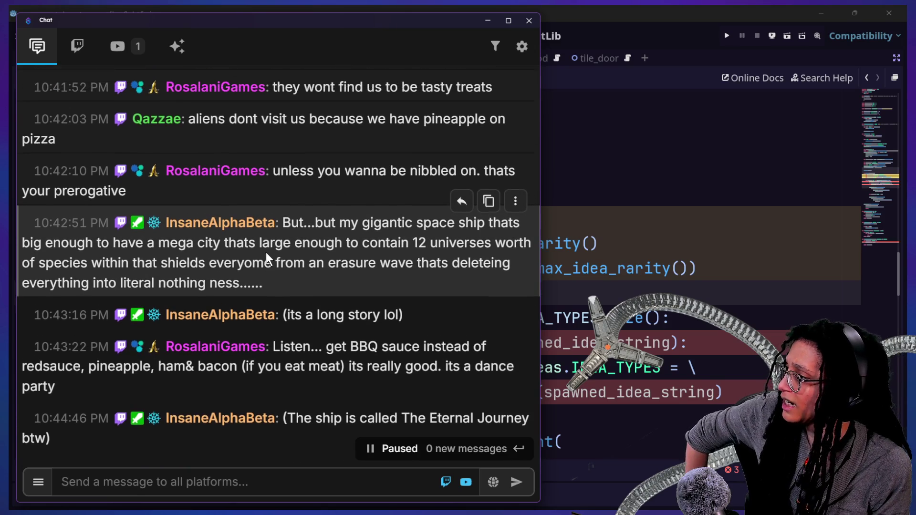
scroll(266, 257, up, 1)
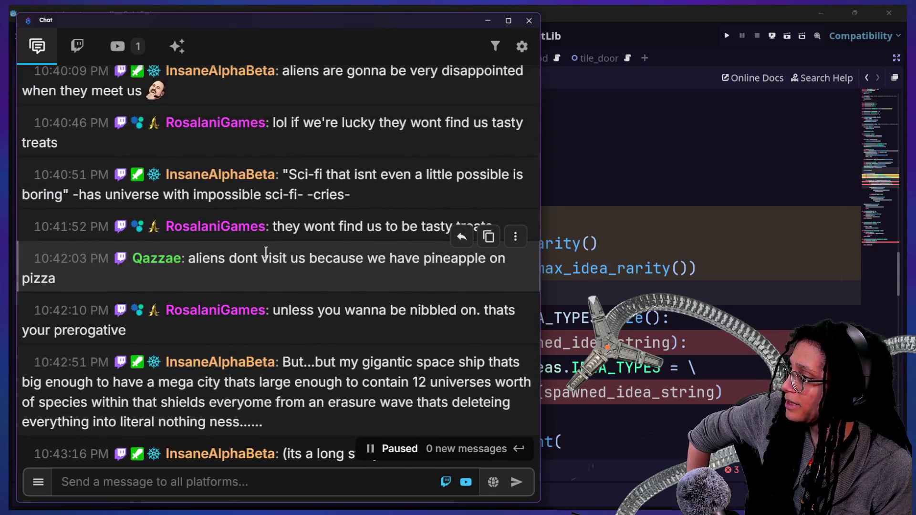
scroll(265, 252, up, 5)
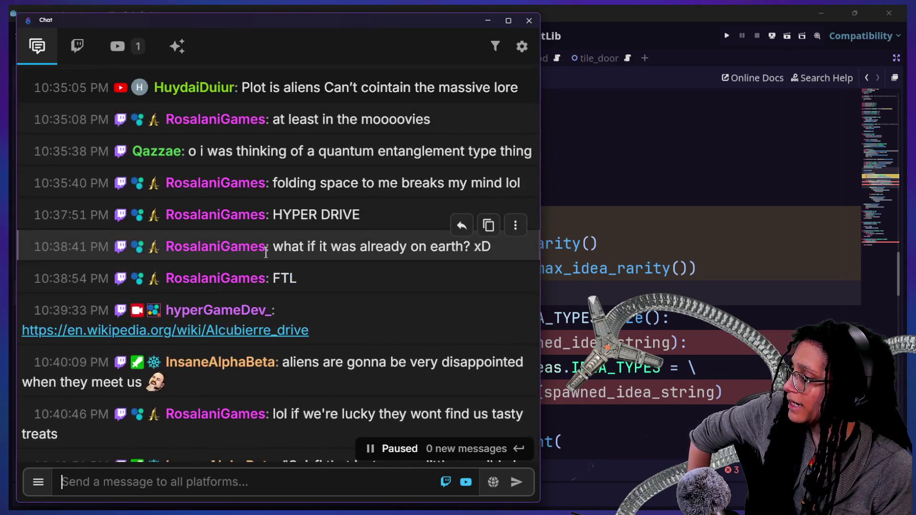
scroll(268, 257, down, 1)
scroll(268, 257, down, 2)
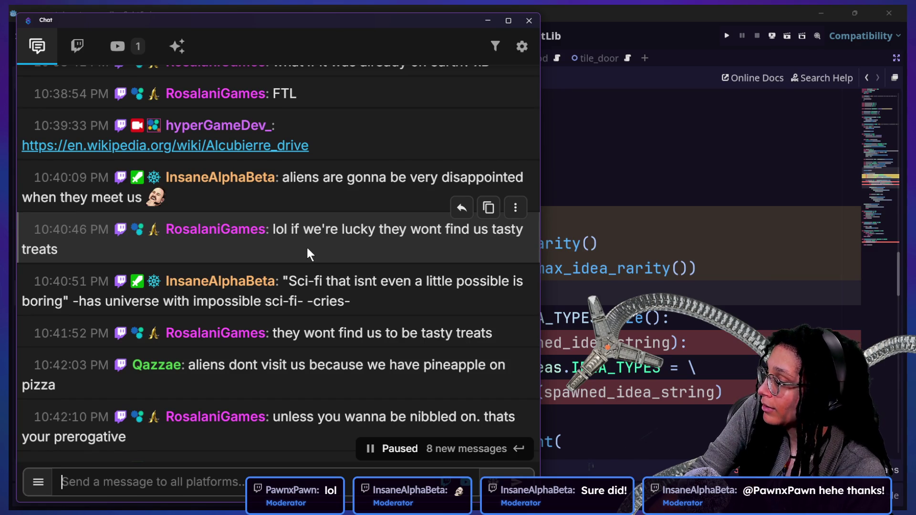
scroll(307, 248, down, 3)
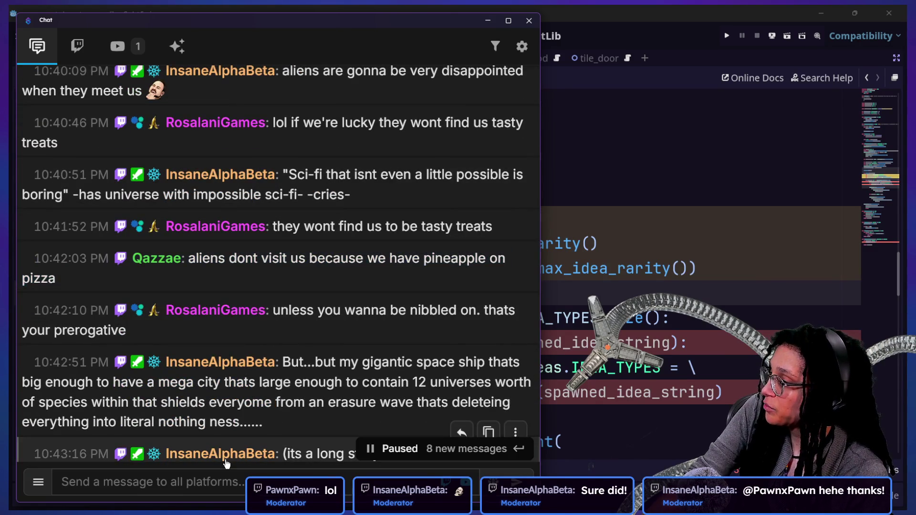
scroll(256, 215, down, 1)
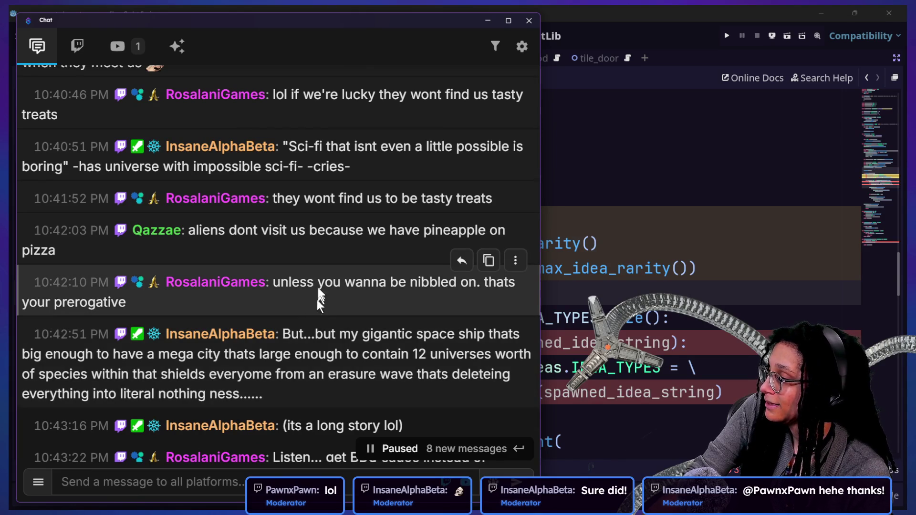
- Highlight two older chat messages, clear the selection, and continue down the feed
drag(286, 199, 345, 206)
drag(356, 307, 320, 282)
click(359, 394)
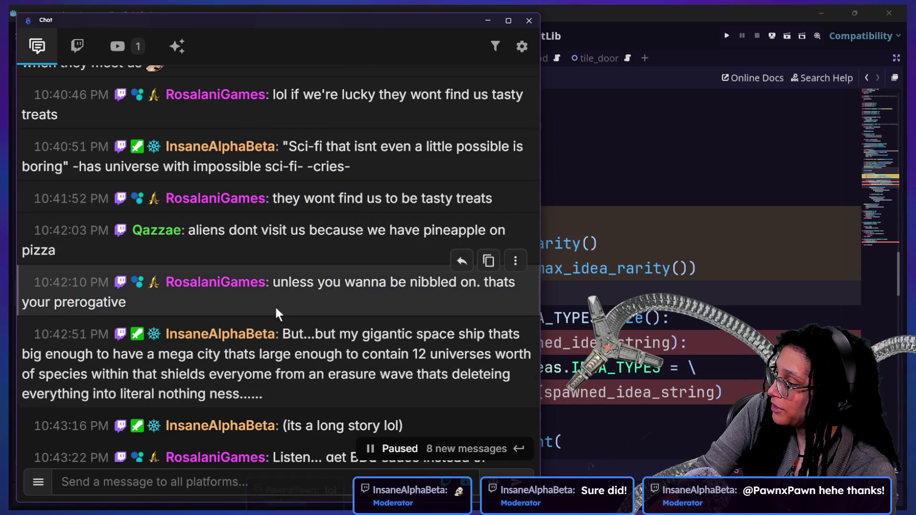
scroll(314, 353, down, 1)
scroll(314, 353, down, 2)
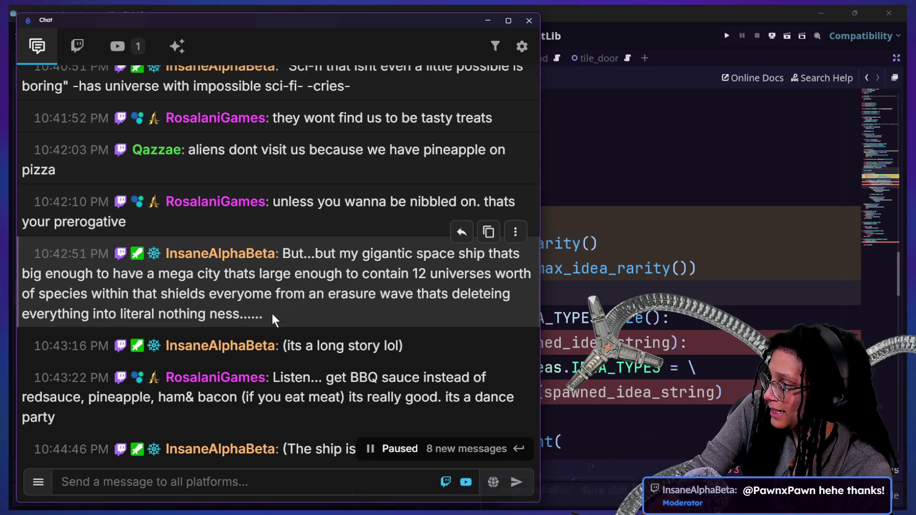
key(ctrl+plus)
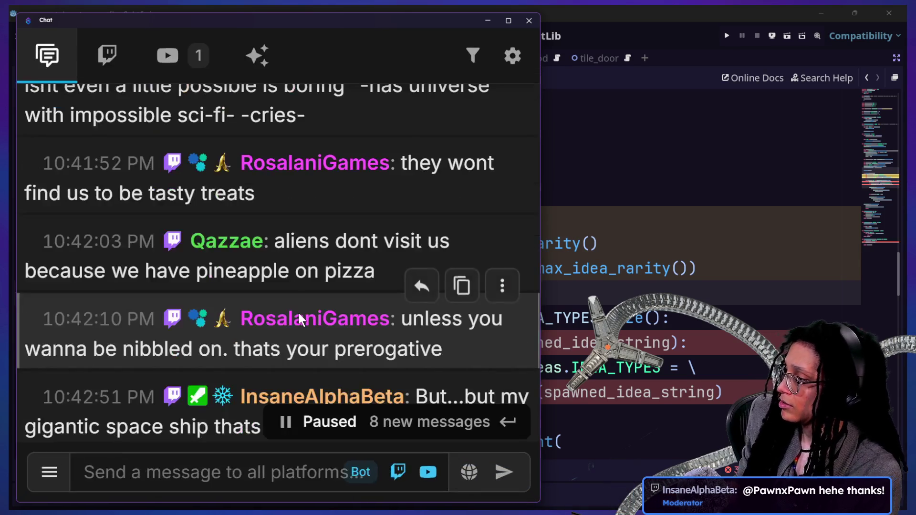
scroll(333, 329, down, 2)
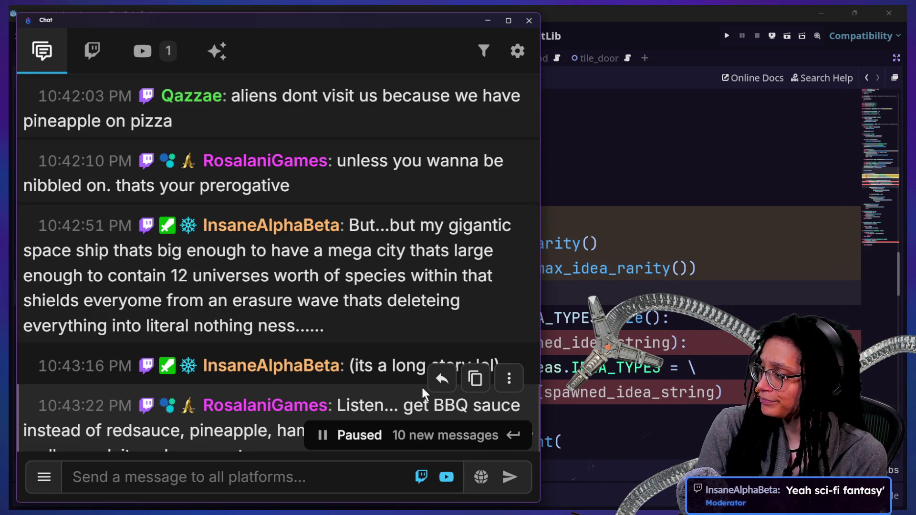
drag(421, 386, 105, 292)
click(105, 292)
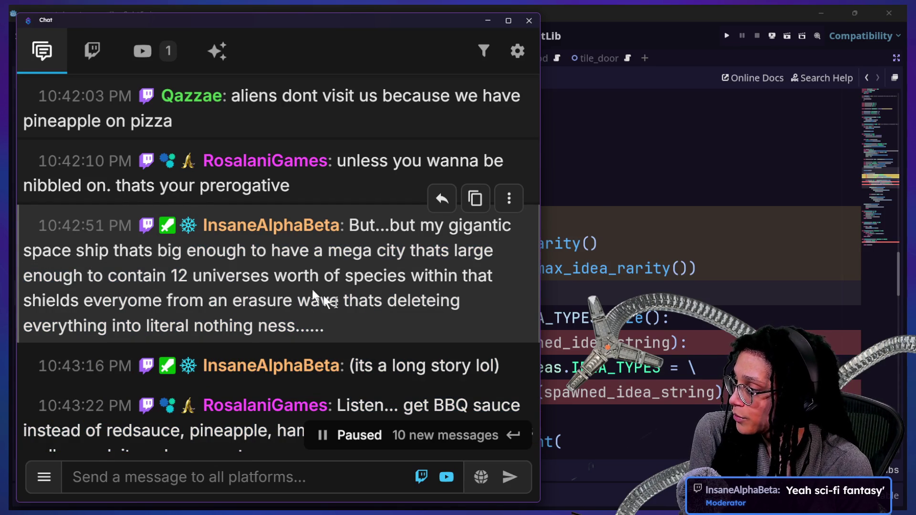
drag(364, 337, 321, 278)
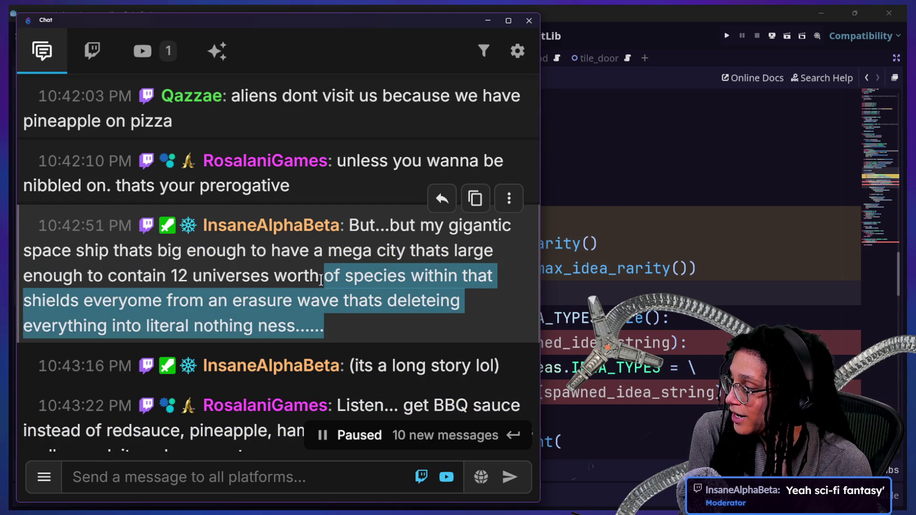
click(275, 256)
triple_click(353, 232)
click(374, 259)
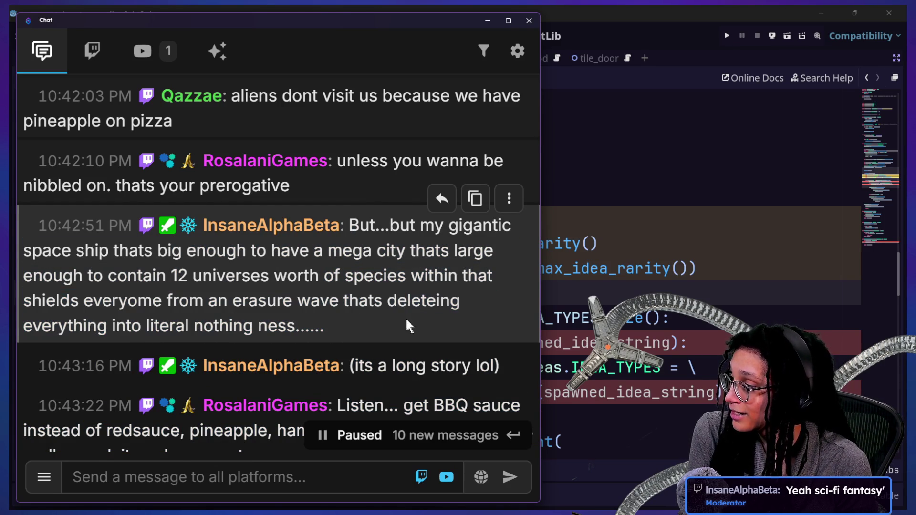
triple_click(351, 226)
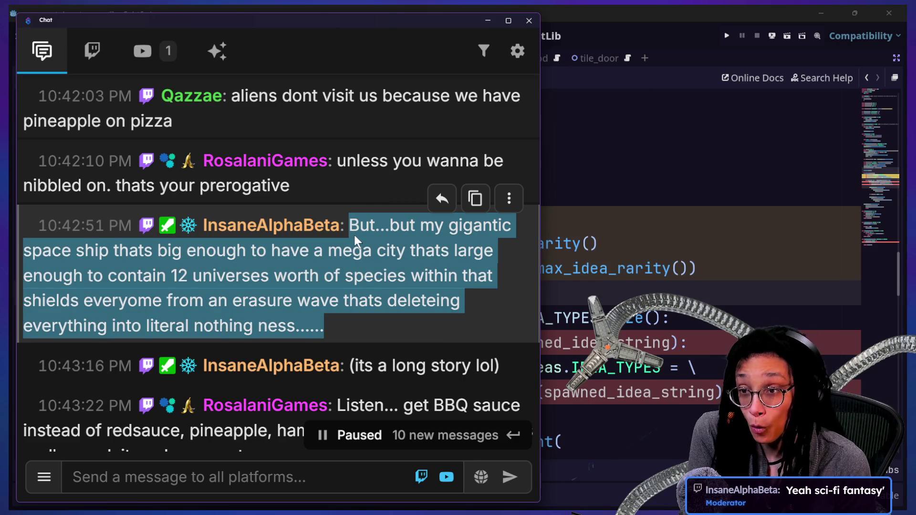
scroll(354, 235, down, 7)
scroll(354, 236, up, 3)
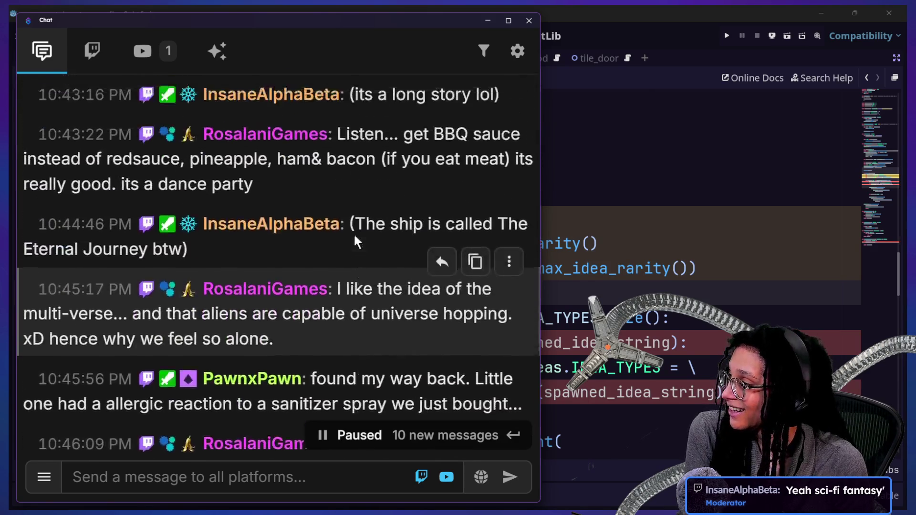
scroll(355, 237, up, 3)
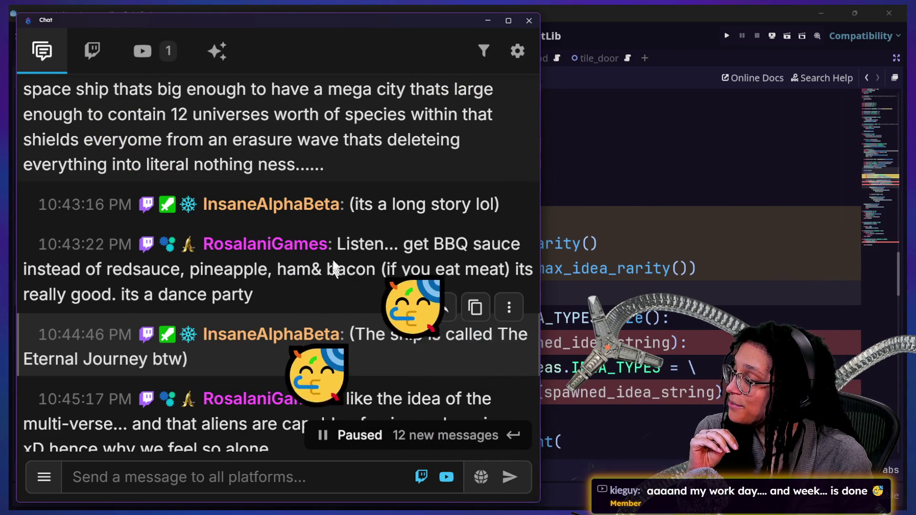
mouse_move(200, 376)
mouse_down()
mouse_move(143, 334)
mouse_move(335, 249)
mouse_up()
click(404, 371)
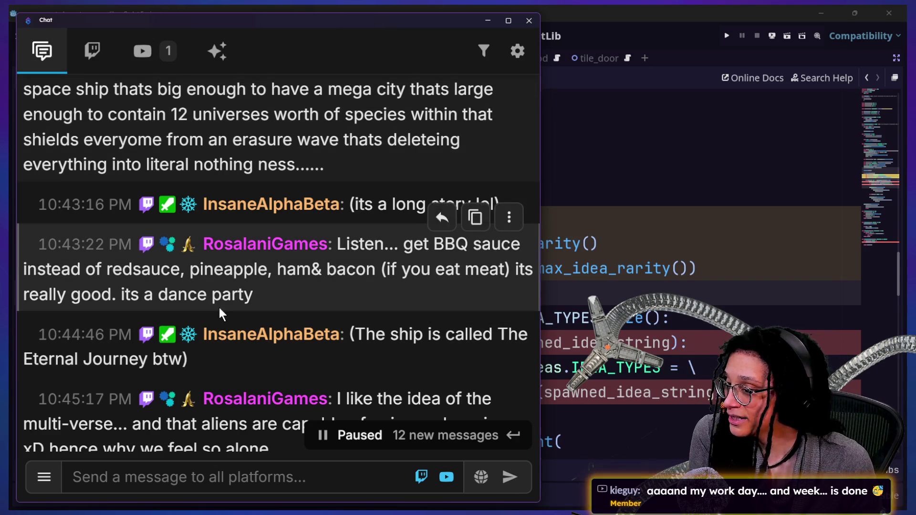
scroll(305, 290, down, 1)
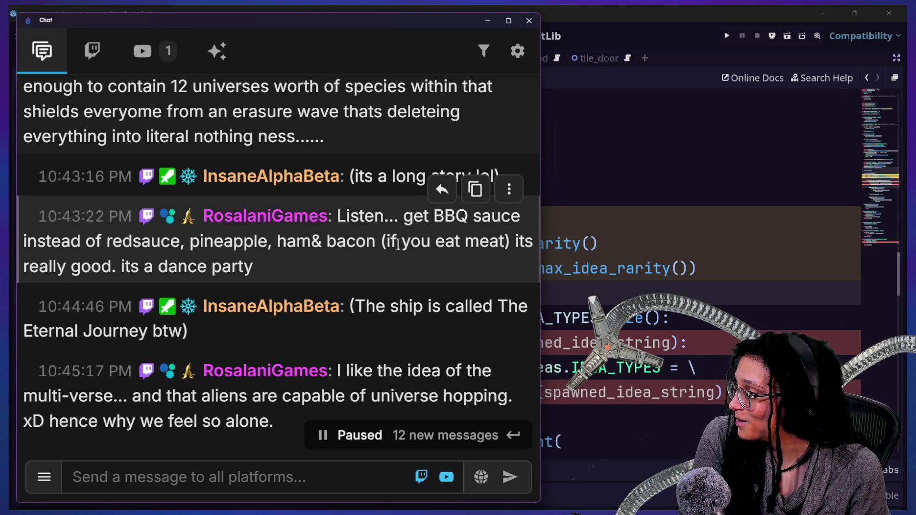
scroll(433, 326, down, 3)
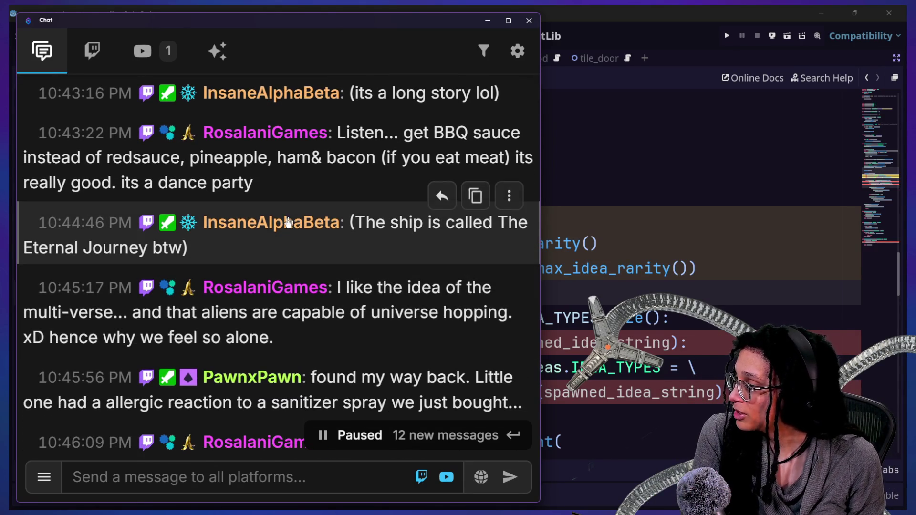
scroll(286, 222, down, 1)
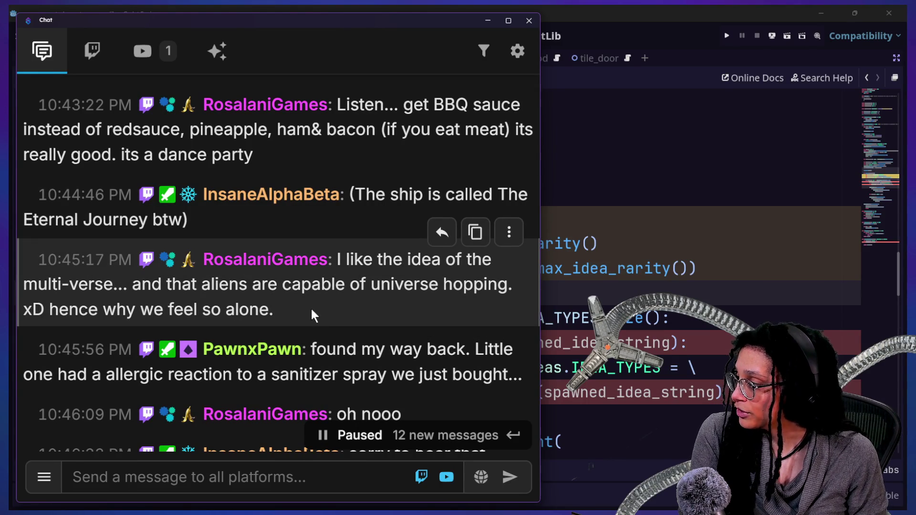
scroll(310, 307, down, 1)
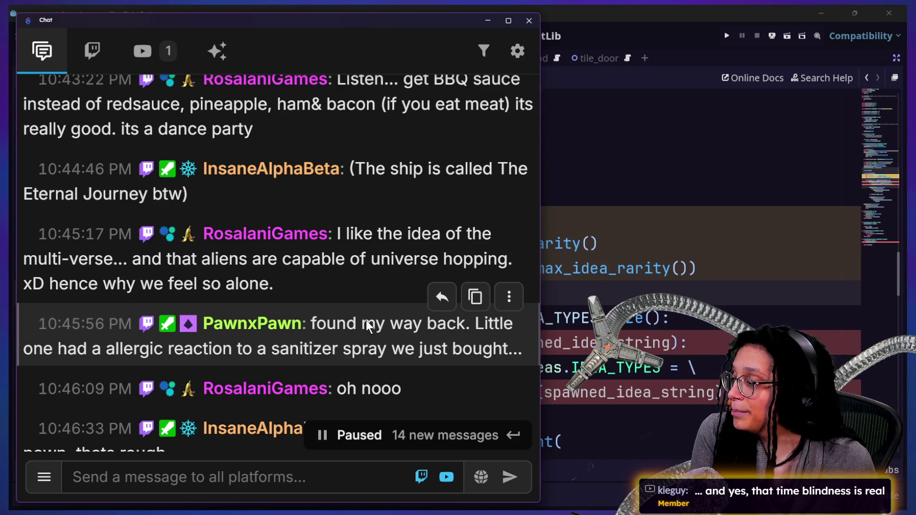
scroll(365, 320, down, 1)
scroll(485, 367, down, 1)
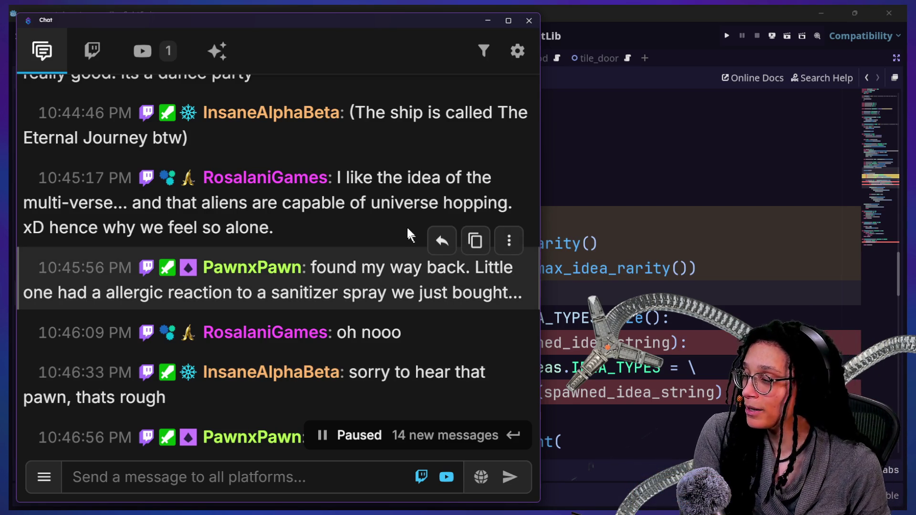
scroll(407, 229, down, 1)
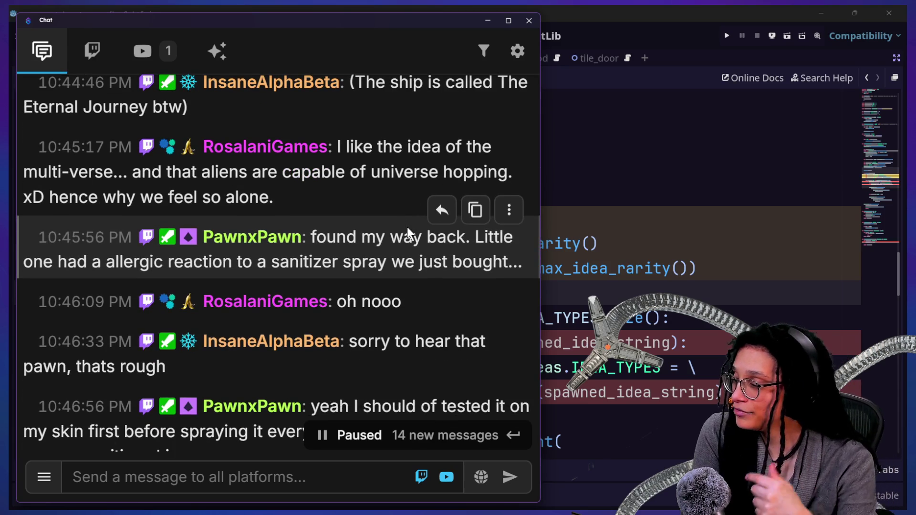
scroll(408, 227, down, 3)
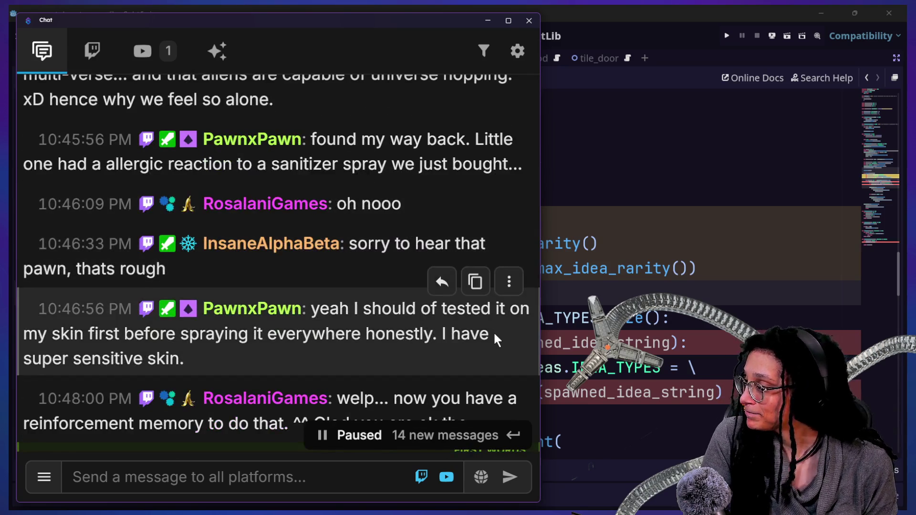
scroll(493, 331, down, 3)
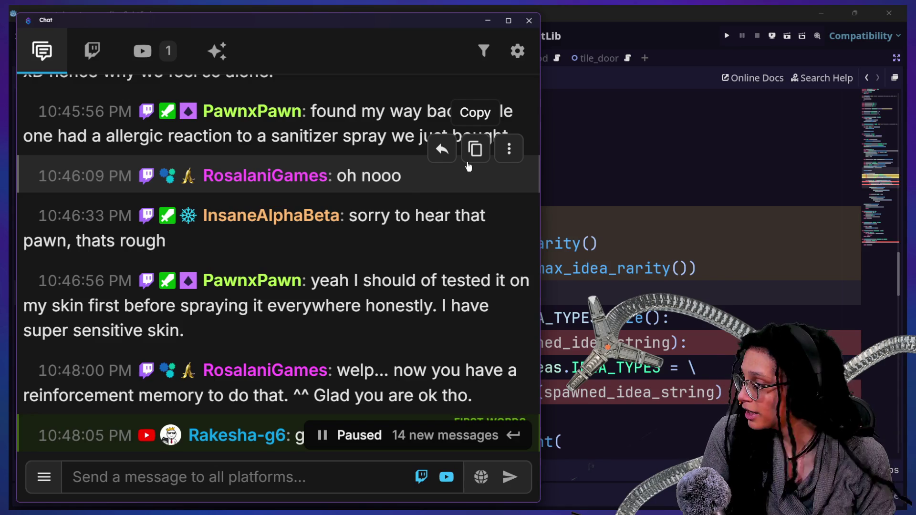
scroll(495, 232, down, 3)
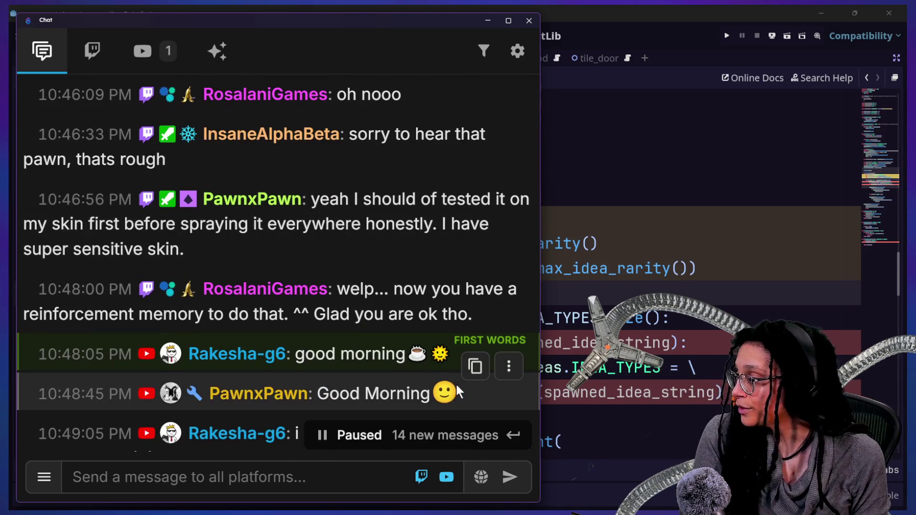
scroll(456, 385, down, 1)
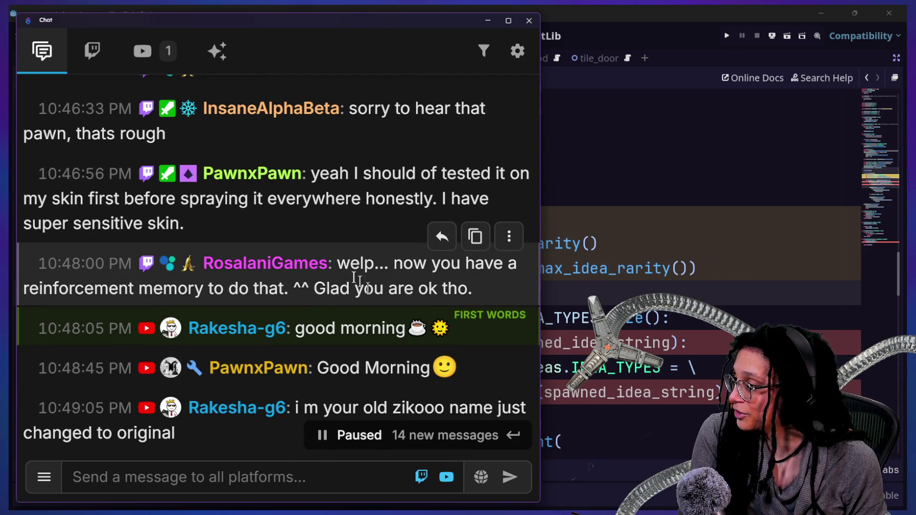
mouse_move(472, 289)
mouse_down()
mouse_move(365, 254)
mouse_move(339, 266)
mouse_up()
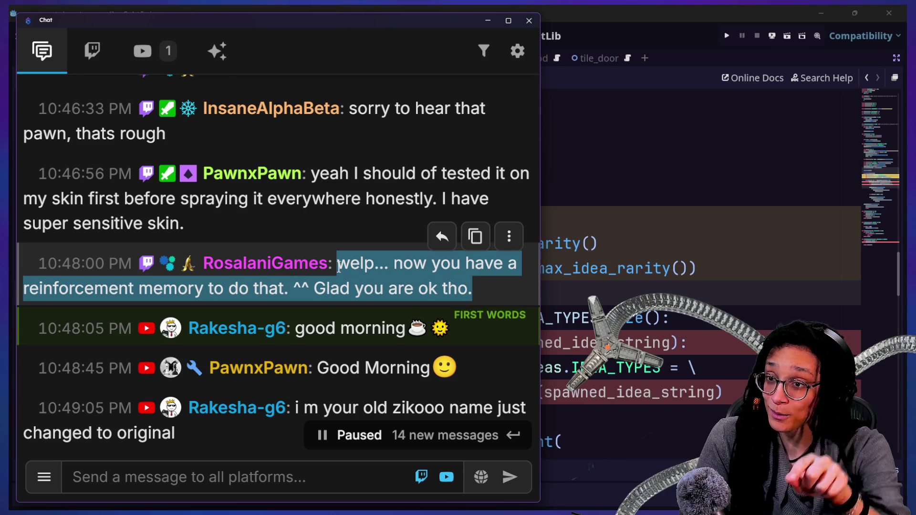
scroll(339, 265, down, 5)
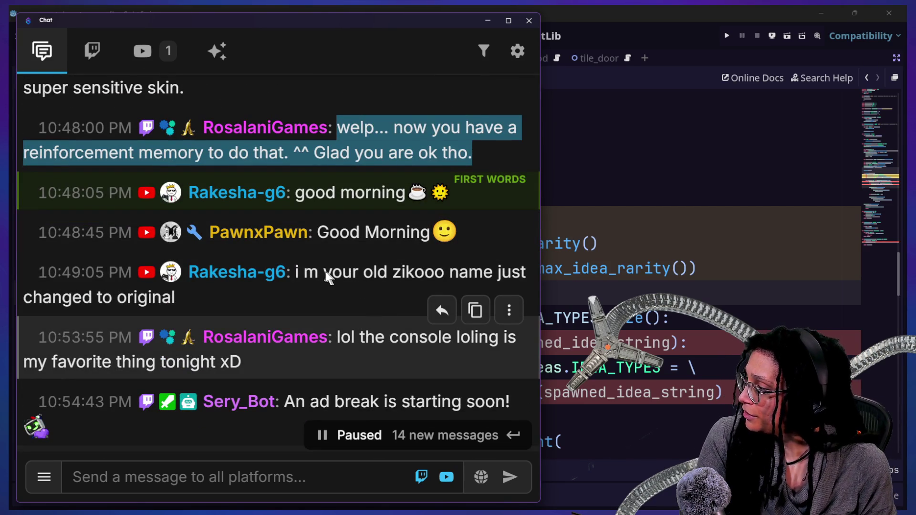
drag(299, 273, 334, 296)
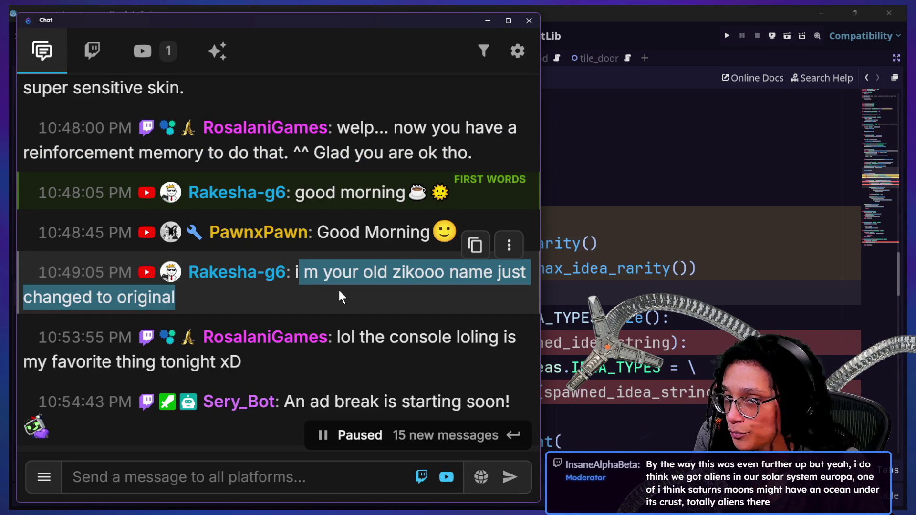
scroll(339, 292, down, 1)
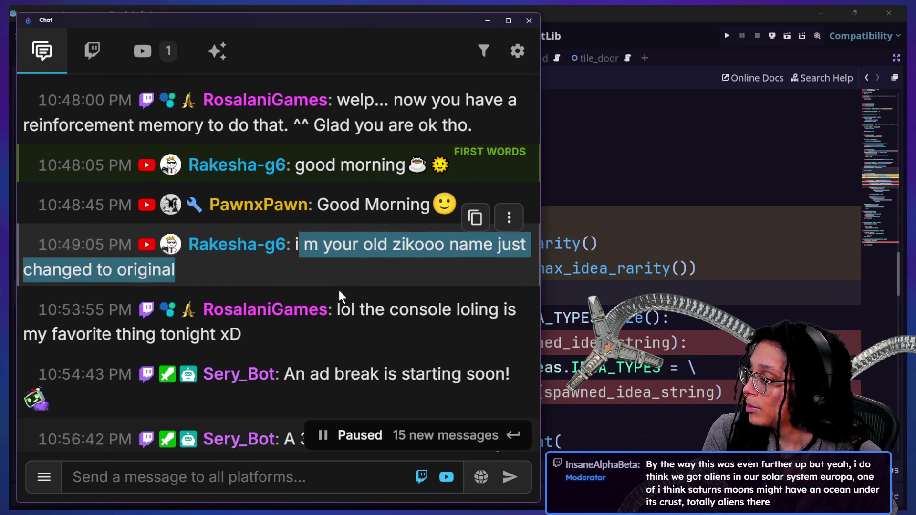
click(353, 322)
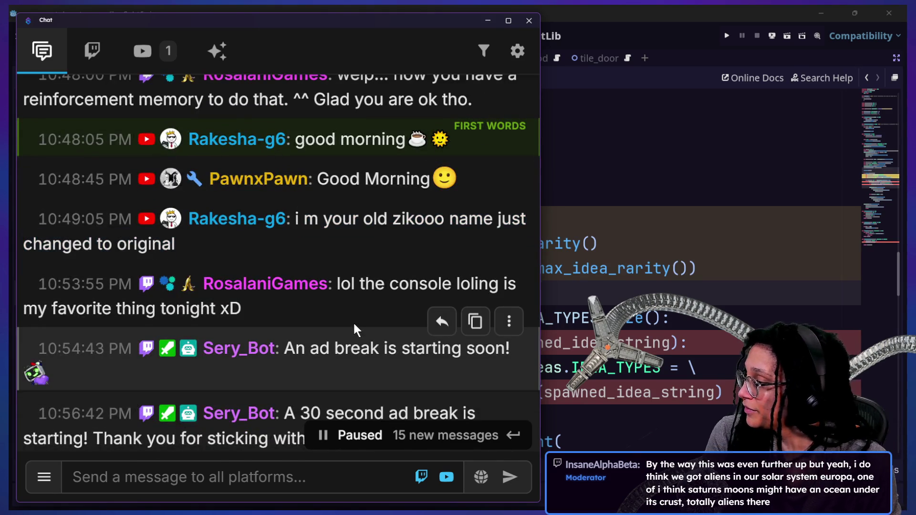
scroll(352, 322, down, 5)
scroll(354, 323, down, 2)
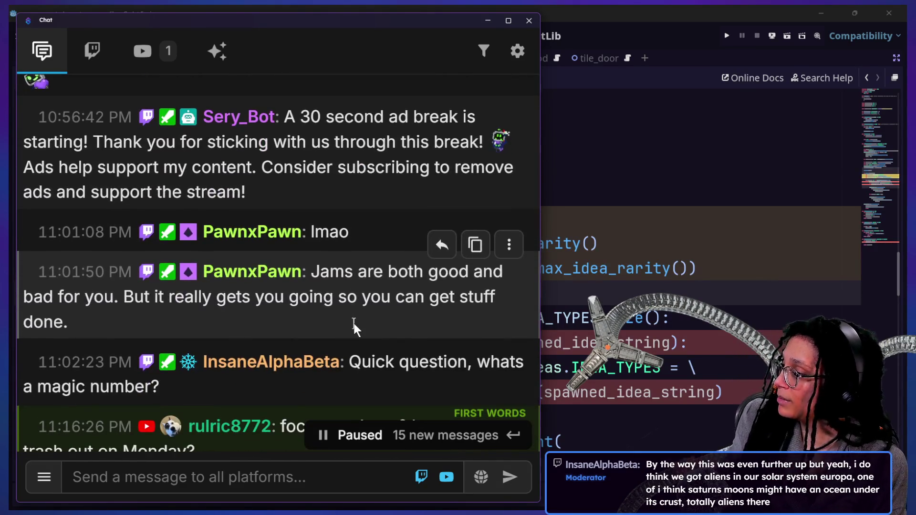
- Highlight the trillions-of-stars and intelligence-definition messages, then switch to Godot's cat_model scene
scroll(354, 323, down, 10)
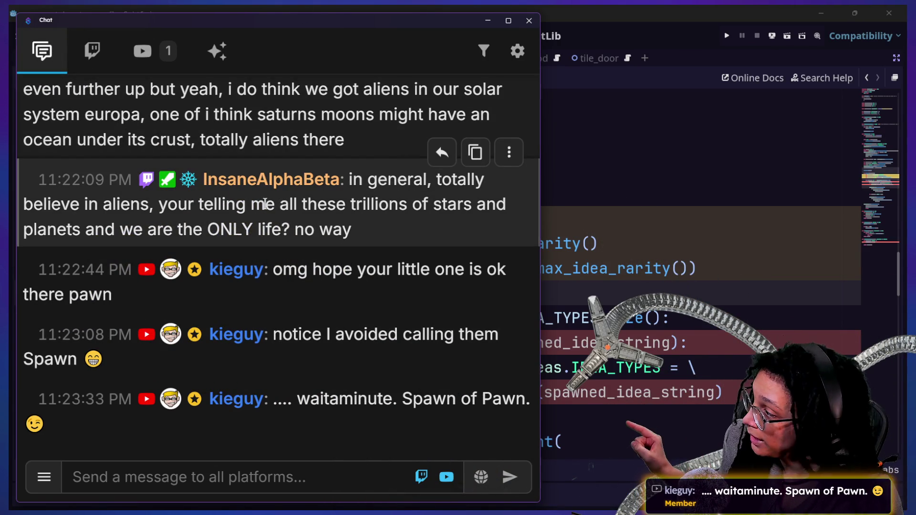
drag(276, 204, 417, 231)
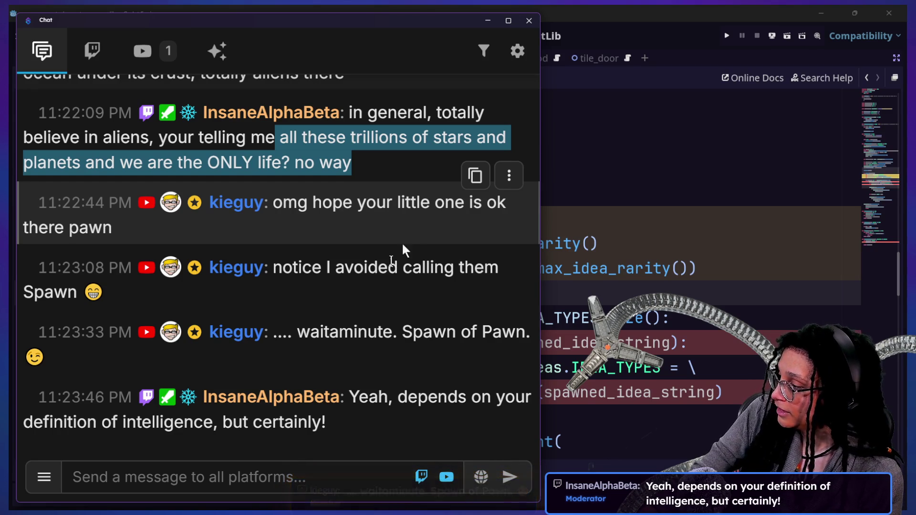
drag(344, 443, 348, 405)
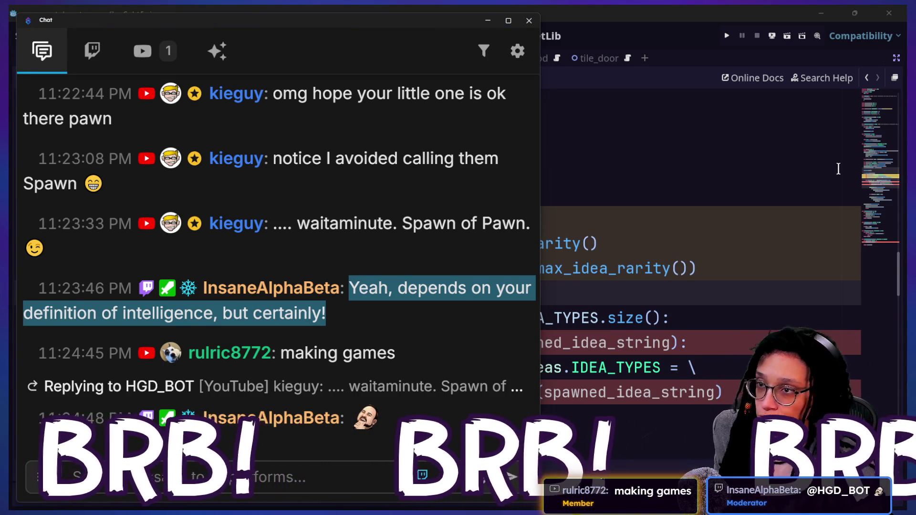
key(alt+Tab)
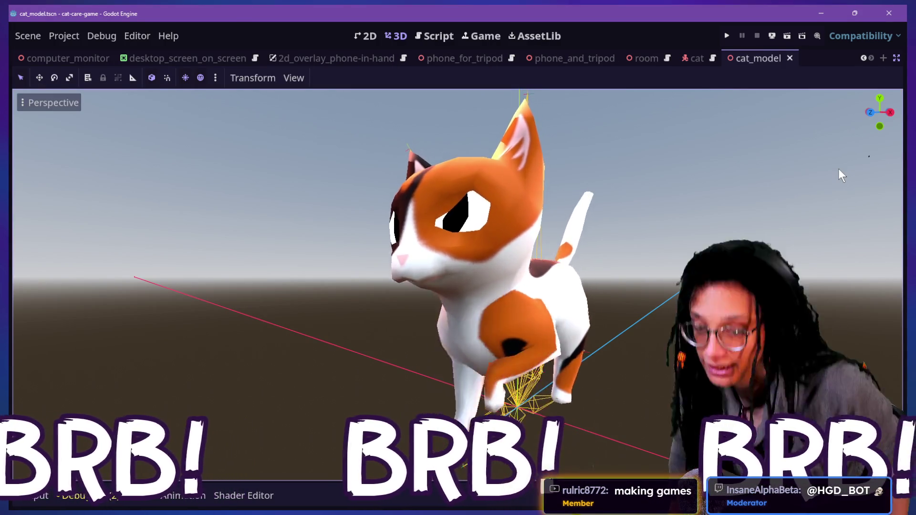
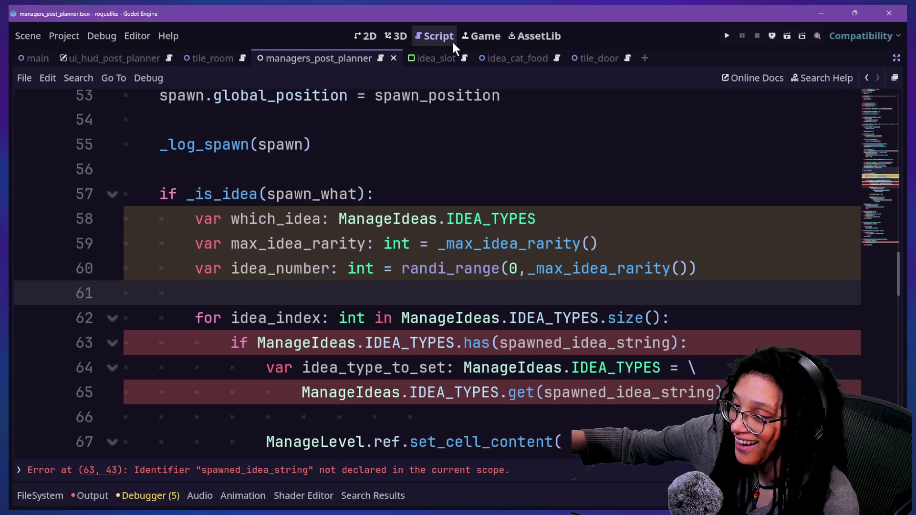
- Review the idea-type lookup, which_idea and _max_idea_rarity lines around blank line 61
click(517, 426)
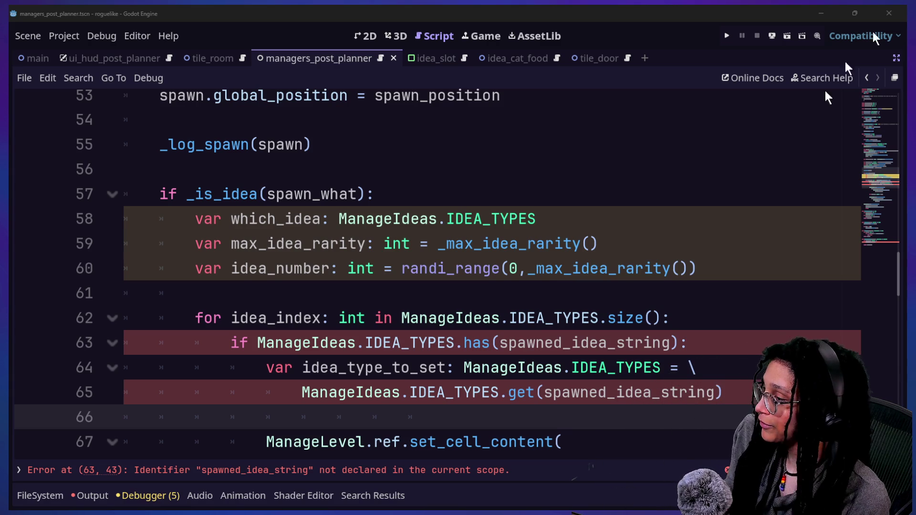
click(439, 359)
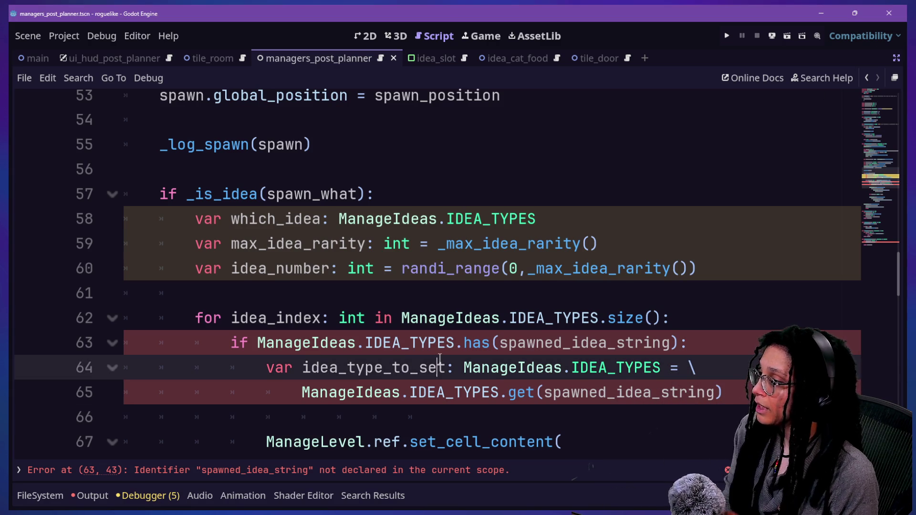
click(421, 218)
click(540, 342)
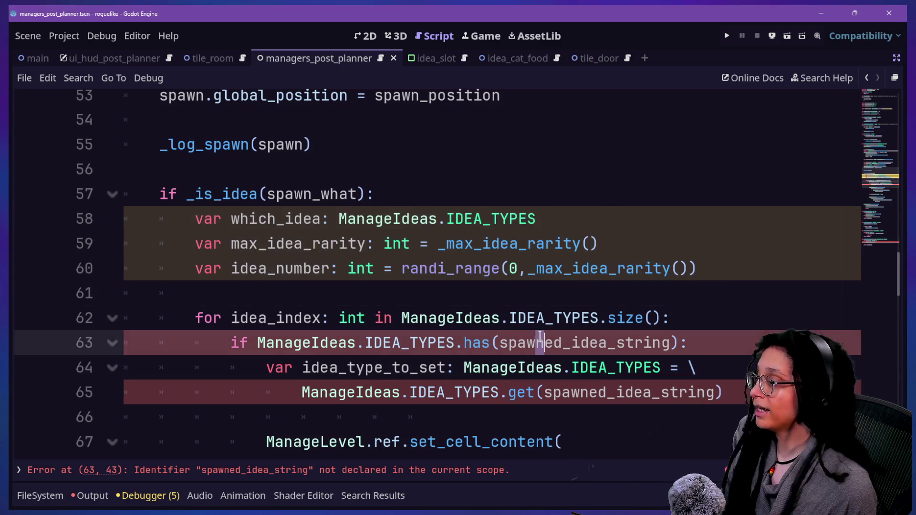
click(483, 291)
click(536, 391)
click(484, 292)
click(464, 244)
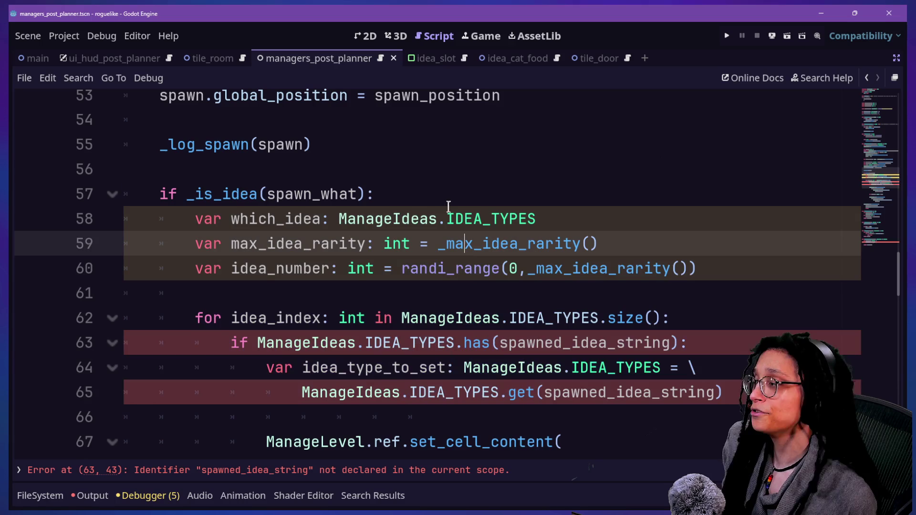
mouse_move(296, 192)
mouse_down()
mouse_move(539, 219)
mouse_move(577, 184)
mouse_up()
click(283, 226)
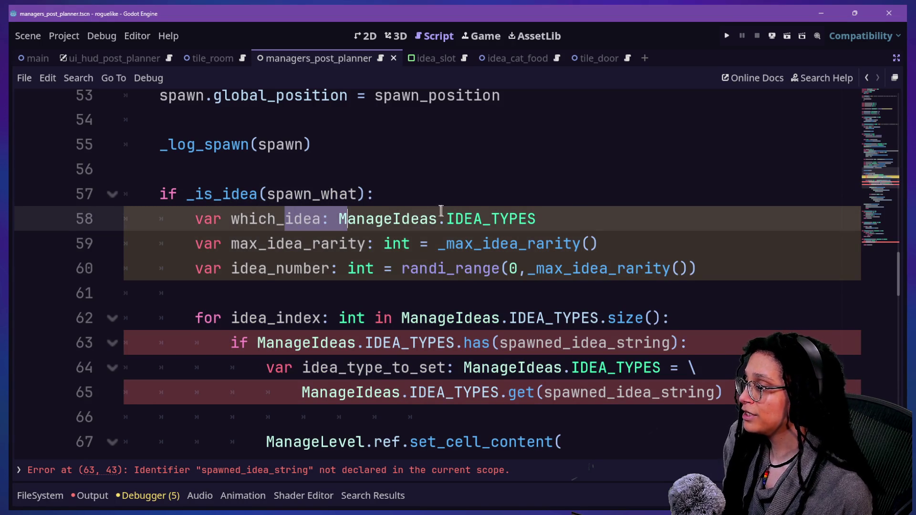
click(238, 228)
click(536, 218)
click(545, 243)
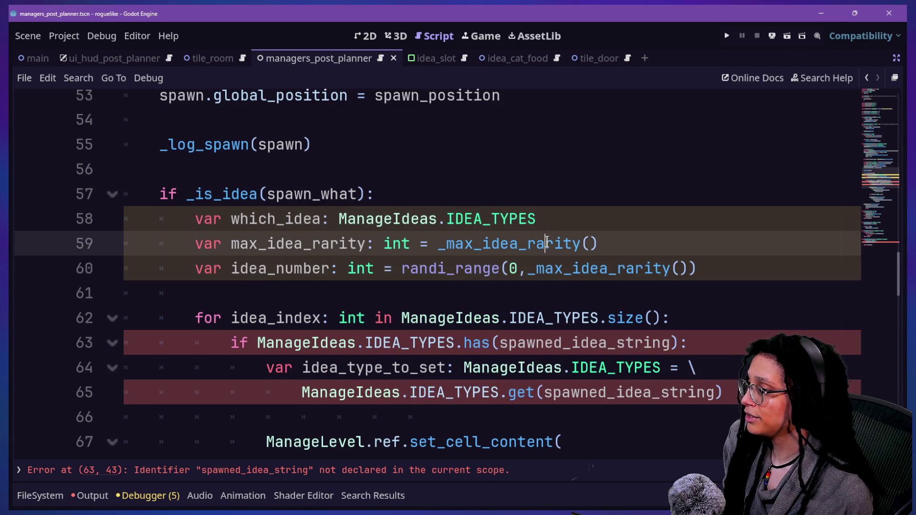
click(526, 299)
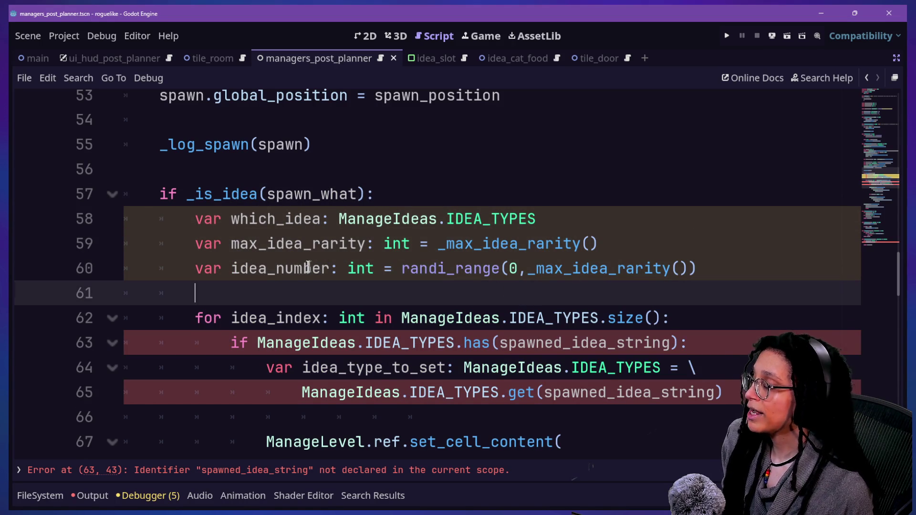
click(459, 307)
click(443, 288)
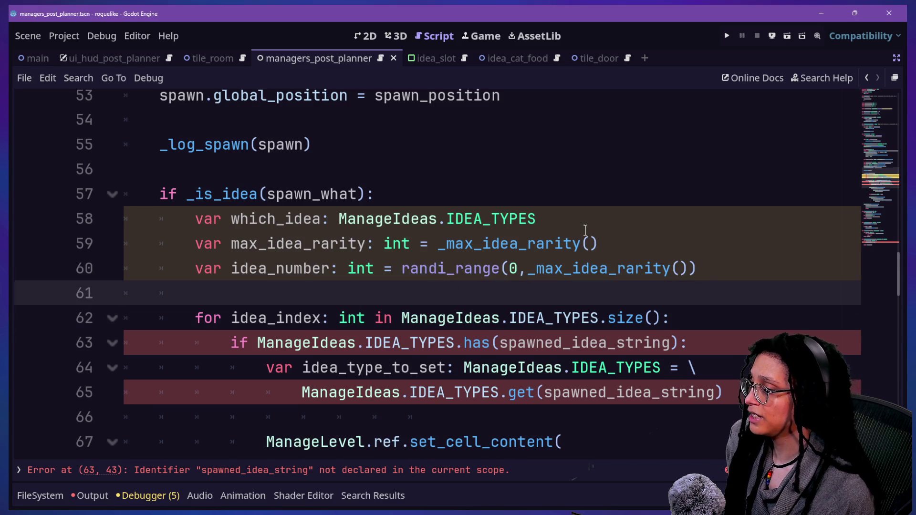
scroll(585, 230, down, 1)
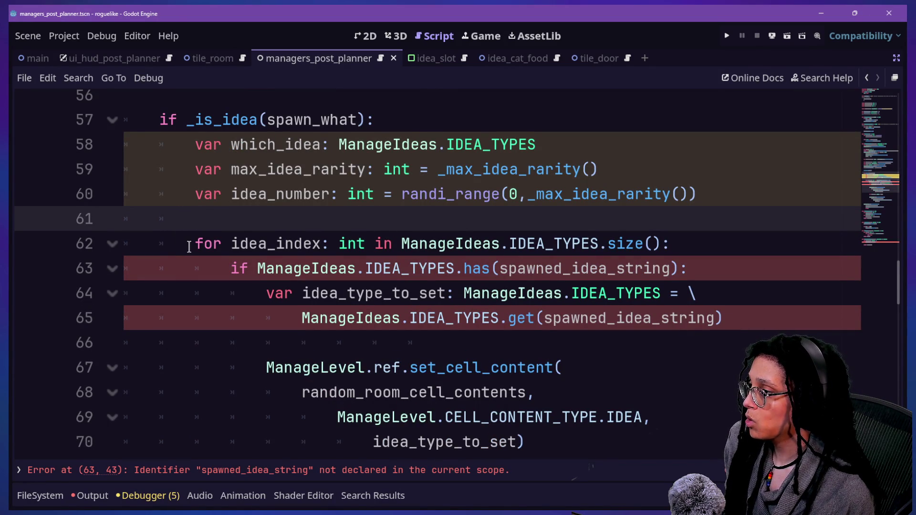
- Highlight the for loop, if check and lookup lines 61–65 to explain what will go
drag(189, 246, 553, 246)
click(553, 245)
drag(198, 246, 437, 245)
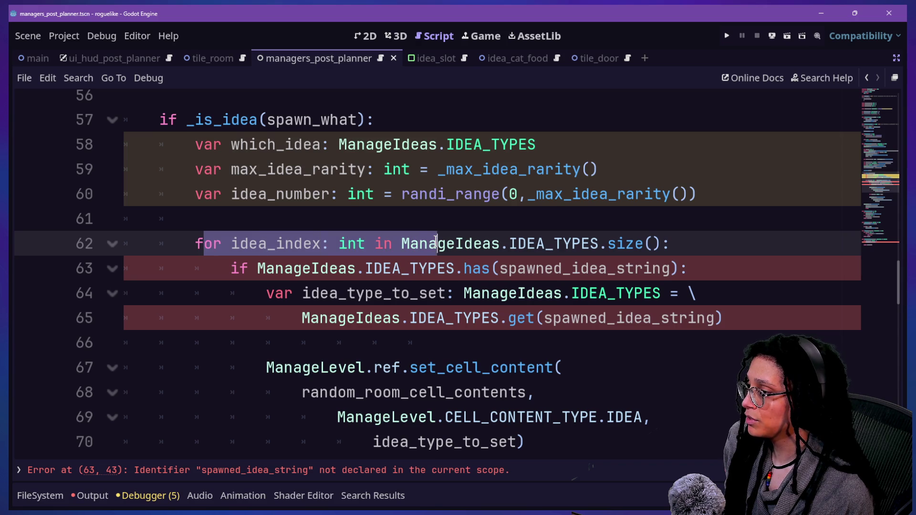
click(437, 246)
mouse_move(184, 241)
mouse_down()
mouse_move(210, 267)
mouse_move(697, 293)
mouse_up()
click(700, 293)
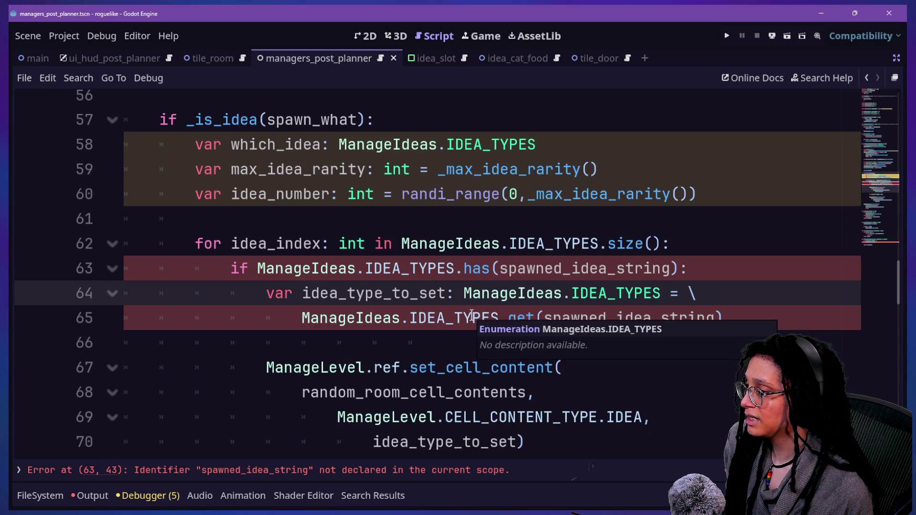
mouse_move(519, 318)
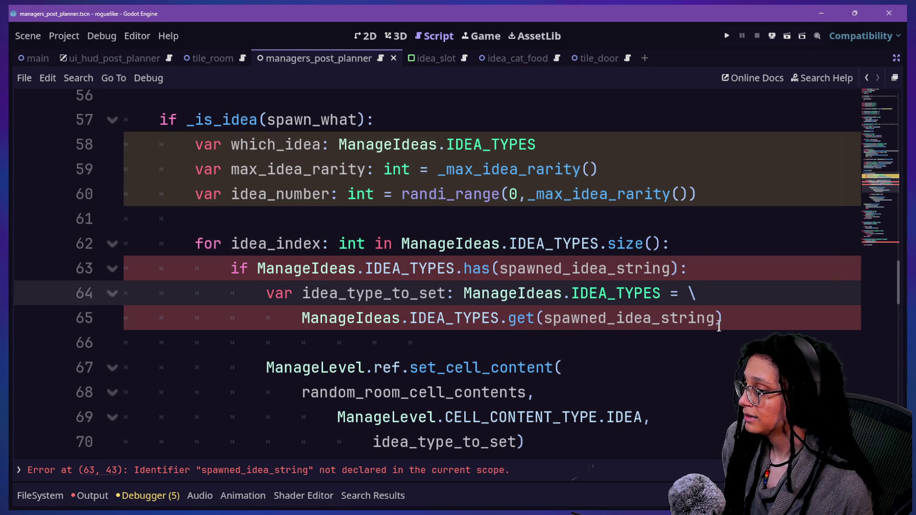
mouse_move(738, 319)
mouse_down()
mouse_move(523, 268)
mouse_move(514, 224)
mouse_up()
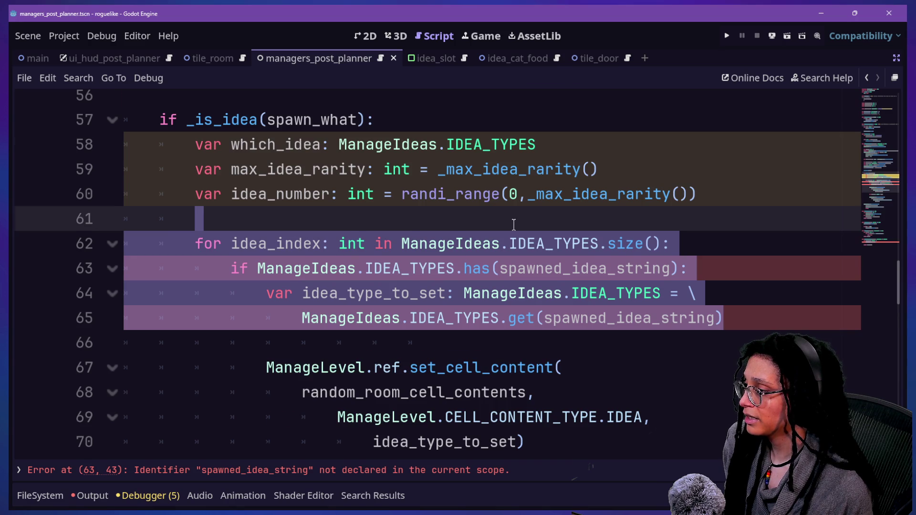
scroll(514, 225, down, 2)
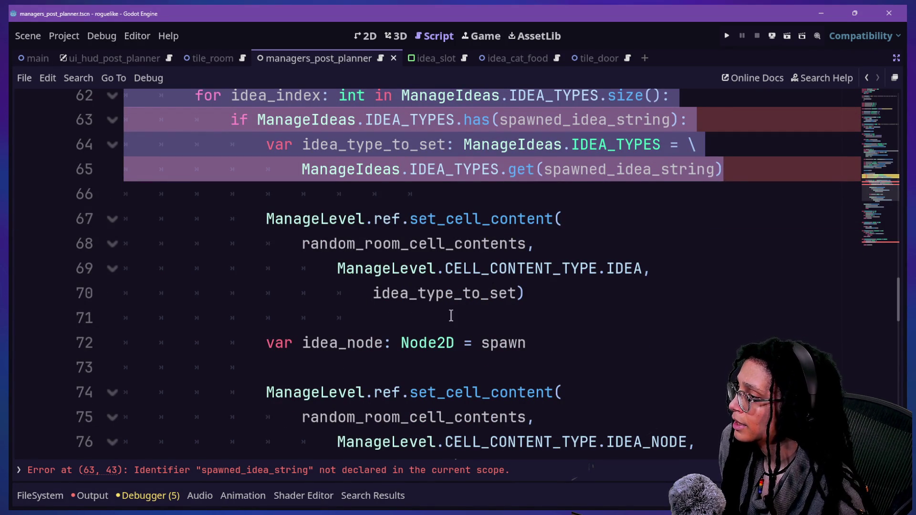
mouse_move(408, 294)
scroll(422, 282, up, 2)
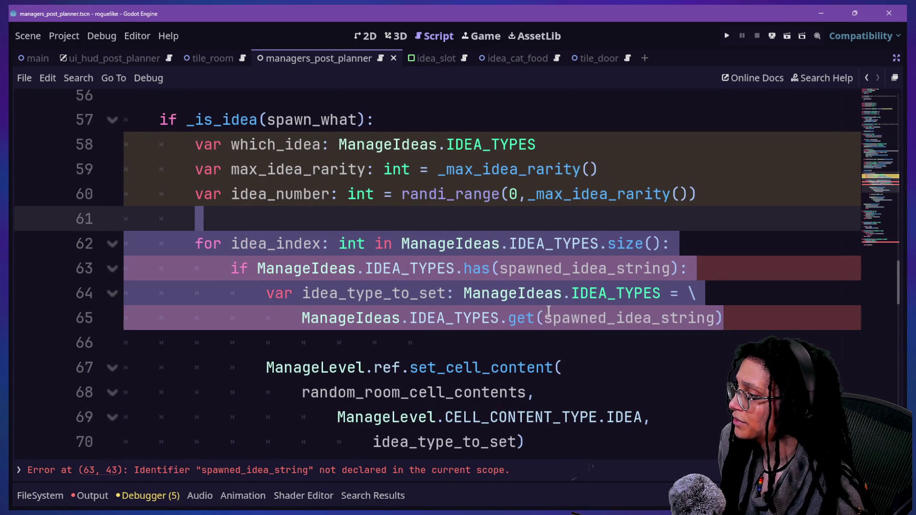
click(428, 297)
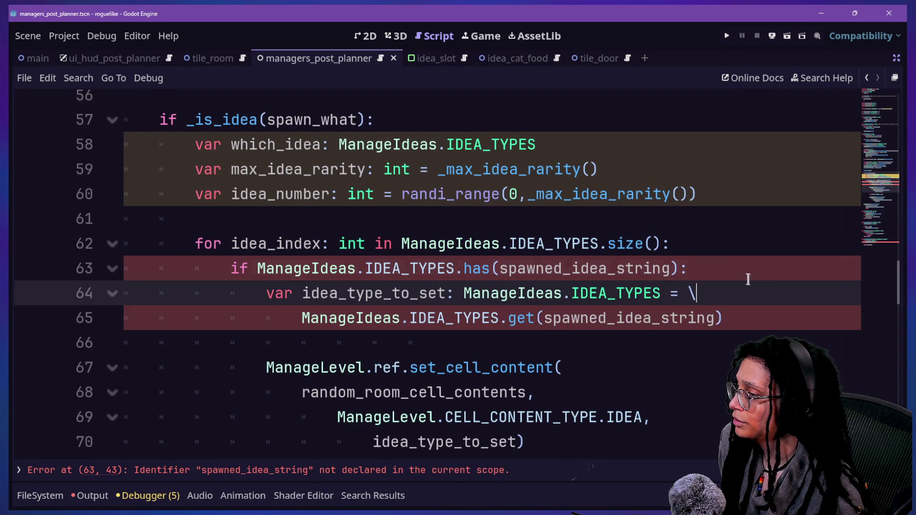
- Delete the for loop and has-check lines, keeping blank line 61 above idea_type_to_set
drag(747, 279, 731, 220)
key(Delete)
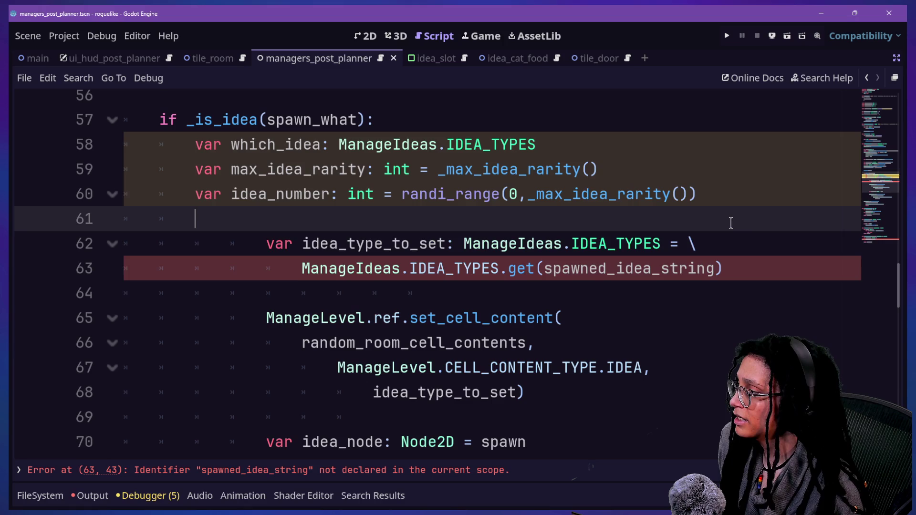
key(Delete)
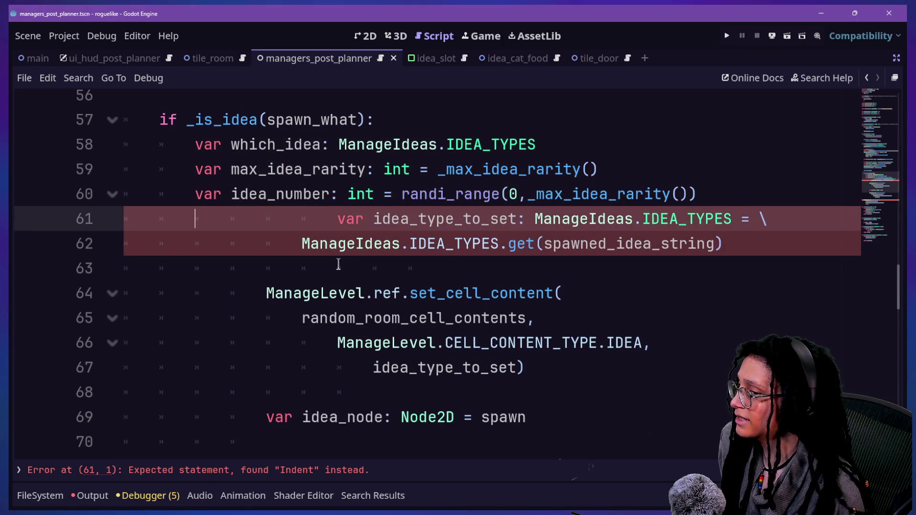
key(Delete)
key(Delete)
key(Delete)
key(Return)
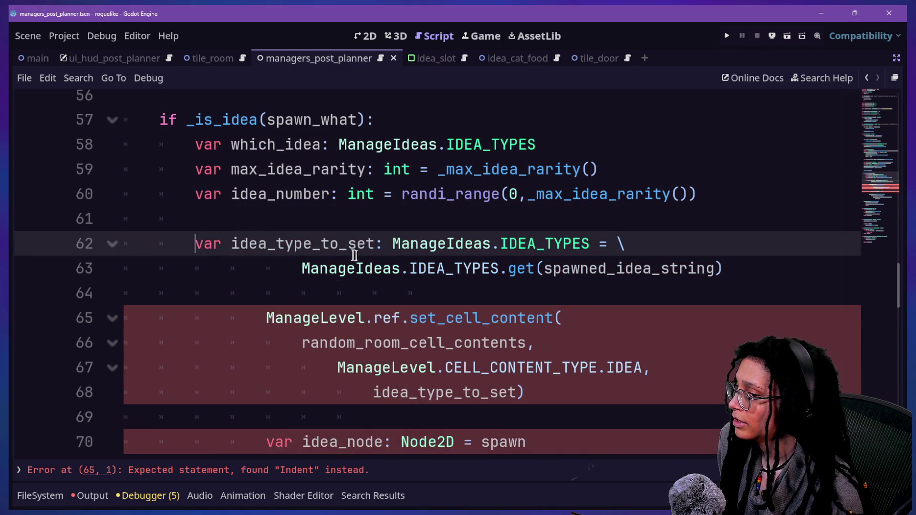
- Delete the IDEA_TYPES.get() continuation line, leaving idea_type_to_set as a plain declaration
click(305, 268)
key(BackSpace)
key(BackSpace)
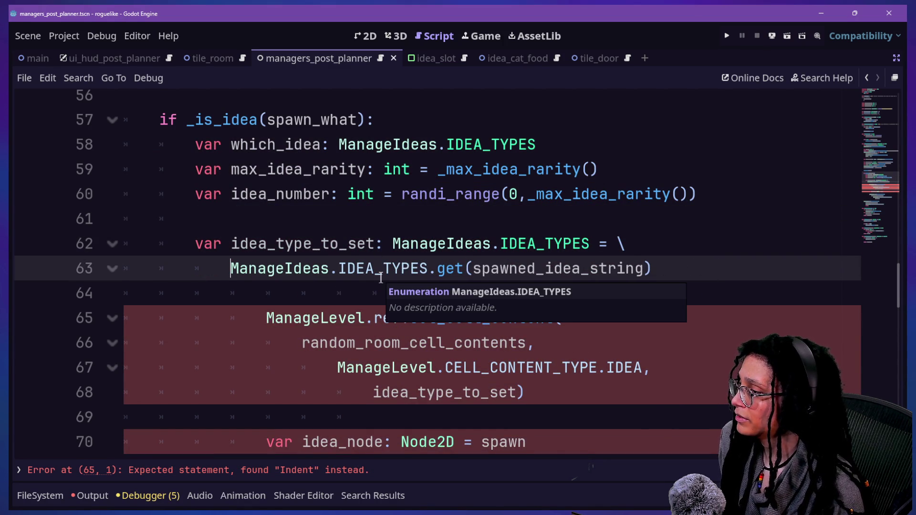
drag(687, 260, 630, 238)
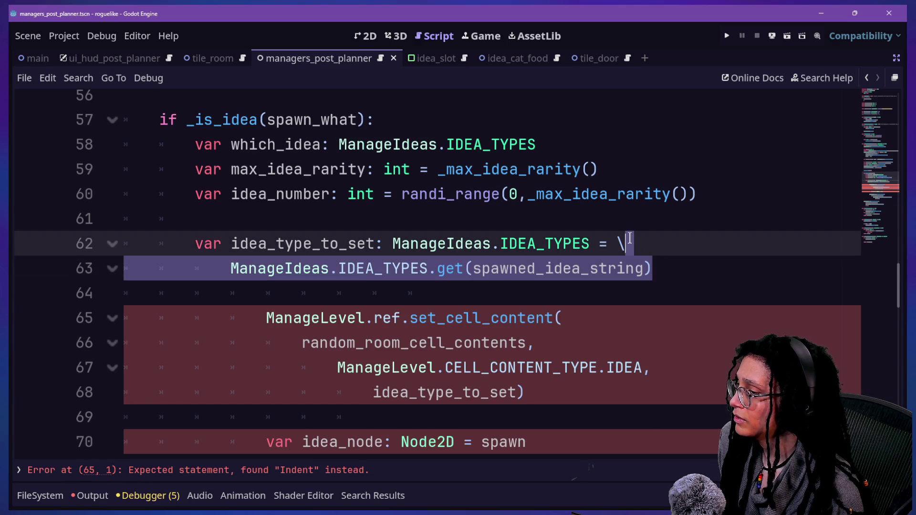
key(BackSpace)
key(BackSpace)
key(BackSpace)
key(BackSpace)
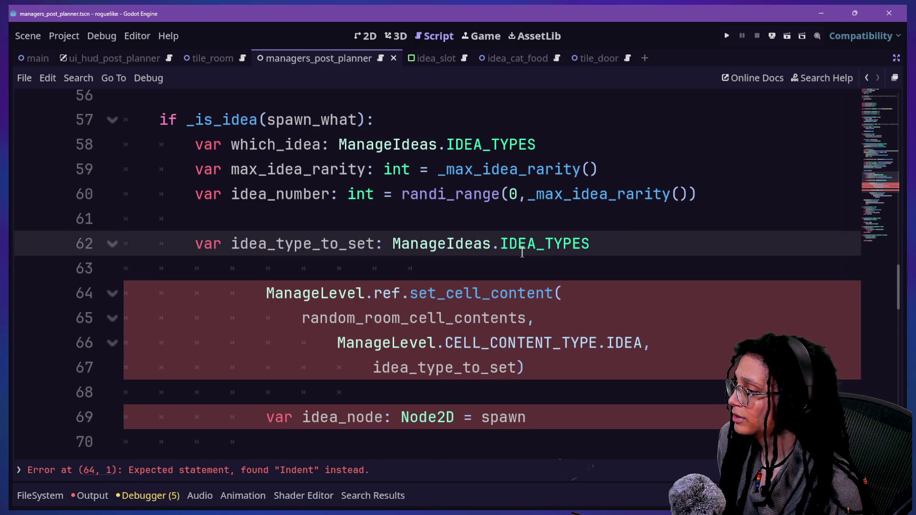
- Dedent the set_cell_content call on lines 64–67 by two levels
mouse_move(490, 293)
mouse_down()
mouse_move(525, 343)
mouse_move(515, 205)
mouse_move(505, 233)
mouse_move(590, 256)
mouse_move(482, 209)
mouse_move(497, 225)
mouse_up()
scroll(525, 344, down, 2)
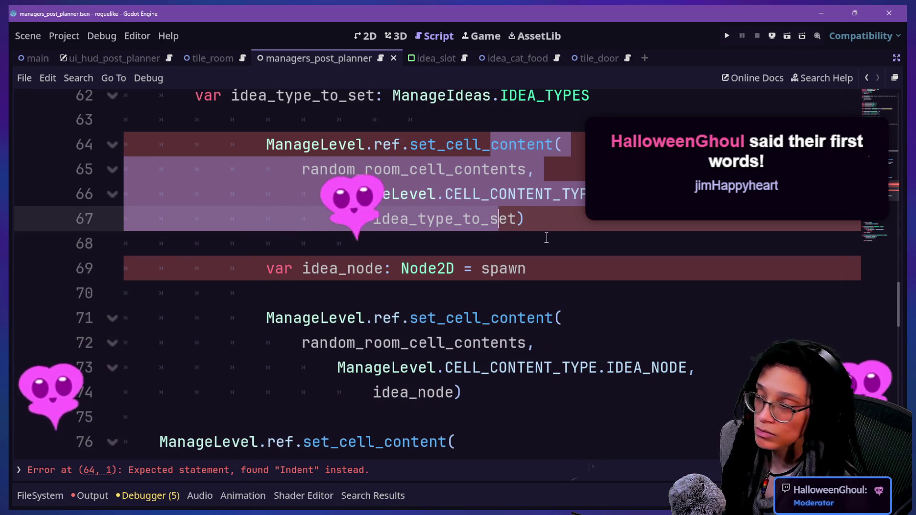
key(shift+Tab)
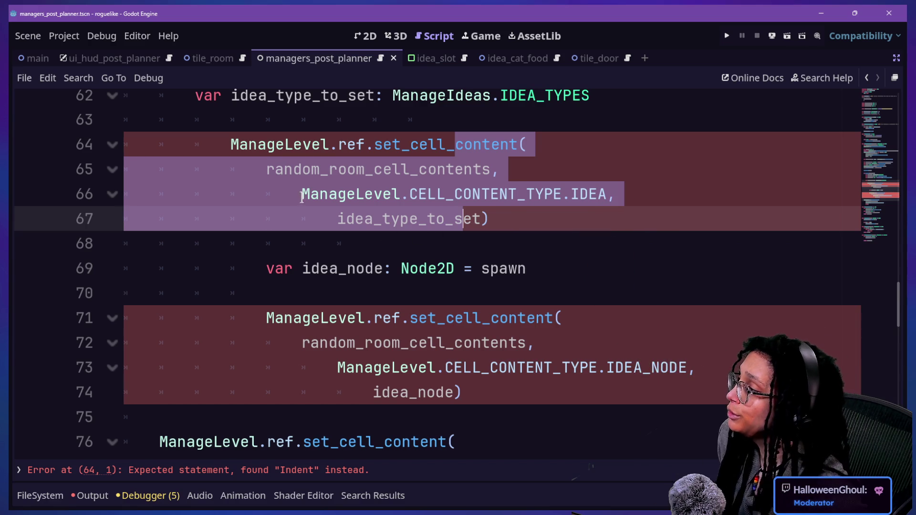
scroll(301, 196, up, 3)
key(shift+Tab)
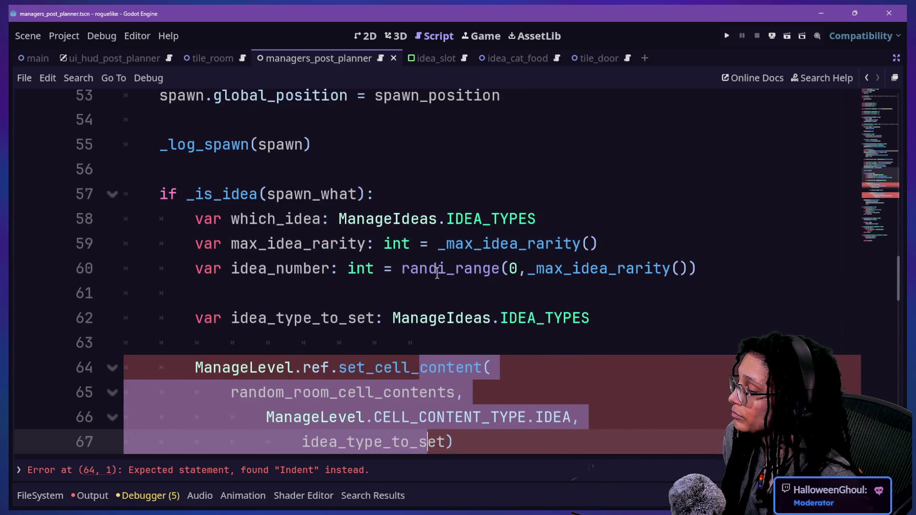
click(436, 355)
scroll(434, 372, down, 1)
- Unindent the idea_node declaration to clear its indent error
click(429, 393)
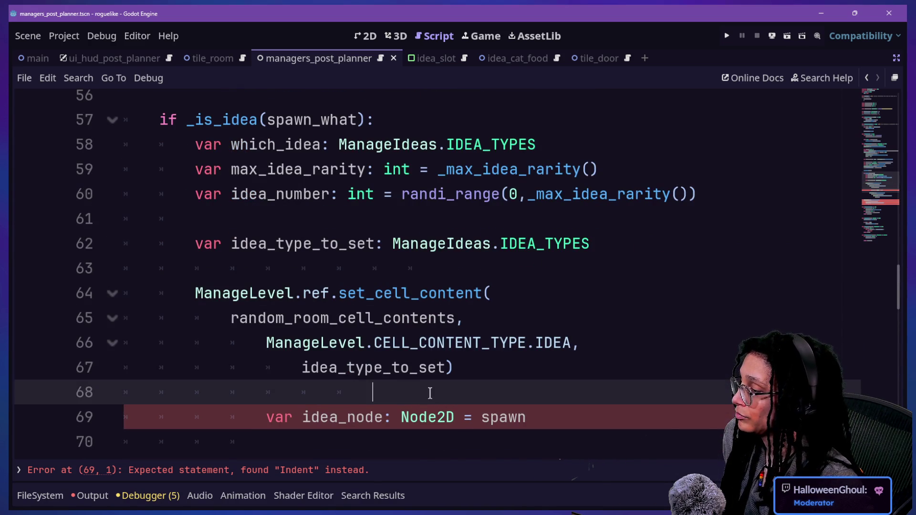
key(Down)
key(shift+Tab)
scroll(429, 386, down, 1)
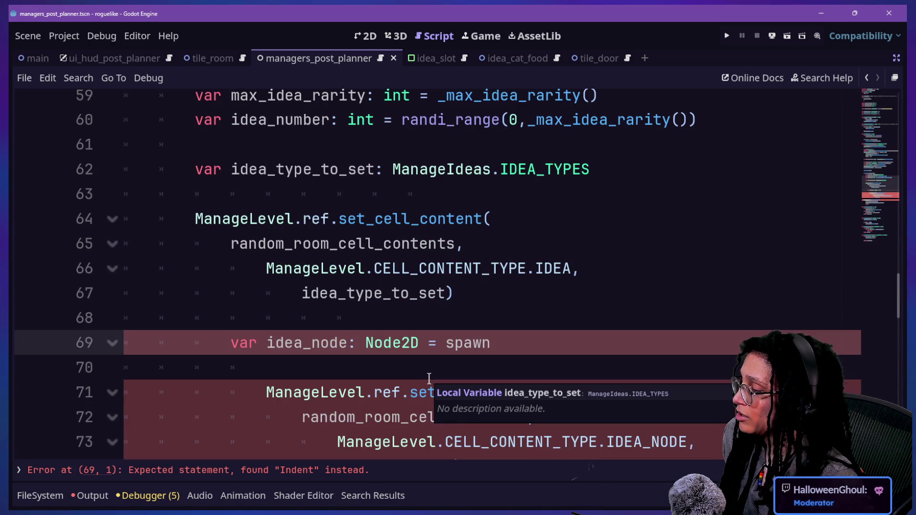
key(shift+Tab)
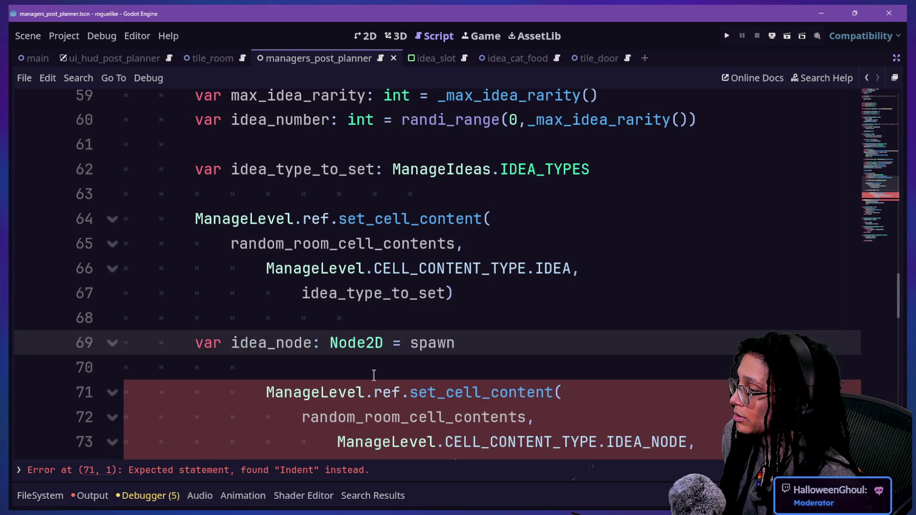
scroll(370, 347, down, 1)
- Fix the IDEA_NODE set_cell_content call's indentation to match the surrounding code
mouse_move(365, 318)
mouse_down()
mouse_move(415, 351)
mouse_move(435, 392)
mouse_up()
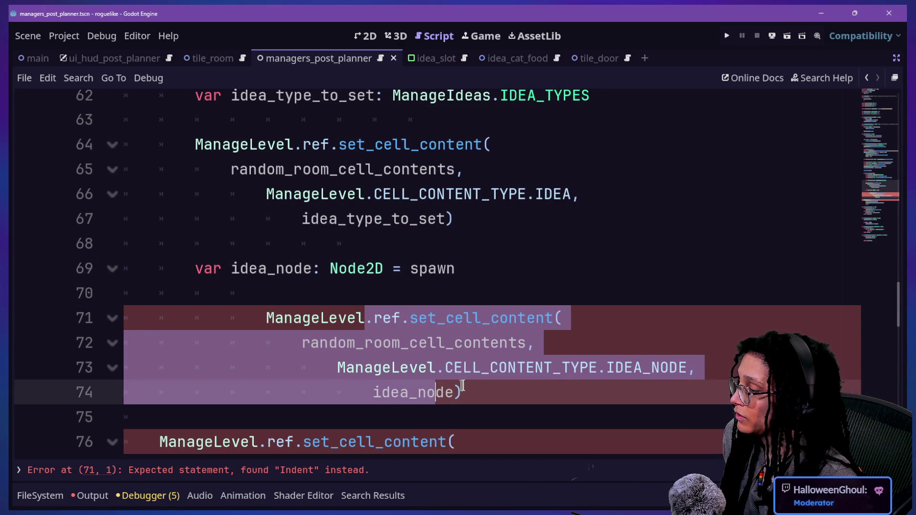
key(shift+Tab)
key(shift+Tab)
key(shift+Tab)
key(Tab)
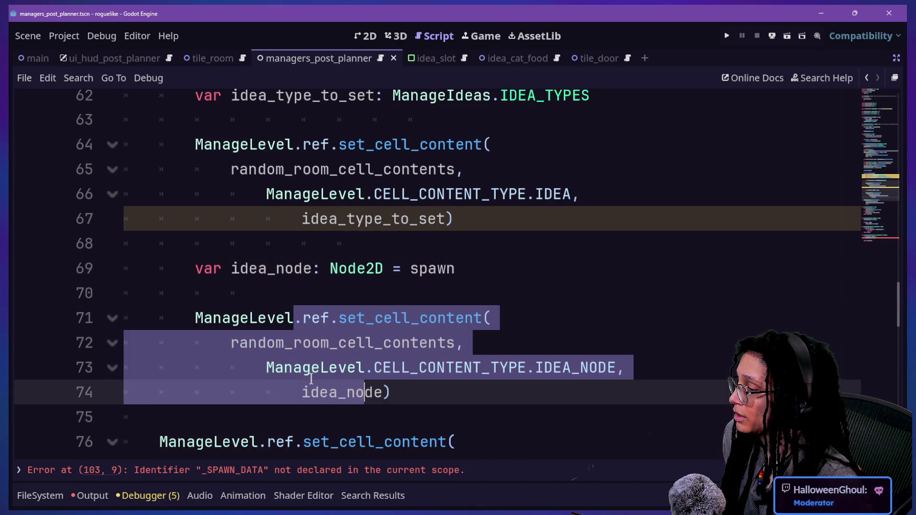
scroll(311, 378, down, 2)
scroll(311, 378, up, 6)
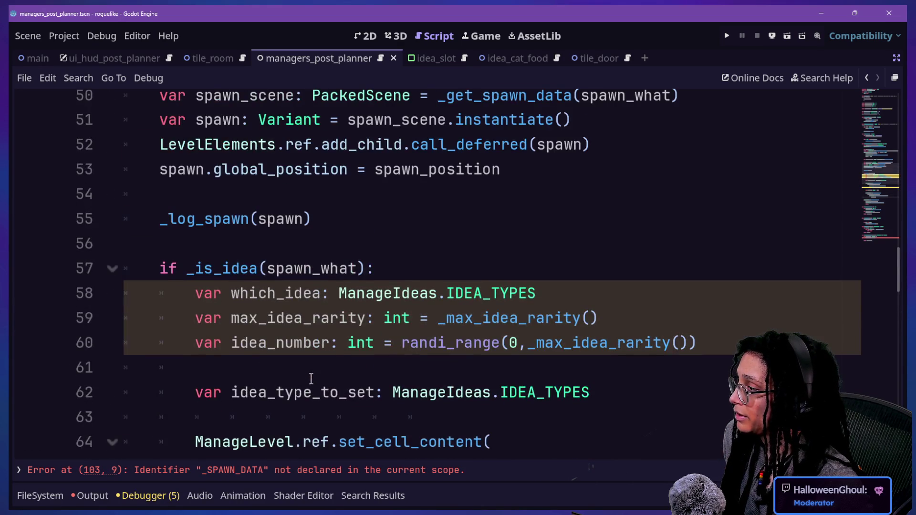
scroll(311, 379, down, 2)
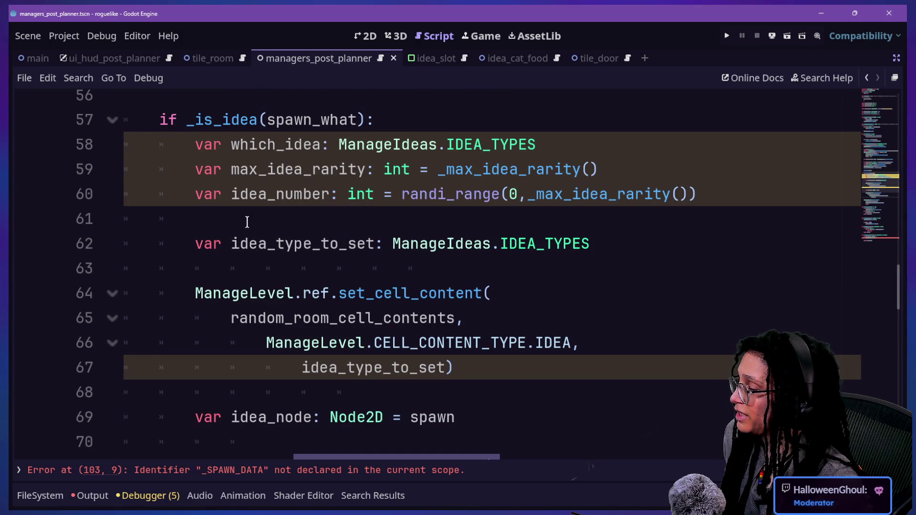
scroll(259, 213, down, 3)
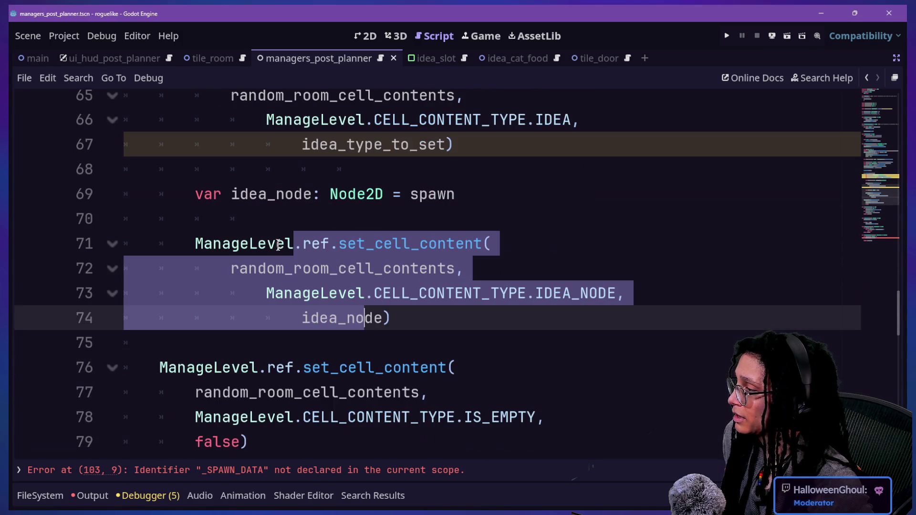
scroll(278, 245, up, 3)
scroll(279, 251, down, 5)
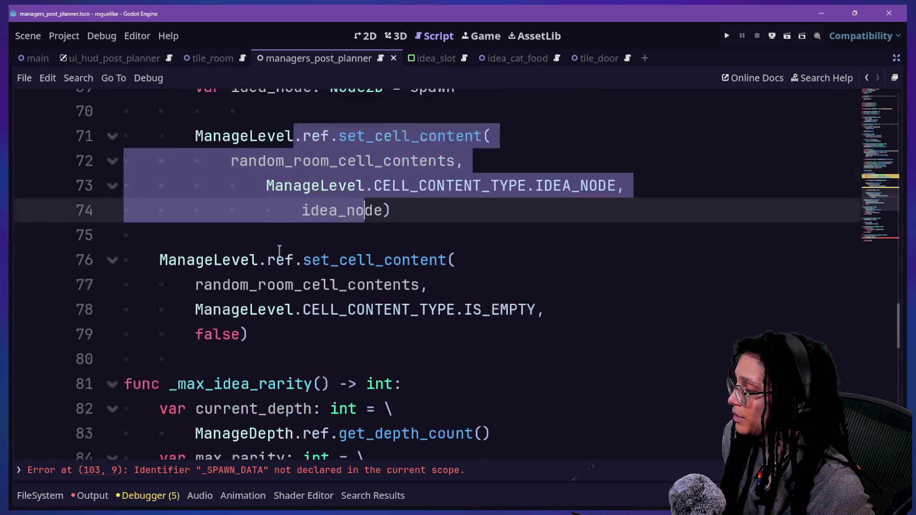
- Inspect the IS_EMPTY set_cell_content call's arguments and the ManageLevel line
click(362, 276)
drag(344, 295, 248, 244)
click(199, 241)
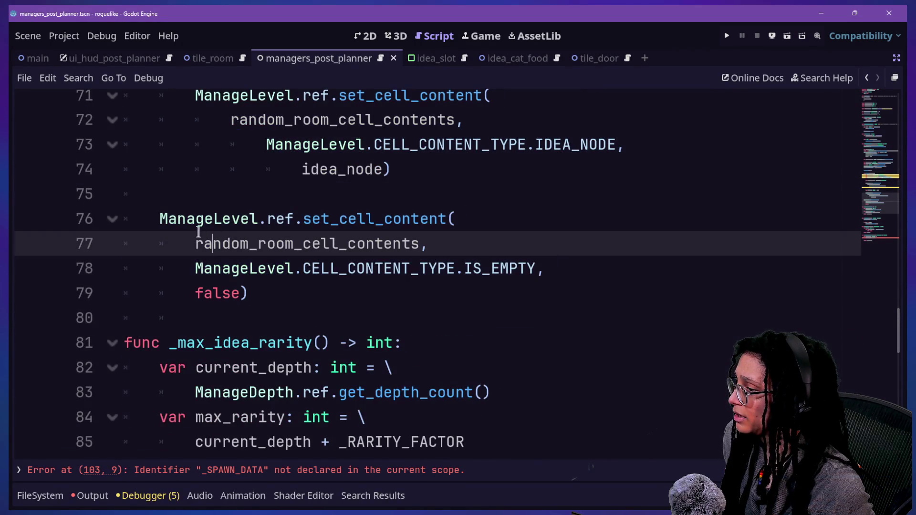
click(257, 269)
click(266, 293)
click(248, 267)
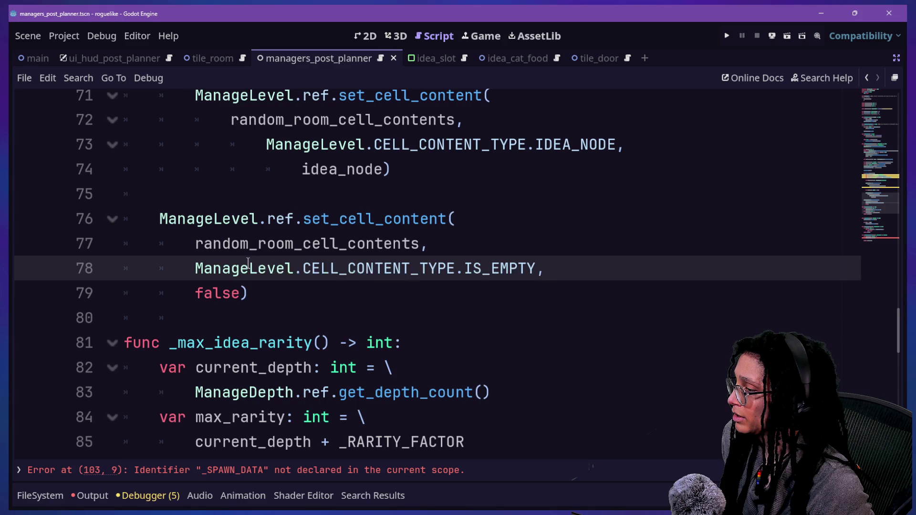
right_click(248, 262)
key(Escape)
- Select the unused which_idea declaration on line 58
scroll(239, 222, up, 2)
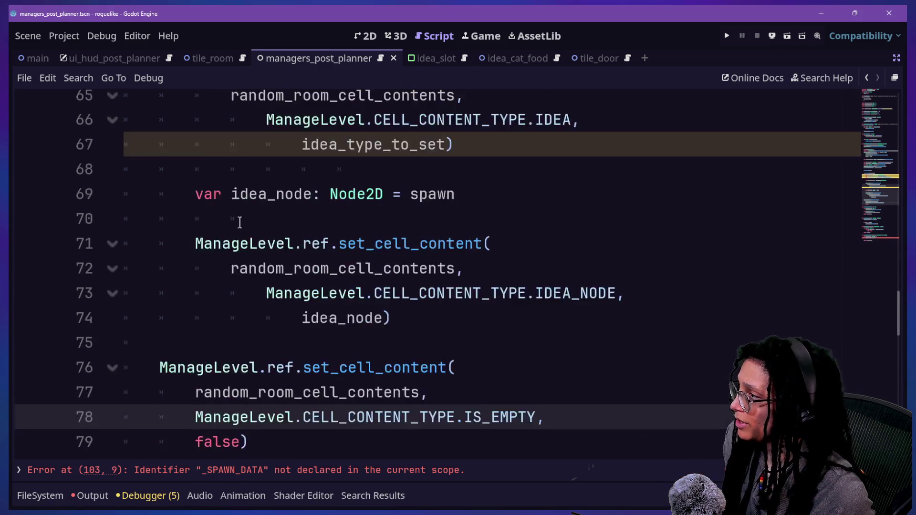
scroll(239, 221, up, 2)
scroll(267, 237, up, 1)
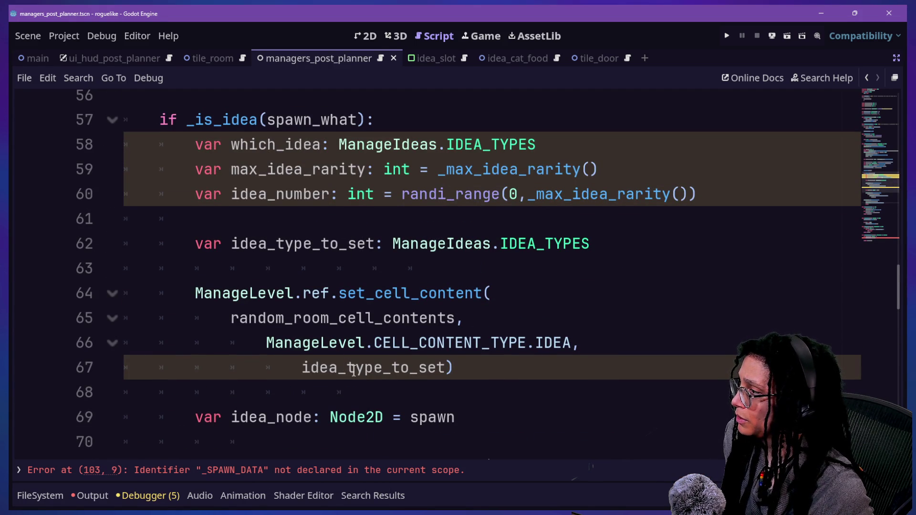
mouse_move(249, 245)
mouse_down()
mouse_move(445, 227)
mouse_move(736, 245)
mouse_up()
click(736, 245)
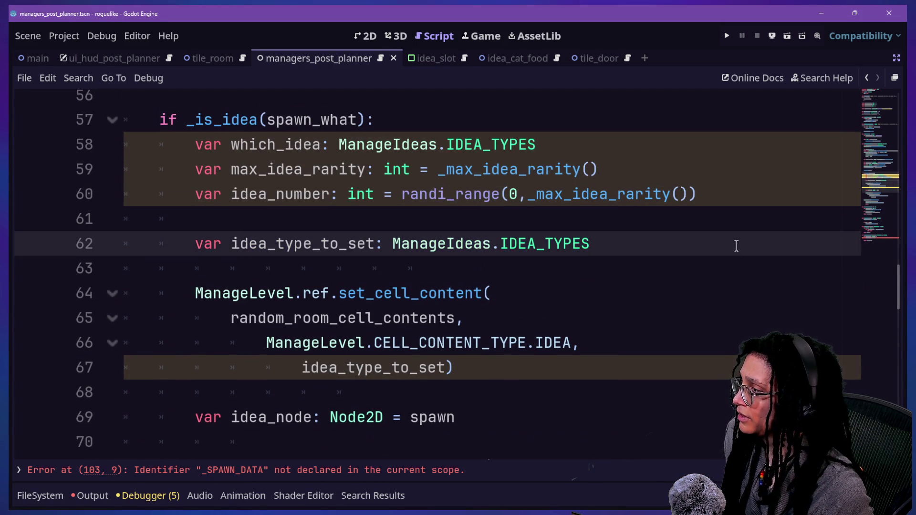
click(191, 146)
mouse_move(190, 147)
mouse_down()
mouse_move(482, 146)
mouse_move(522, 156)
mouse_move(548, 135)
mouse_move(546, 125)
mouse_up()
- Delete the unused which_idea declaration
key(BackSpace)
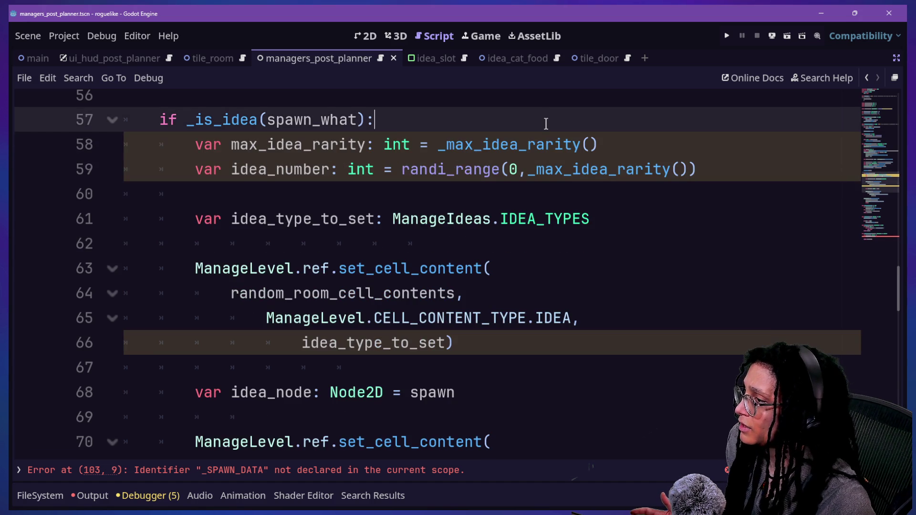
click(204, 219)
drag(204, 218, 509, 219)
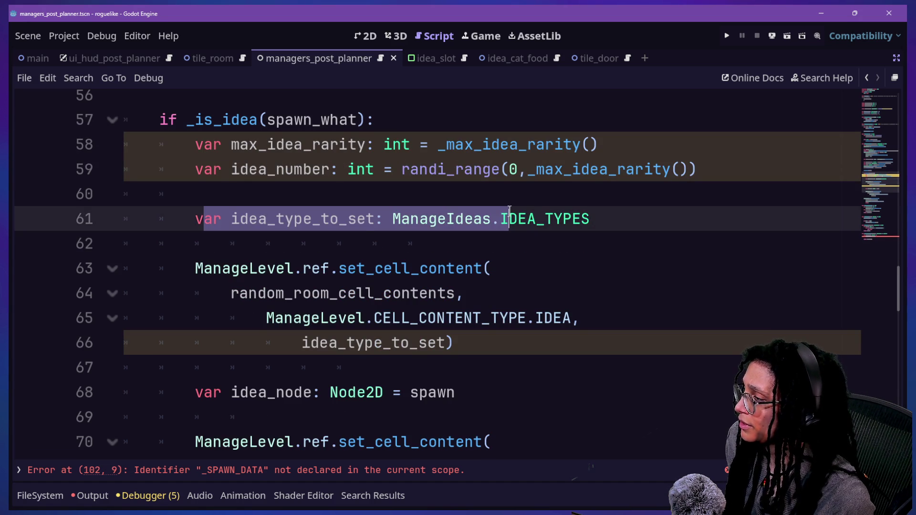
click(509, 219)
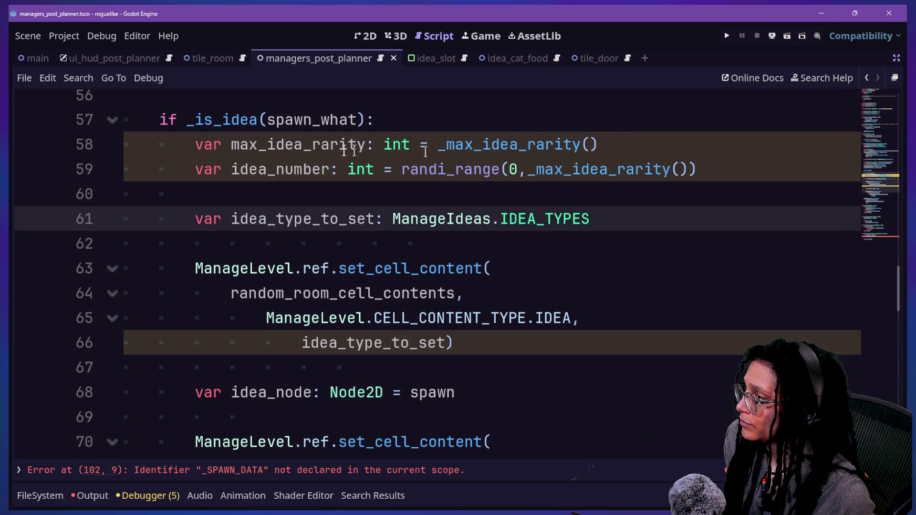
- Change line 59 to randi_range(0, max_idea_rarity), dropping the underscore and parentheses
click(697, 169)
key(Left)
key(BackSpace)
key(BackSpace)
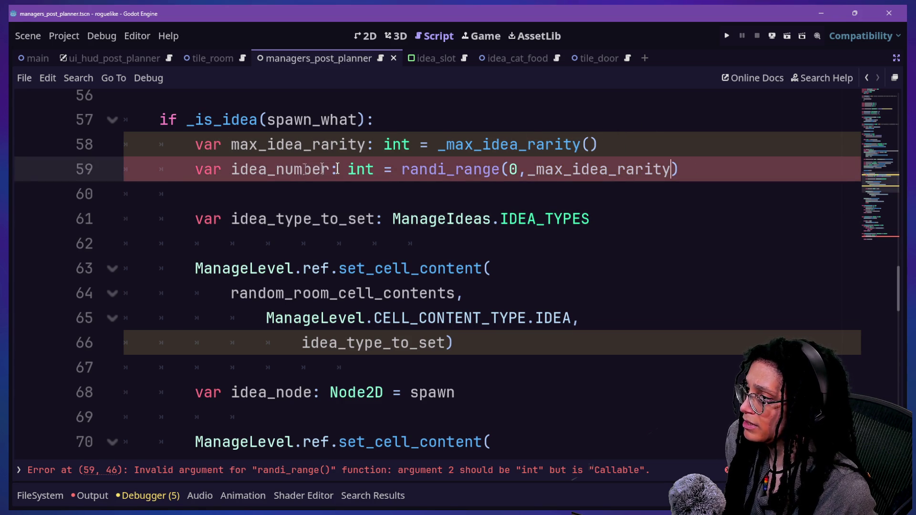
click(528, 173)
key(Delete)
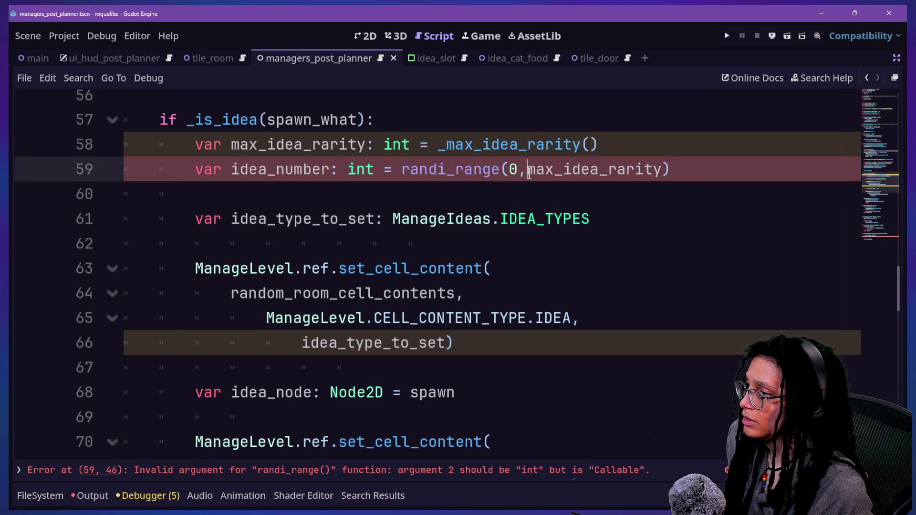
drag(223, 144, 581, 144)
click(242, 169)
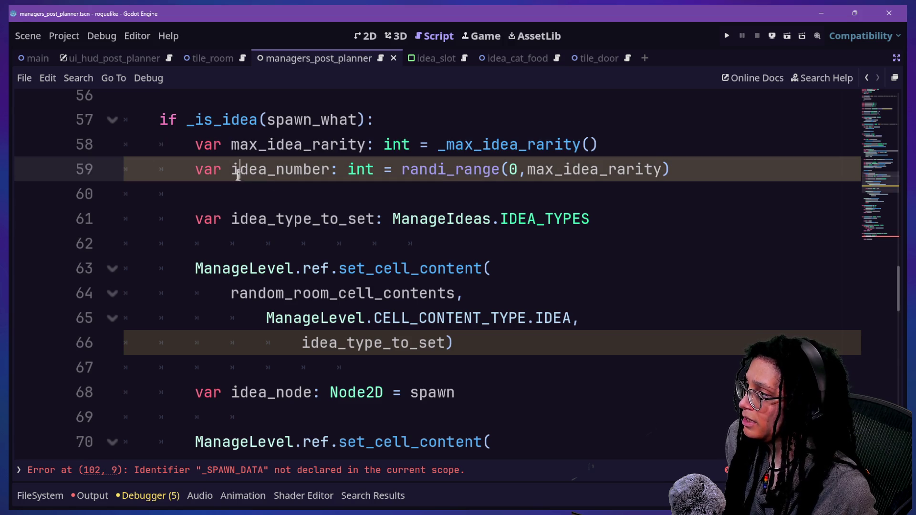
click(525, 169)
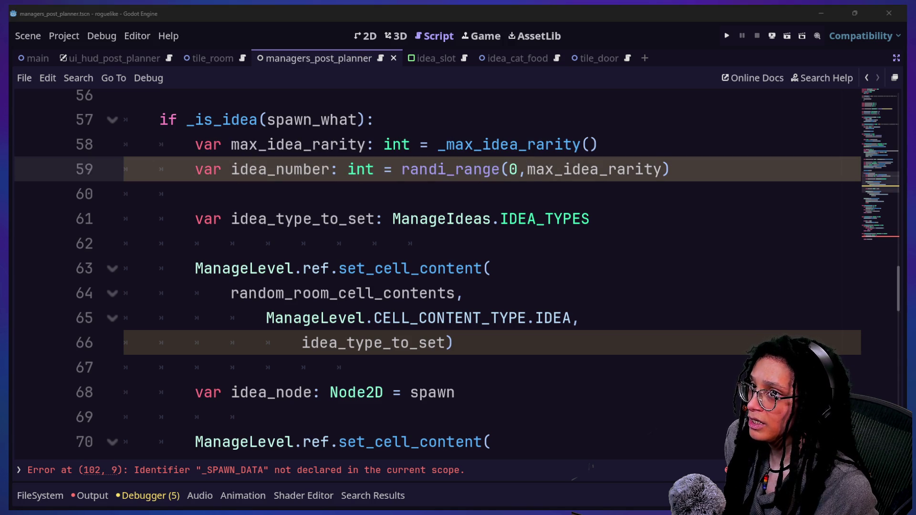
- Type 'idea_number as' after the idea_type_to_set declaration on line 61
mouse_move(419, 274)
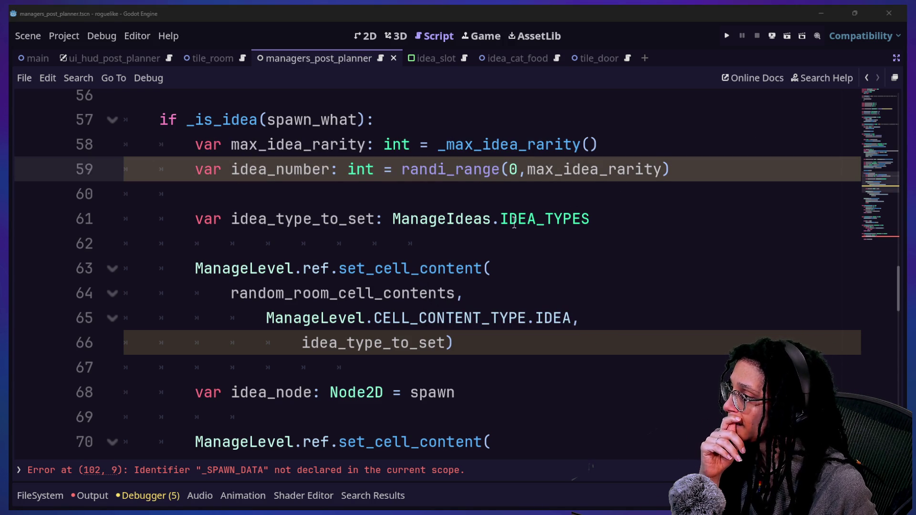
click(556, 194)
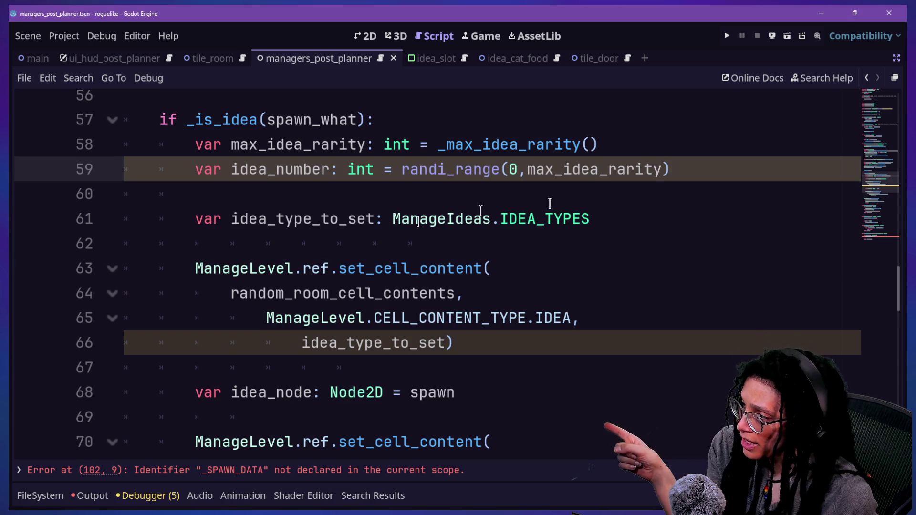
click(593, 223)
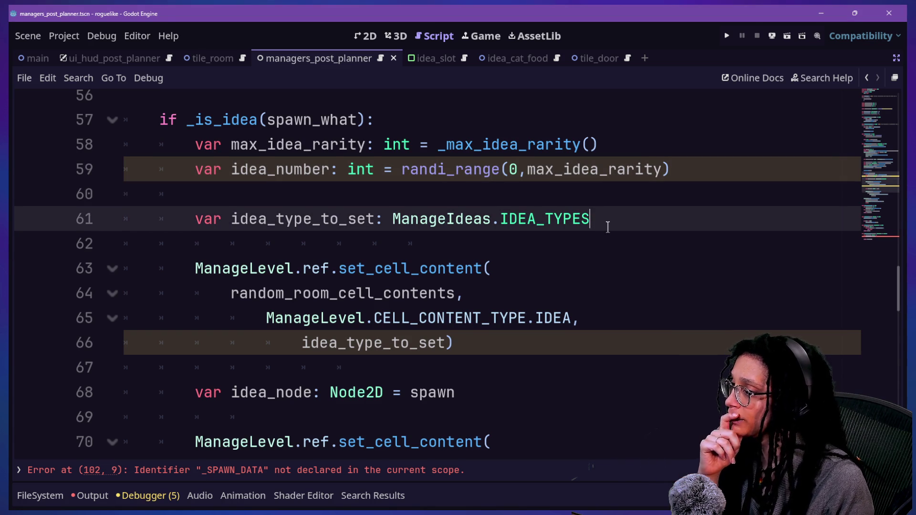
text(=idea_number as)
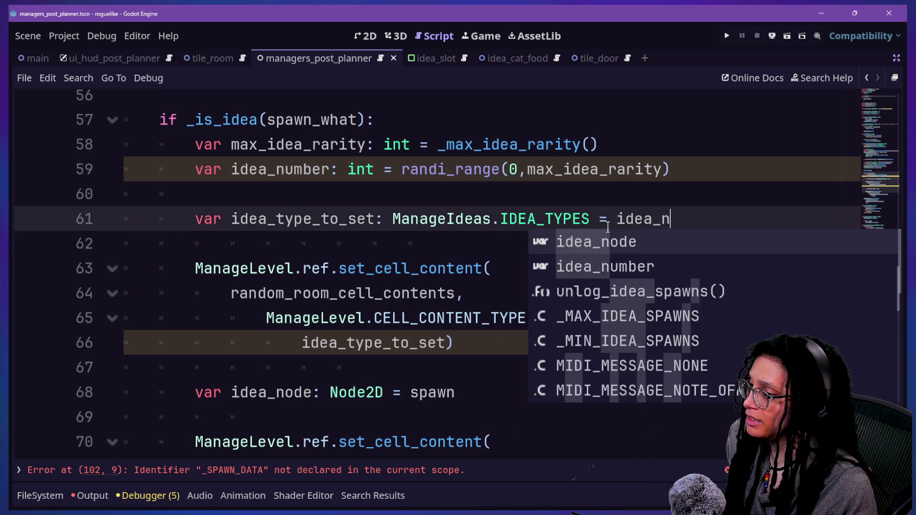
text(i)
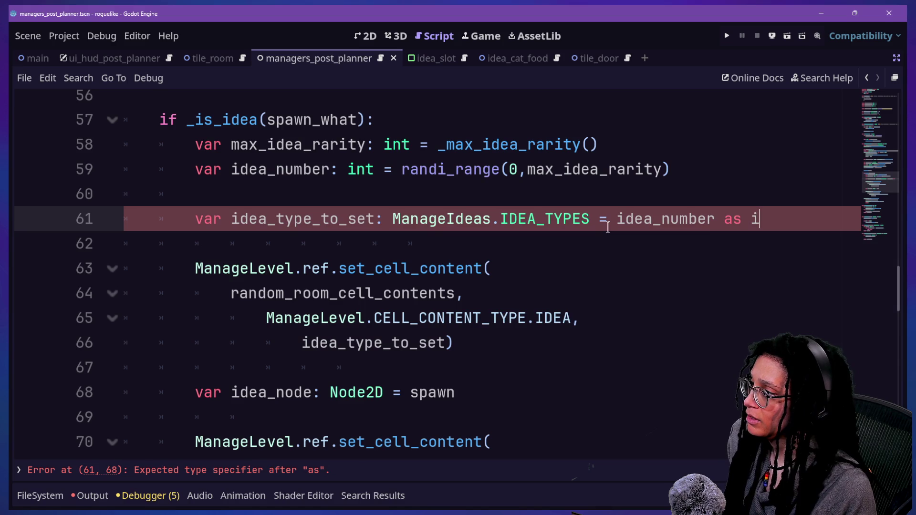
key(BackSpace)
text(M)
key(BackSpace)
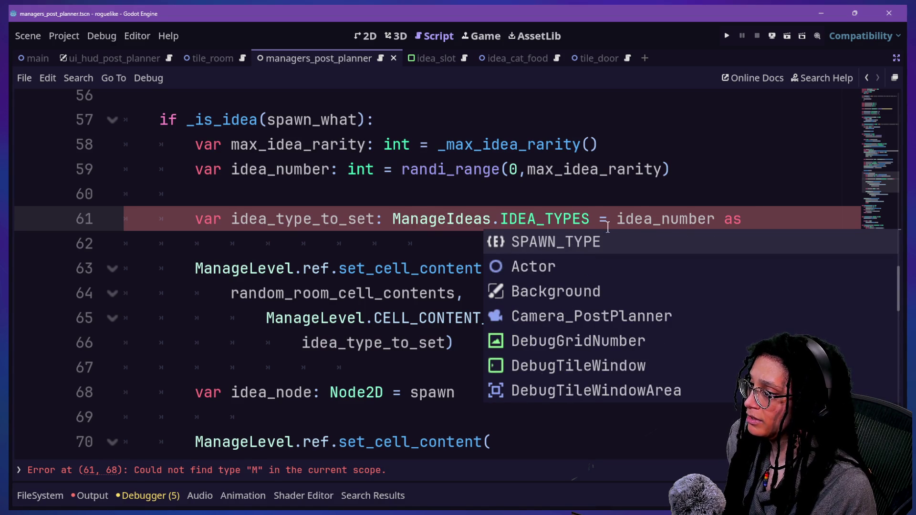
- Add '= \' and complete the cast as ManageIdeas.IDEA_TYPES on continuation line 62
click(609, 223)
key(Return)
key(BackSpace)
key(BackSpace)
key(BackSpace)
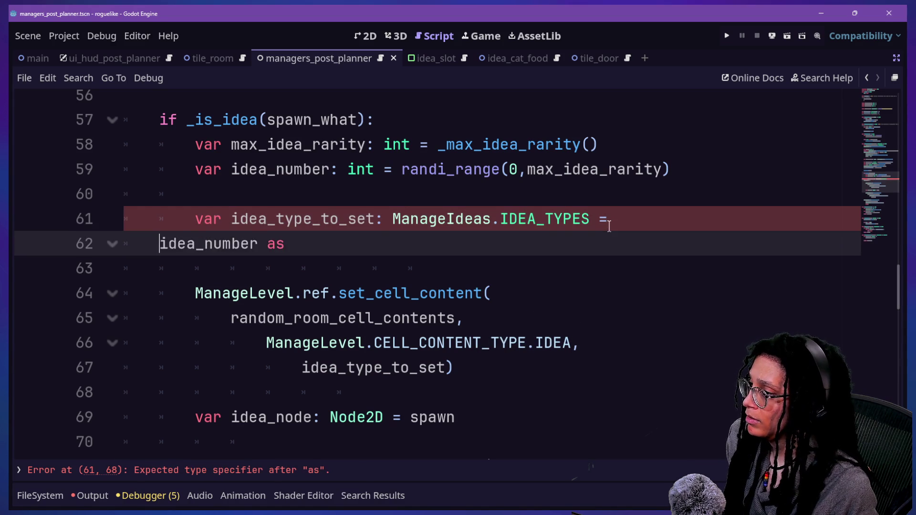
text(\)
key(Return)
click(518, 239)
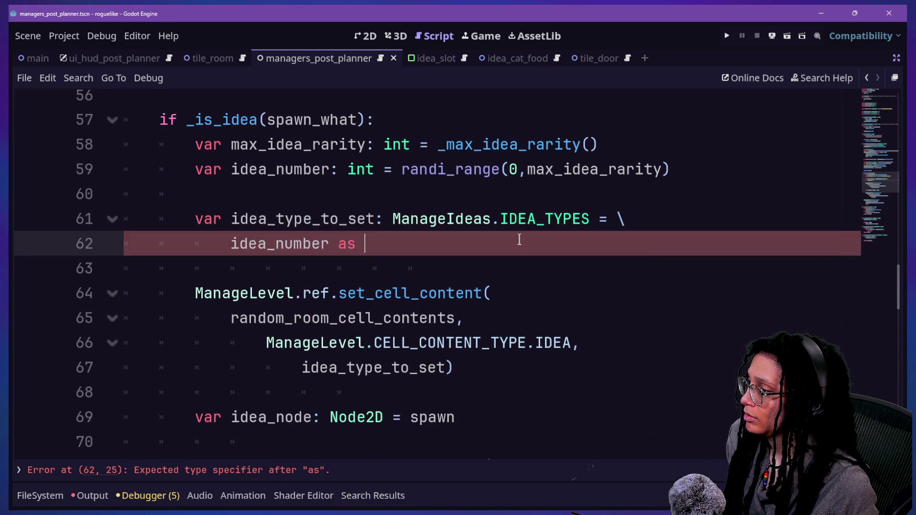
text(ManageIdeas.IDEA_)
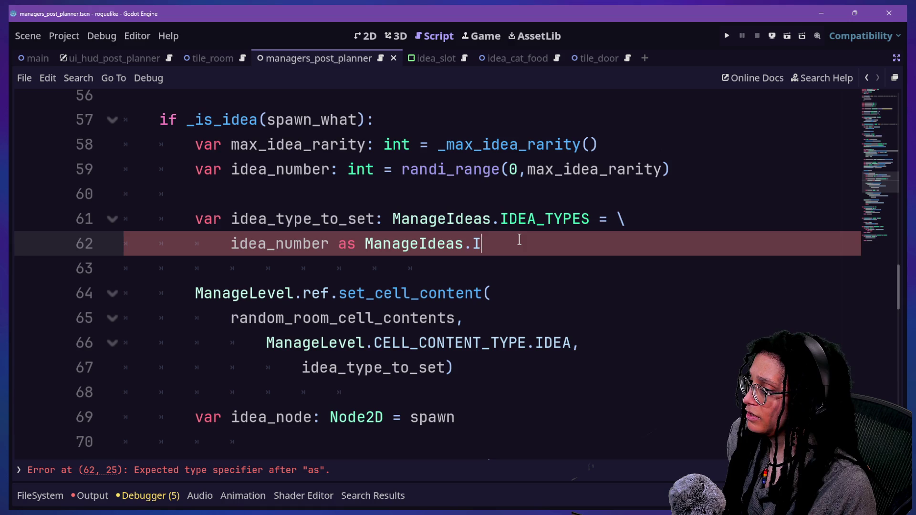
text(TYPES)
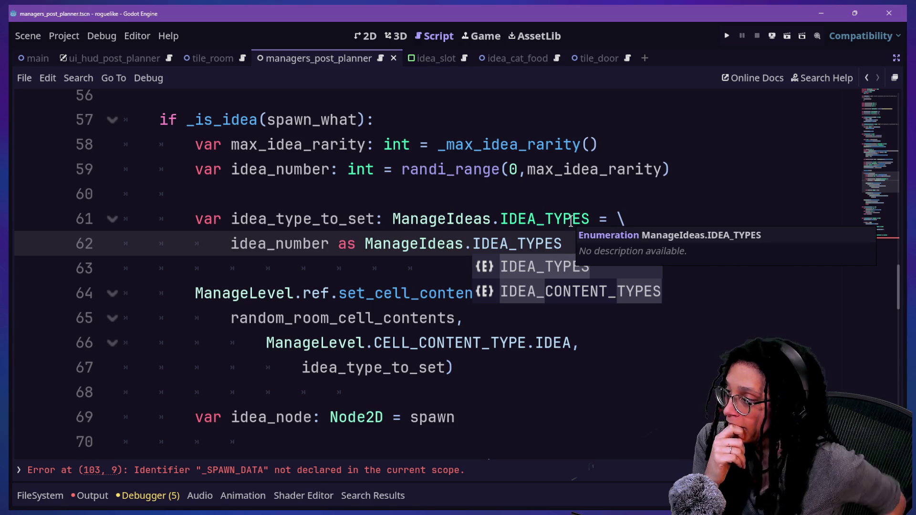
key(Escape)
click(457, 267)
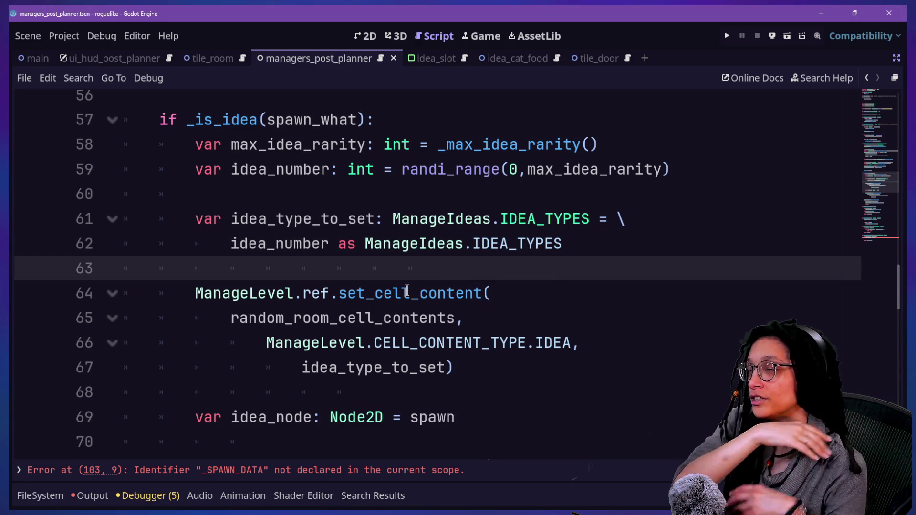
- Jump from the error panel to line 103, where _SPAWN_DATA[get_what] is undeclared
mouse_move(406, 290)
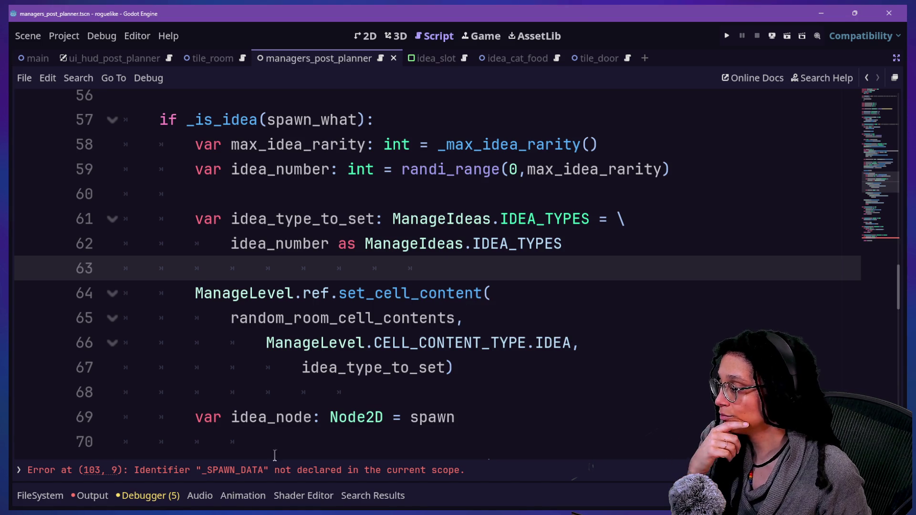
click(281, 471)
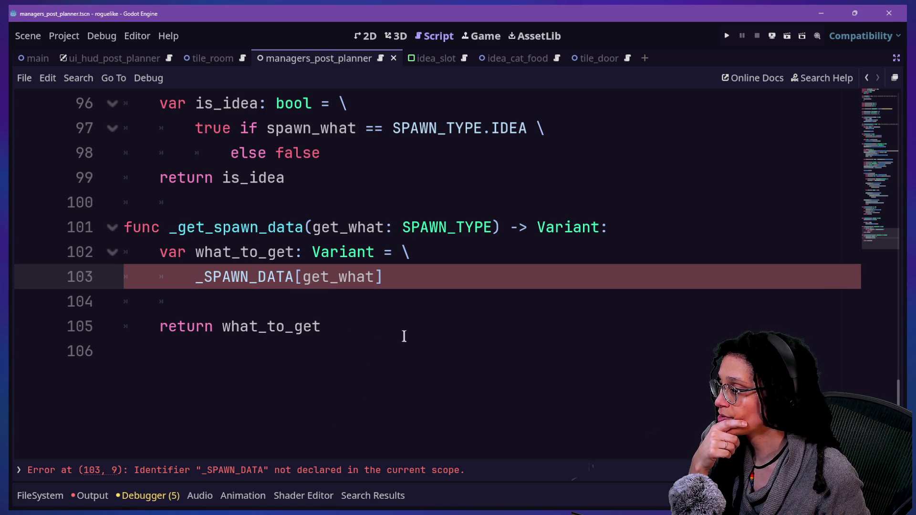
- Delete the _get_spawn_data function on lines 100–106 and check the new line 50 error
mouse_move(402, 337)
mouse_down()
mouse_move(380, 225)
mouse_move(389, 181)
mouse_up()
key(BackSpace)
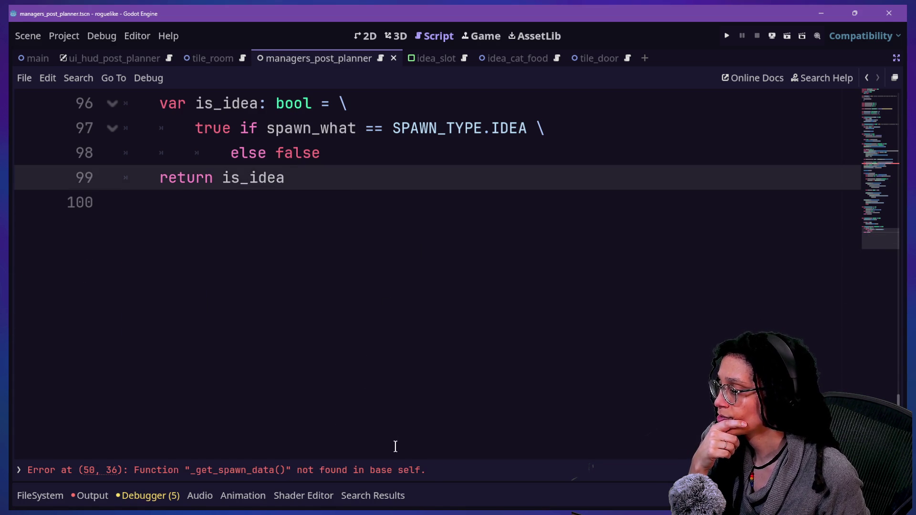
click(396, 470)
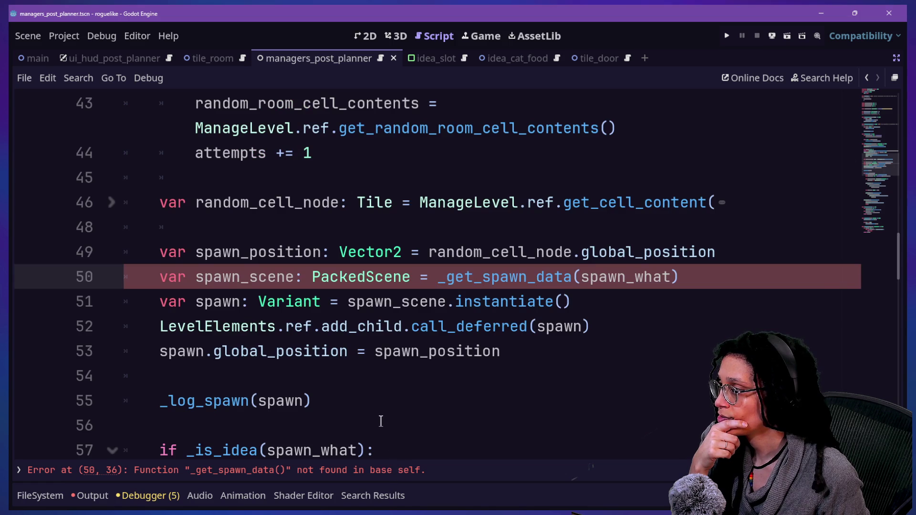
scroll(380, 421, up, 2)
scroll(396, 420, down, 1)
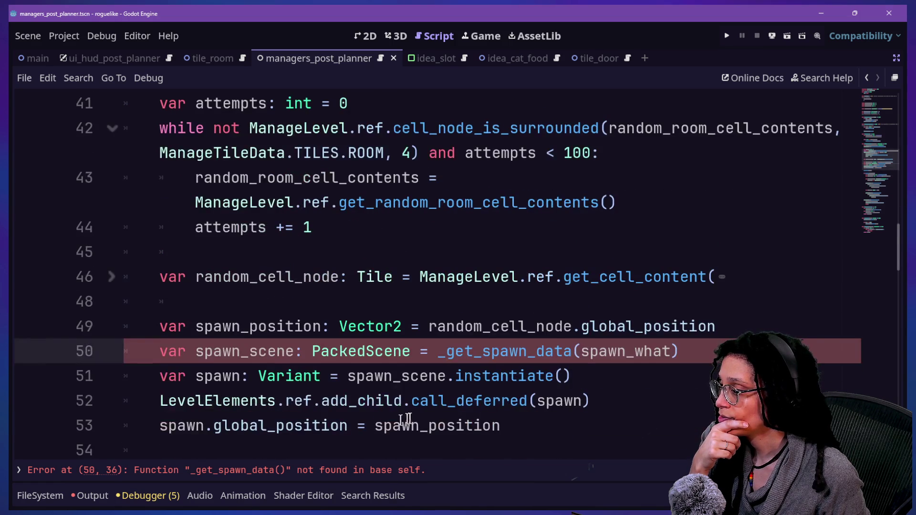
mouse_move(451, 413)
scroll(450, 413, up, 3)
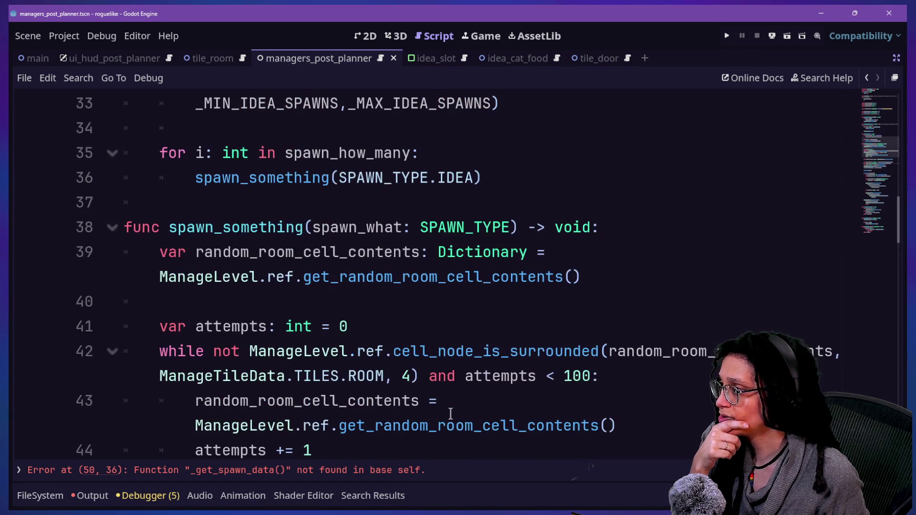
scroll(450, 413, down, 4)
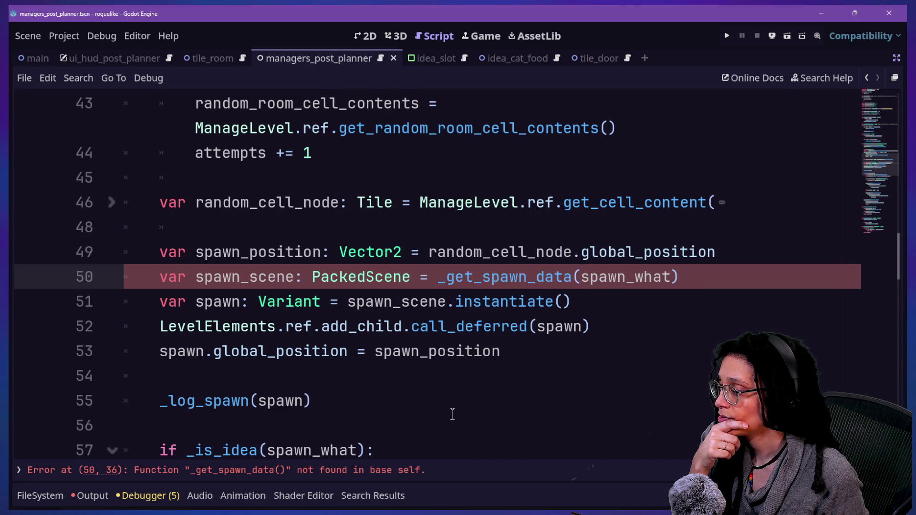
scroll(452, 414, down, 2)
- Undo the recent edits to review them, then reapply the _get_spawn_data deletion
key(ctrl+z)
key(ctrl+z)
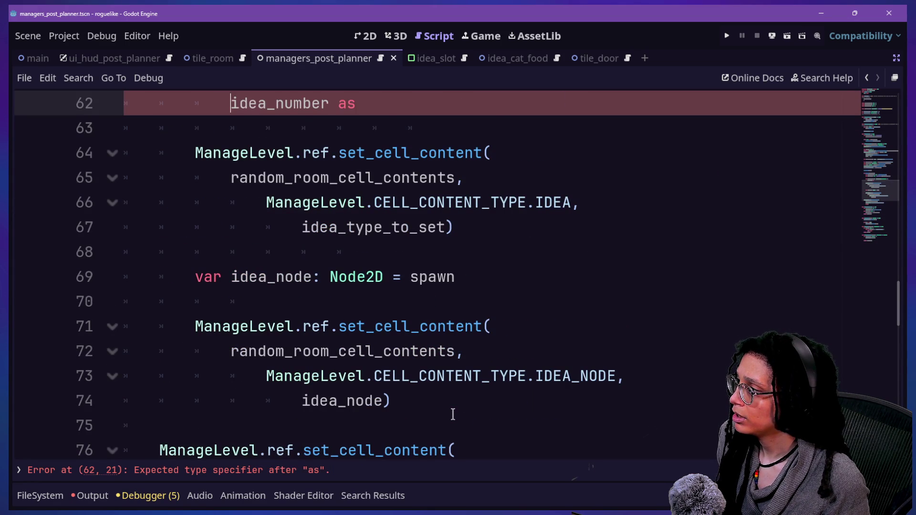
scroll(452, 414, down, 10)
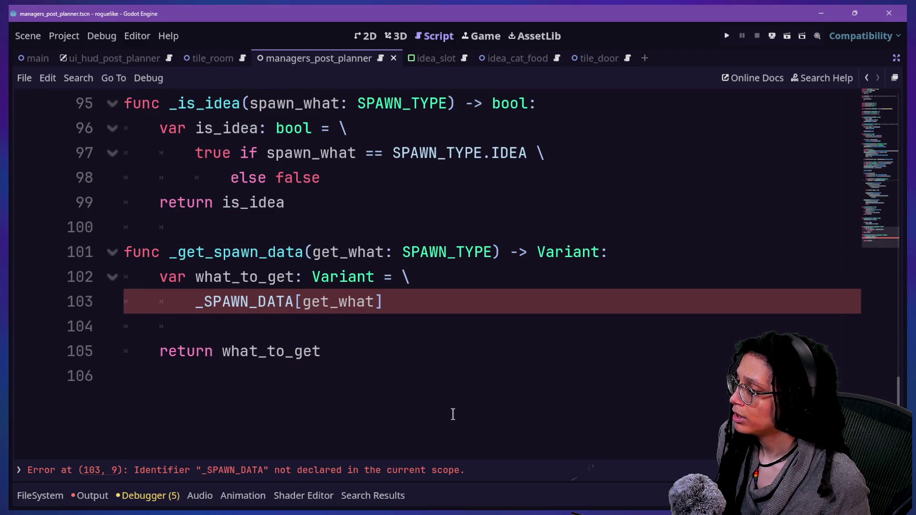
scroll(452, 414, up, 18)
scroll(453, 412, down, 20)
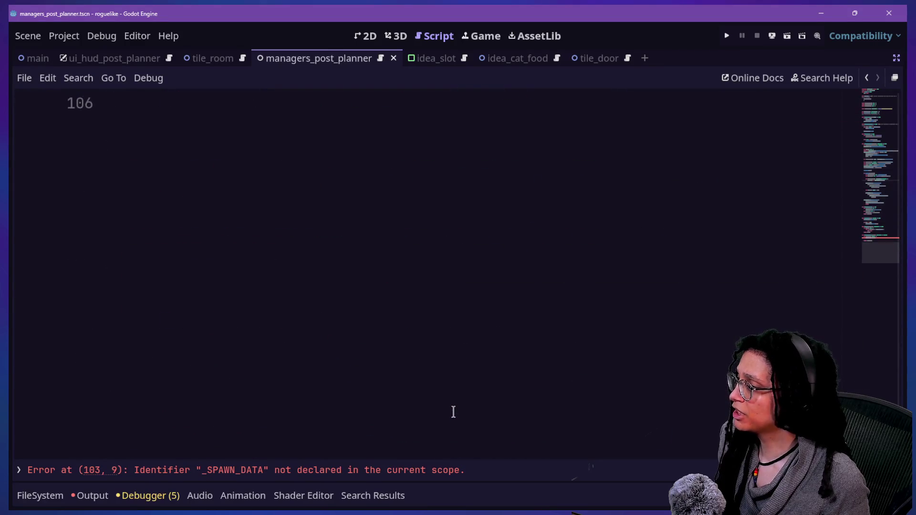
key(ctrl+z)
key(ctrl+z)
key(ctrl+z)
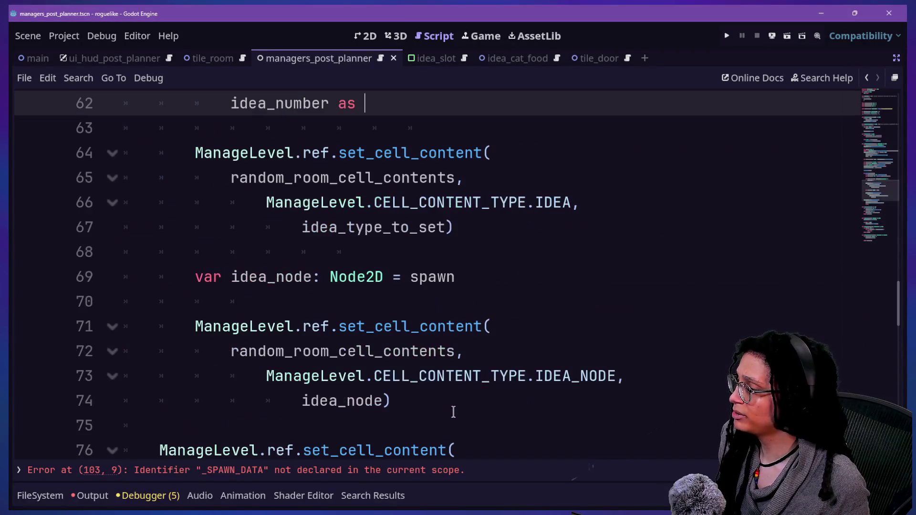
scroll(453, 413, down, 5)
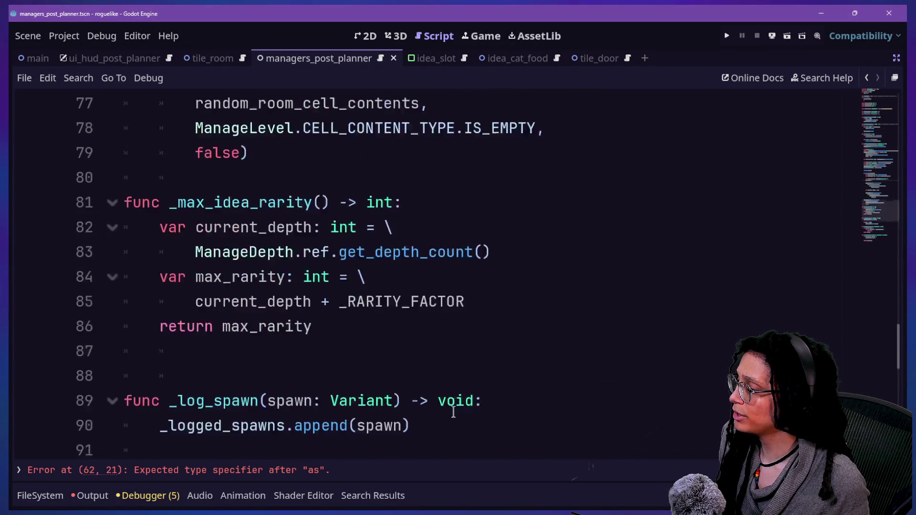
scroll(453, 412, down, 4)
scroll(377, 431, up, 1)
key(ctrl+z)
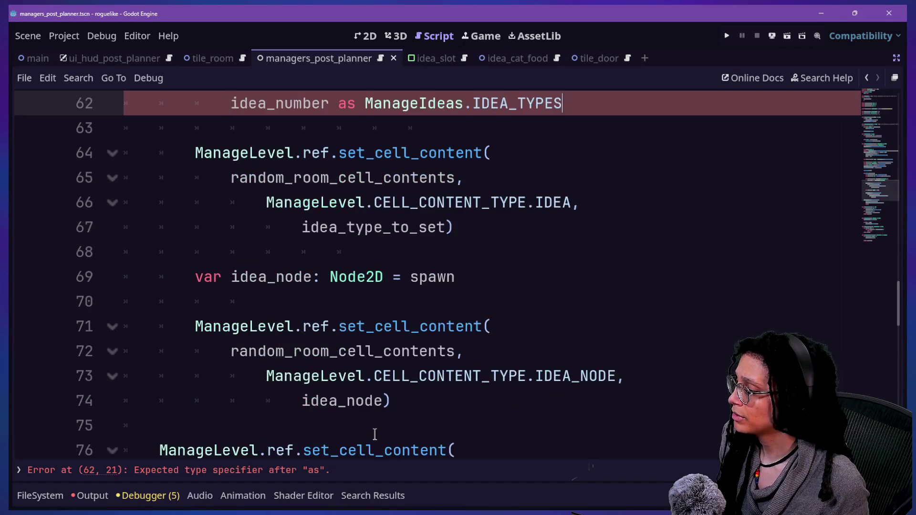
key(ctrl+z)
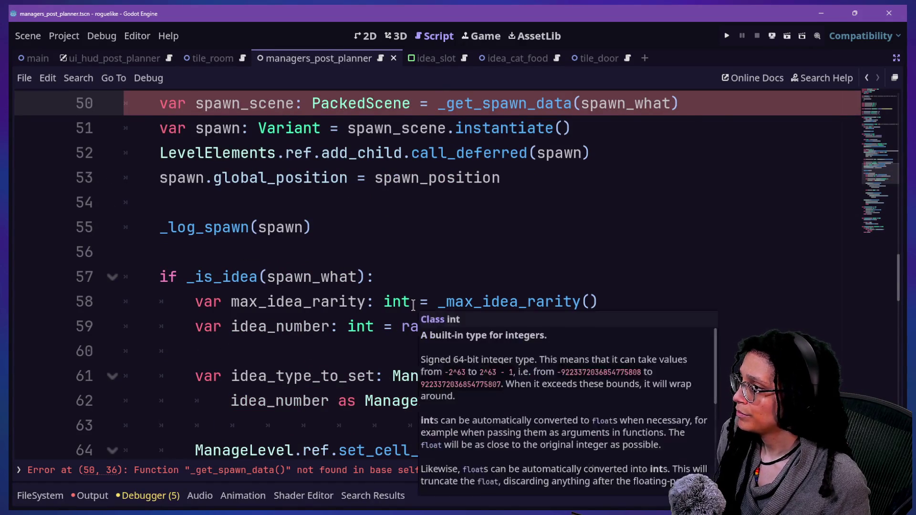
scroll(413, 304, up, 2)
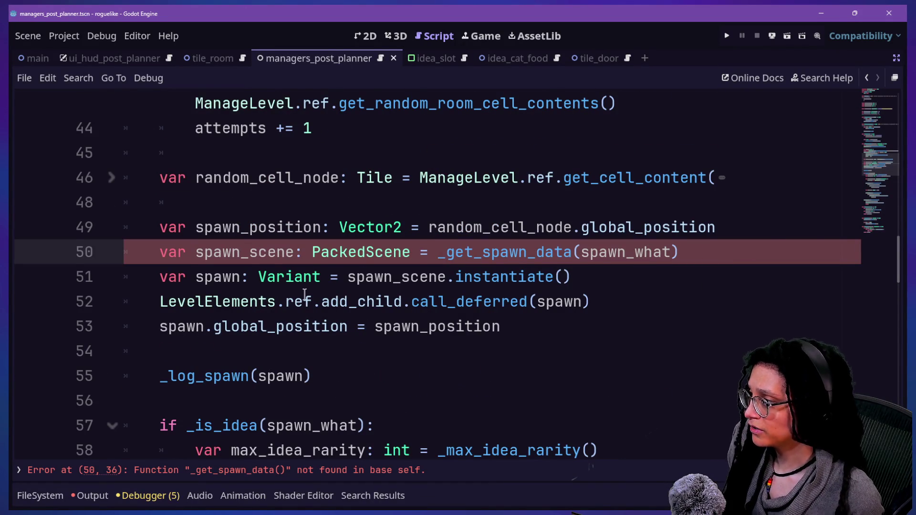
scroll(304, 293, up, 1)
scroll(498, 265, up, 1)
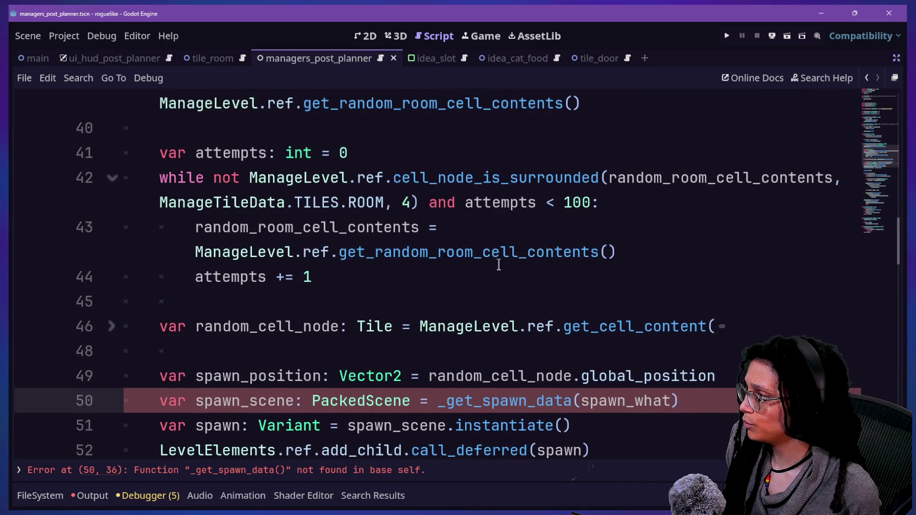
scroll(499, 265, up, 1)
scroll(499, 265, down, 3)
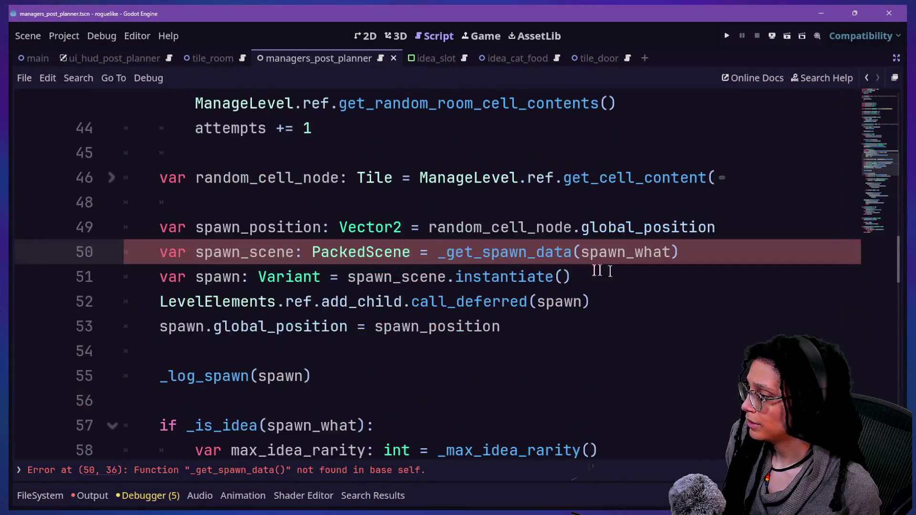
click(205, 425)
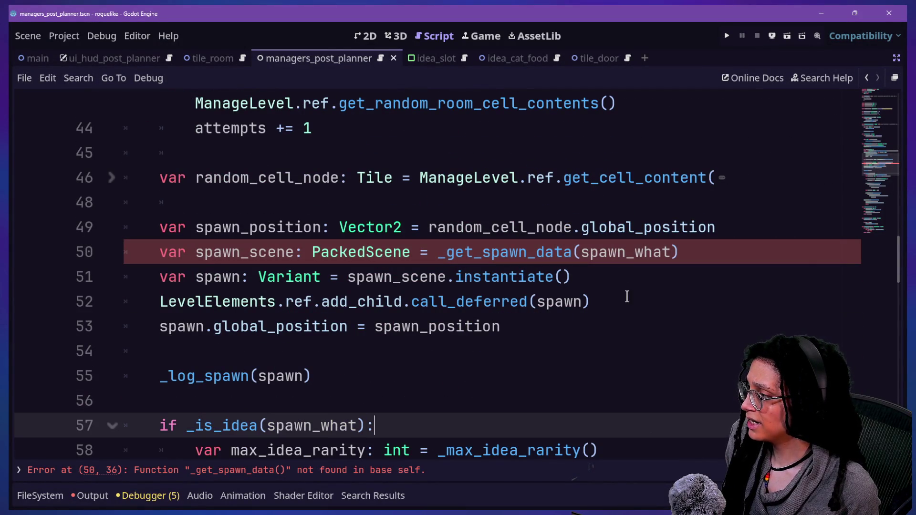
scroll(729, 232, down, 1)
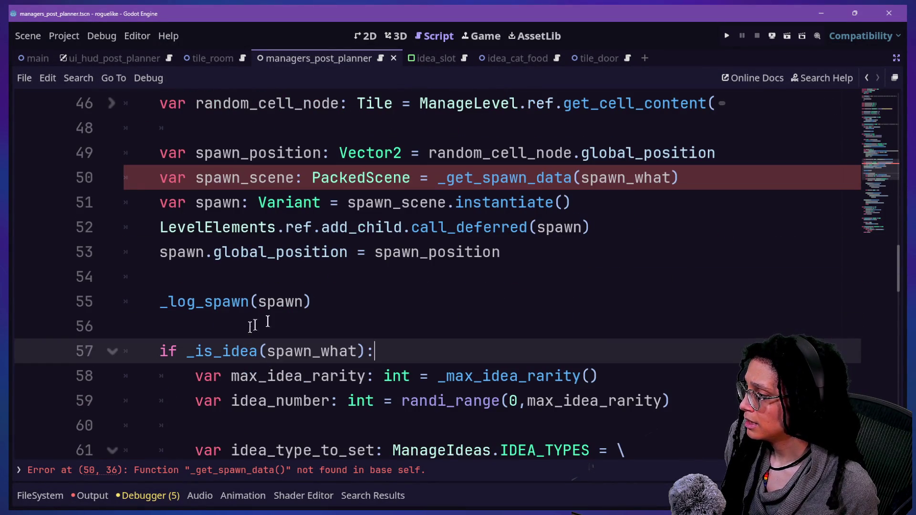
drag(312, 301, 150, 297)
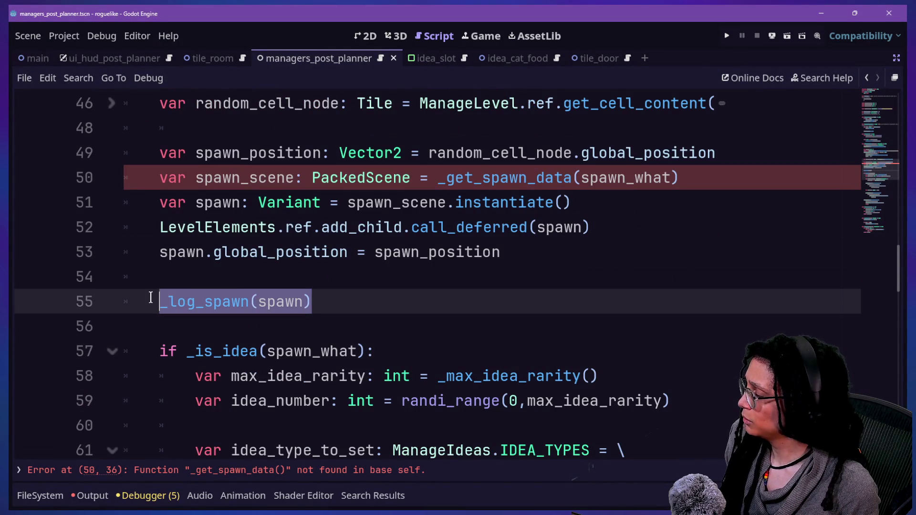
click(234, 291)
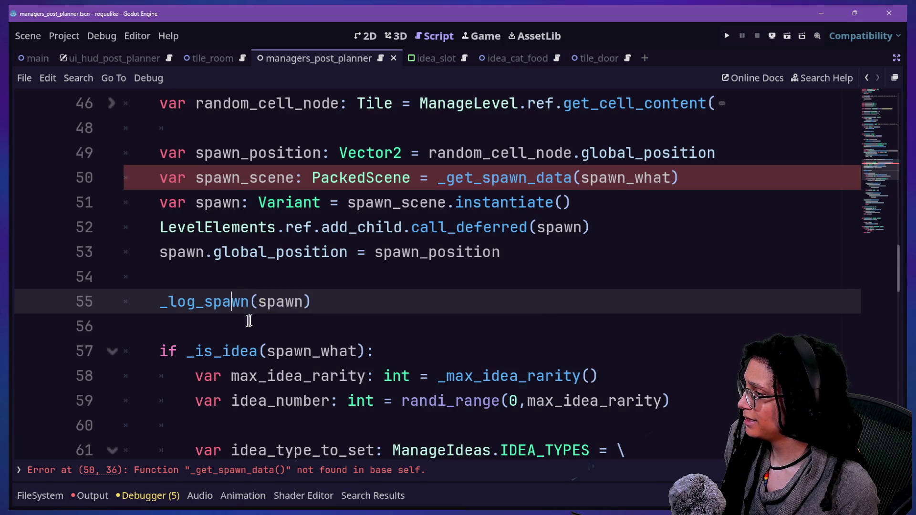
ctrl+click(242, 296)
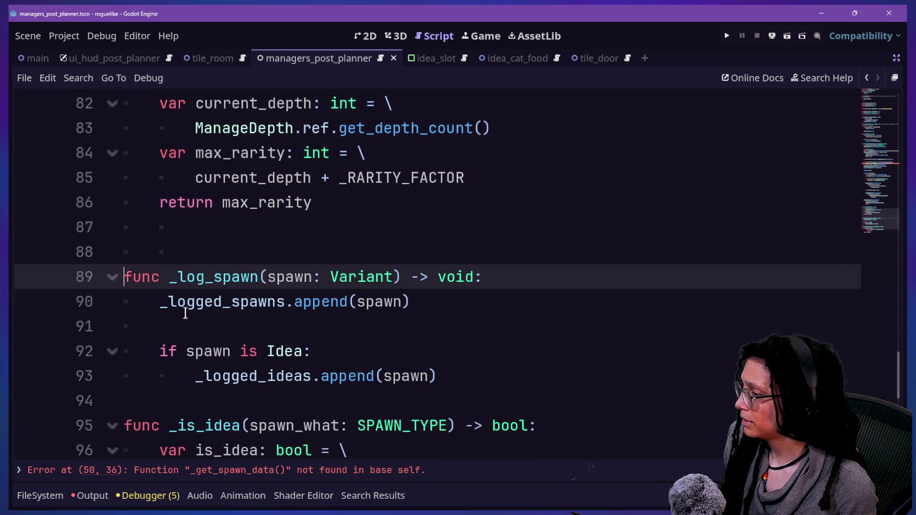
drag(164, 301, 361, 302)
click(212, 330)
mouse_move(160, 351)
mouse_down()
mouse_move(328, 376)
mouse_move(244, 375)
mouse_up()
click(381, 376)
scroll(246, 353, up, 9)
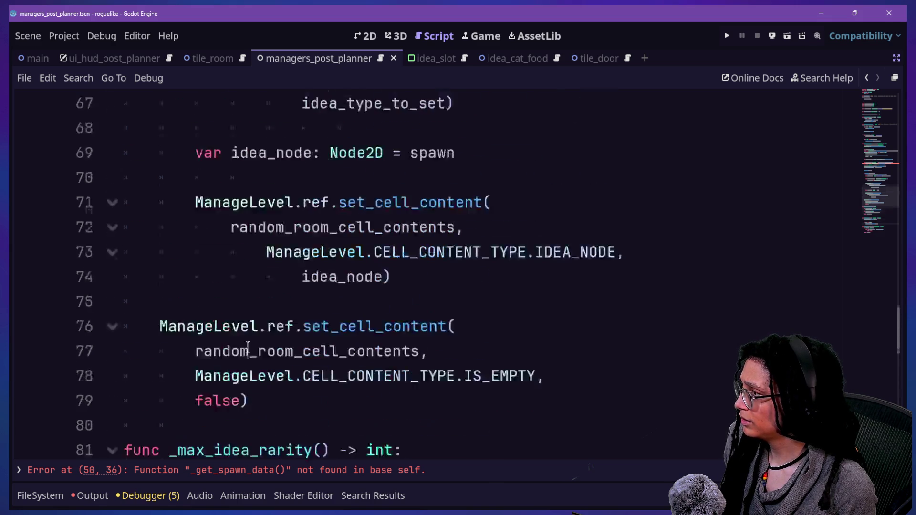
scroll(248, 346, up, 2)
scroll(247, 345, up, 1)
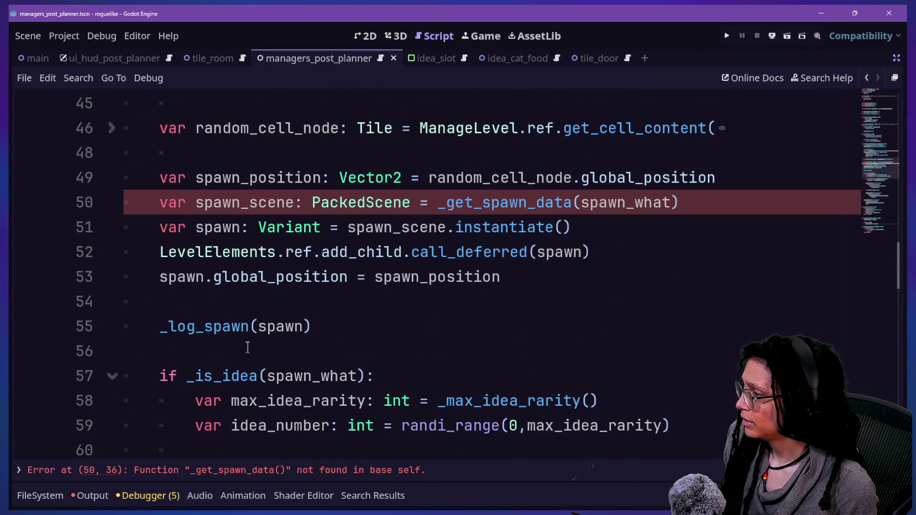
click(175, 328)
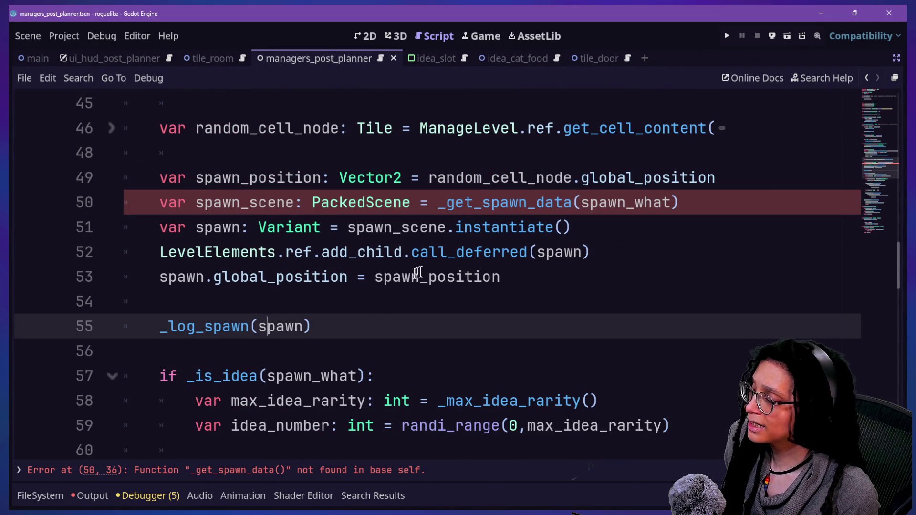
drag(390, 319, 389, 305)
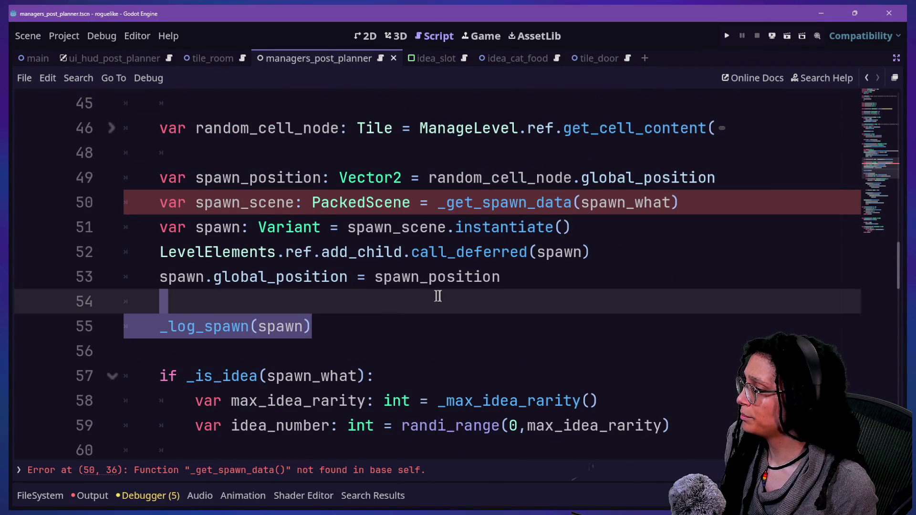
click(321, 253)
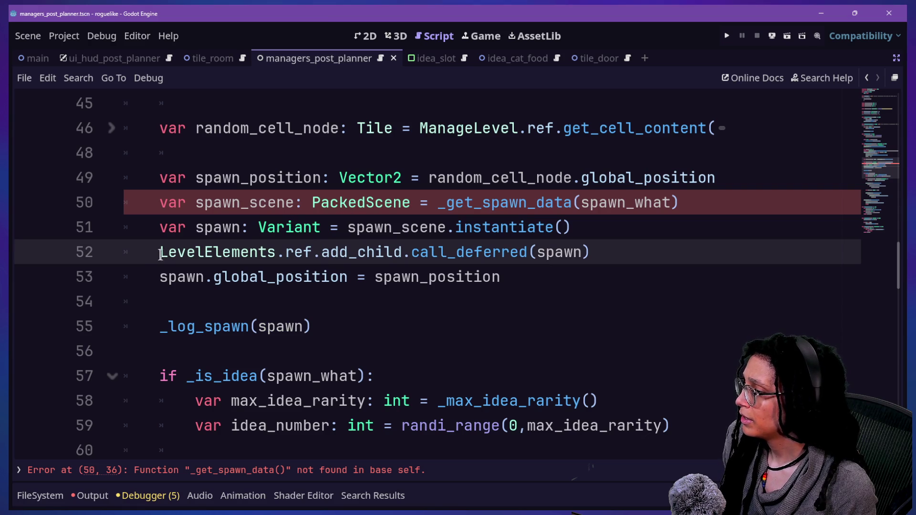
mouse_move(160, 252)
mouse_down()
mouse_move(445, 286)
mouse_move(496, 306)
mouse_move(494, 319)
mouse_up()
key(ctrl+c)
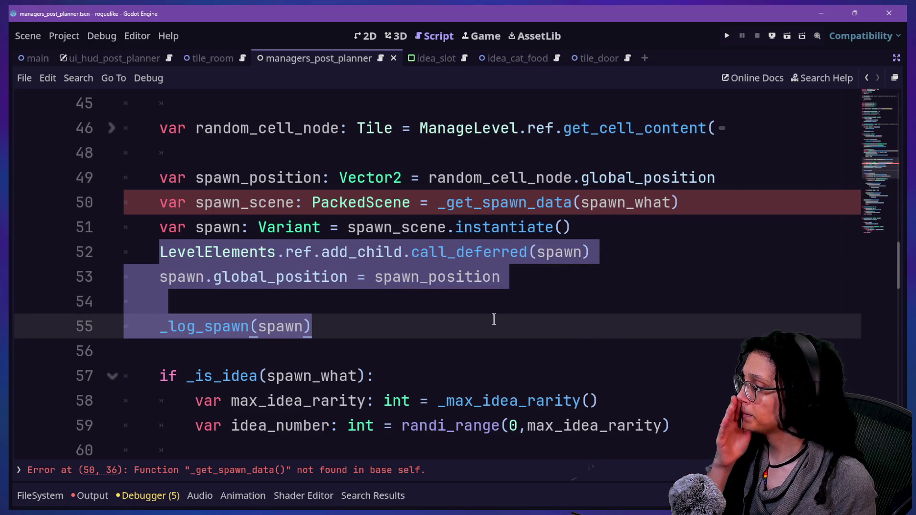
- Reselect the add_child, global_position and _log_spawn lines
click(212, 270)
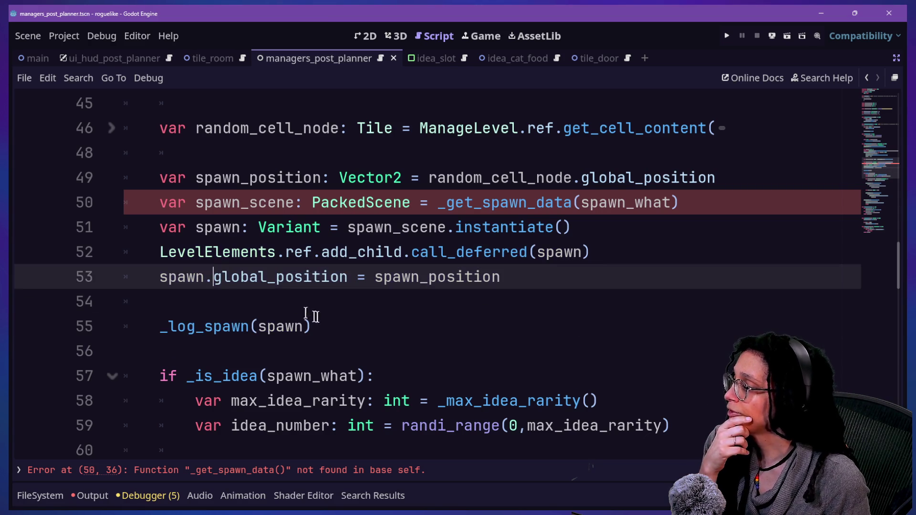
mouse_move(315, 317)
mouse_down()
mouse_move(334, 324)
mouse_move(654, 249)
mouse_move(654, 233)
mouse_up()
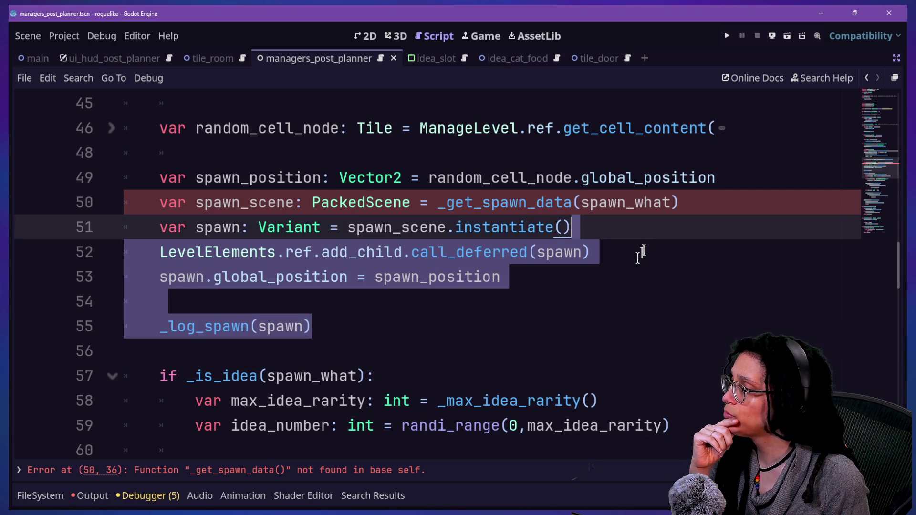
scroll(583, 303, down, 1)
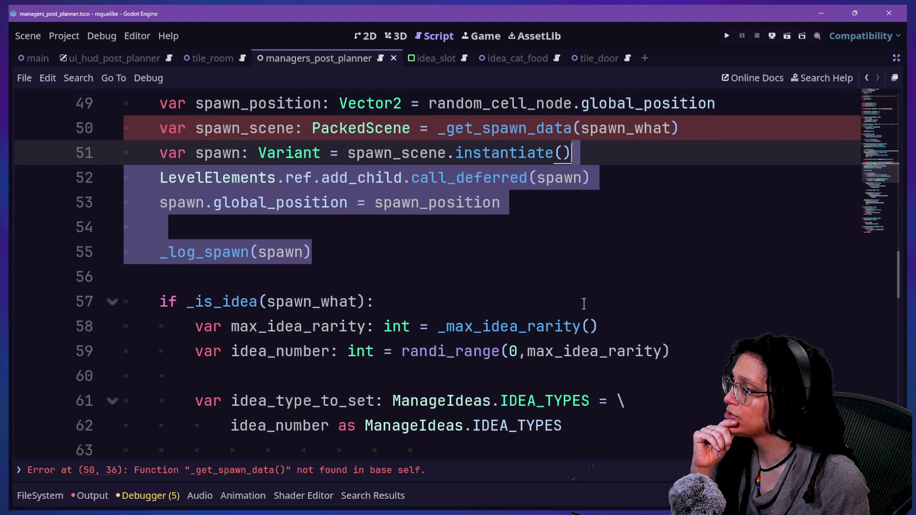
scroll(583, 304, down, 6)
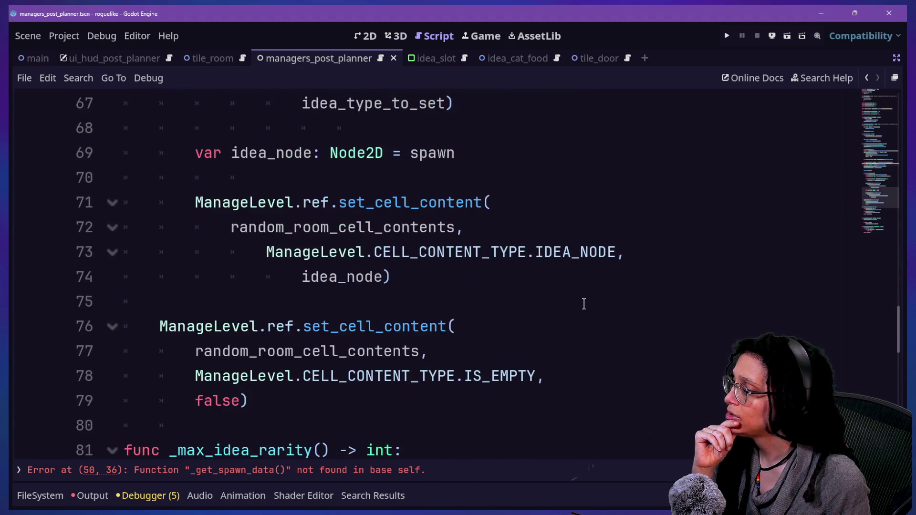
scroll(301, 238, up, 6)
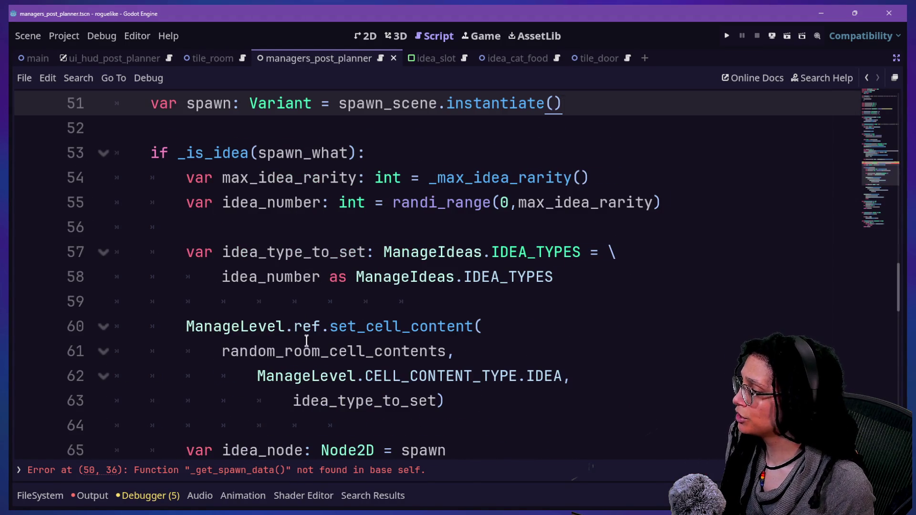
scroll(307, 341, down, 5)
- Paste the spawning lines below the IDEA_NODE set_cell_content block, followed by a blank line
click(265, 228)
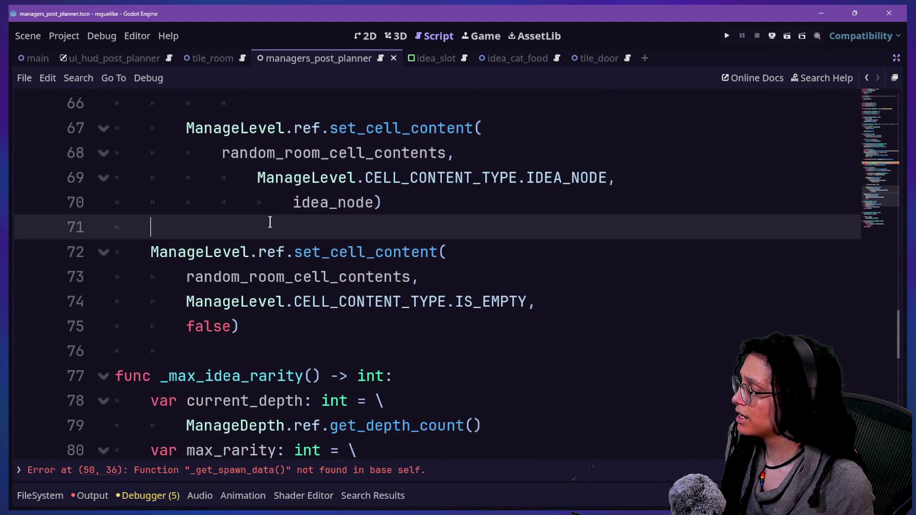
key(ctrl+v)
key(Return)
click(328, 244)
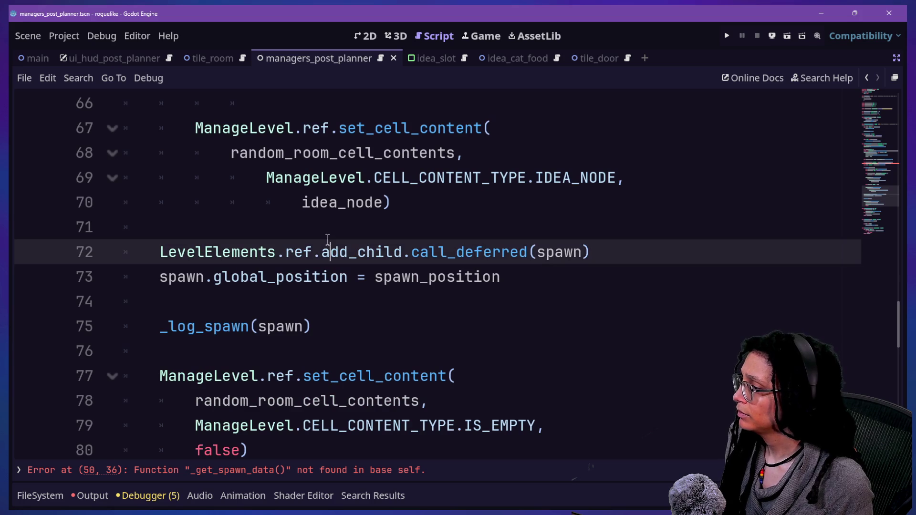
scroll(327, 241, up, 2)
scroll(328, 239, up, 5)
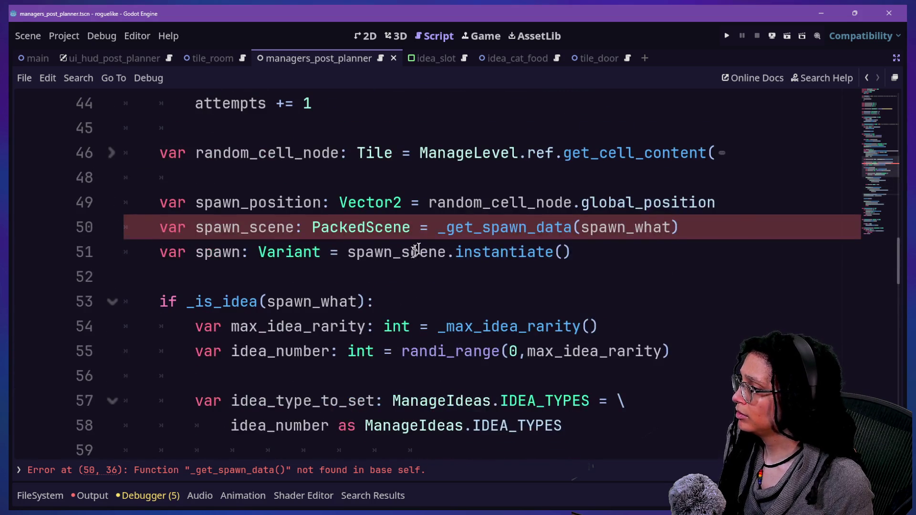
click(742, 222)
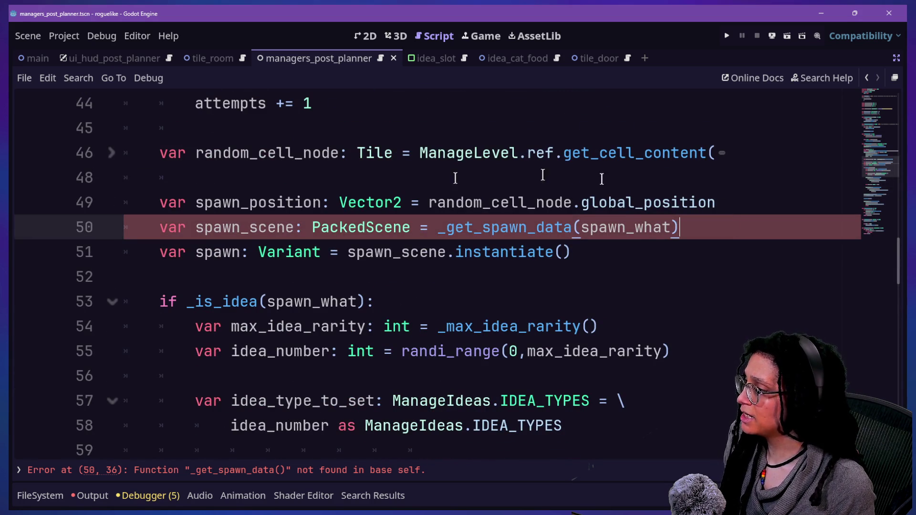
- Cut ' = _get_spawn_data(spawn_what)' so line 50 just declares spawn_scene as PackedScene, then add two blank lines
drag(790, 233, 782, 206)
key(Delete)
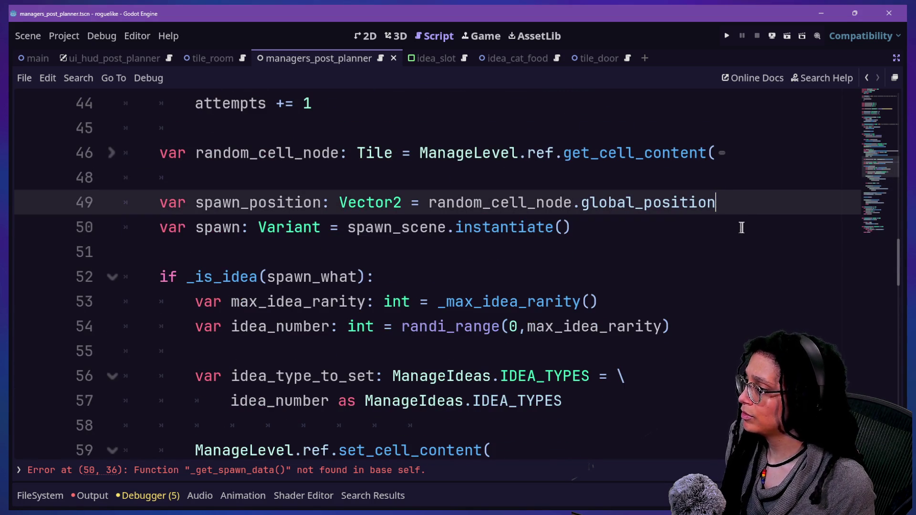
click(742, 227)
click(701, 205)
key(Return)
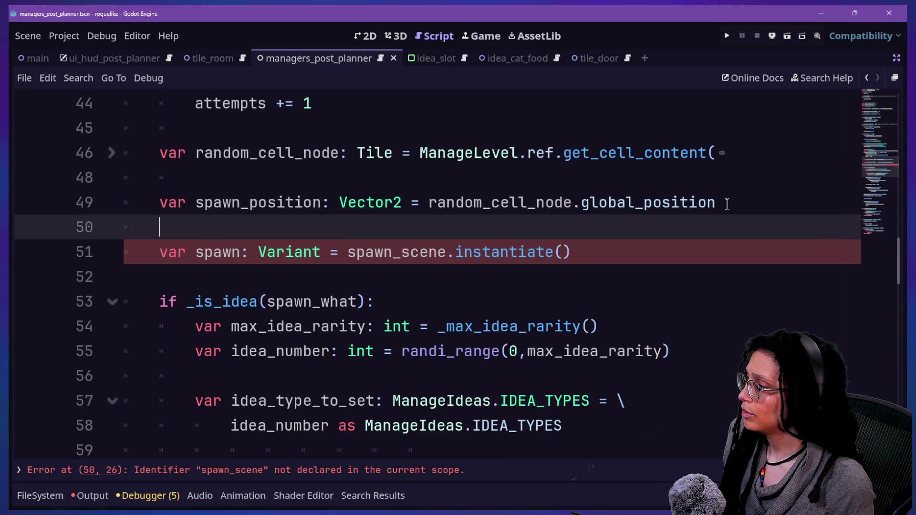
key(ctrl+z)
key(ctrl+z)
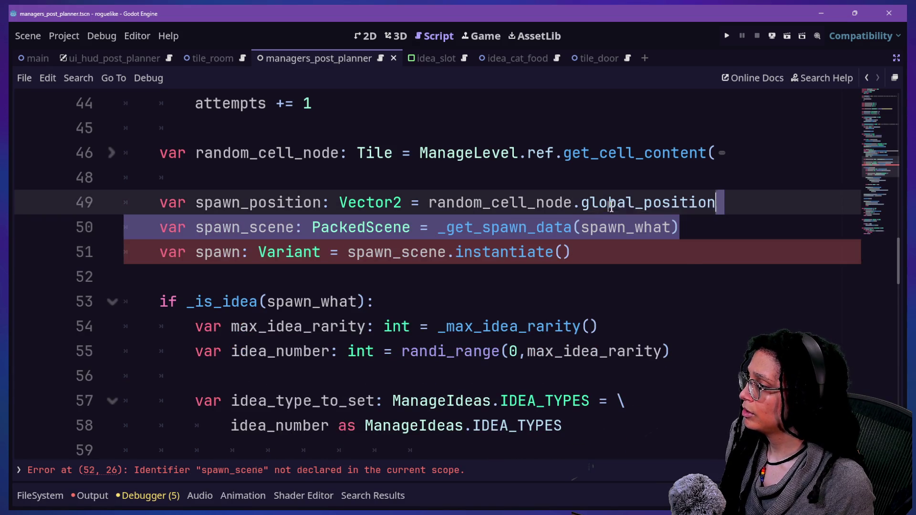
drag(413, 227, 689, 227)
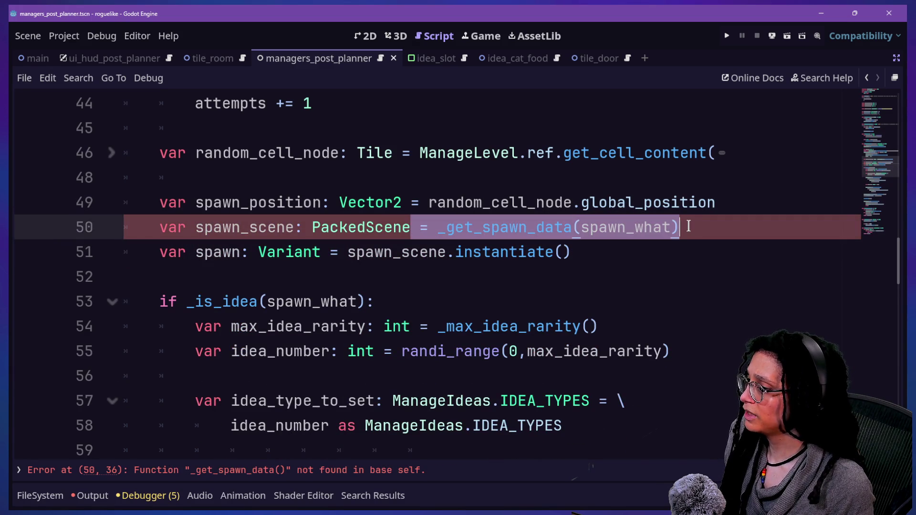
key(BackSpace)
key(Return)
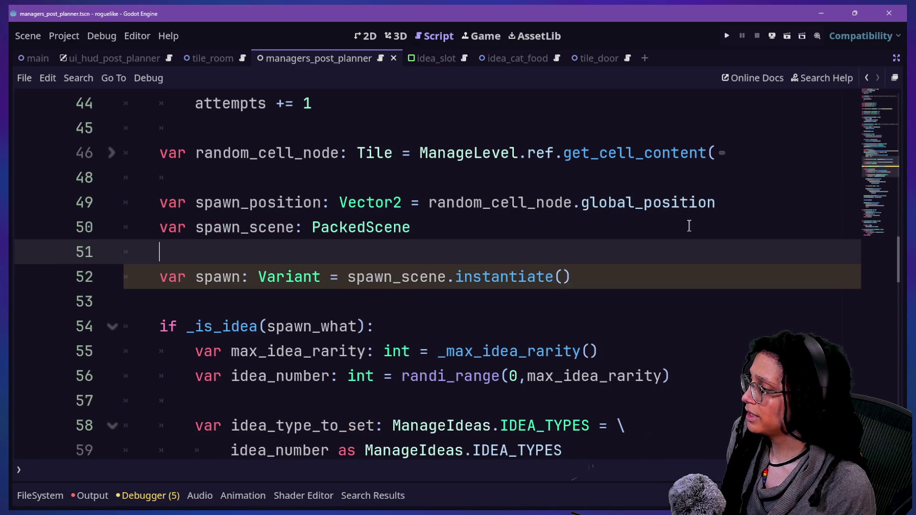
key(Return)
key(Up)
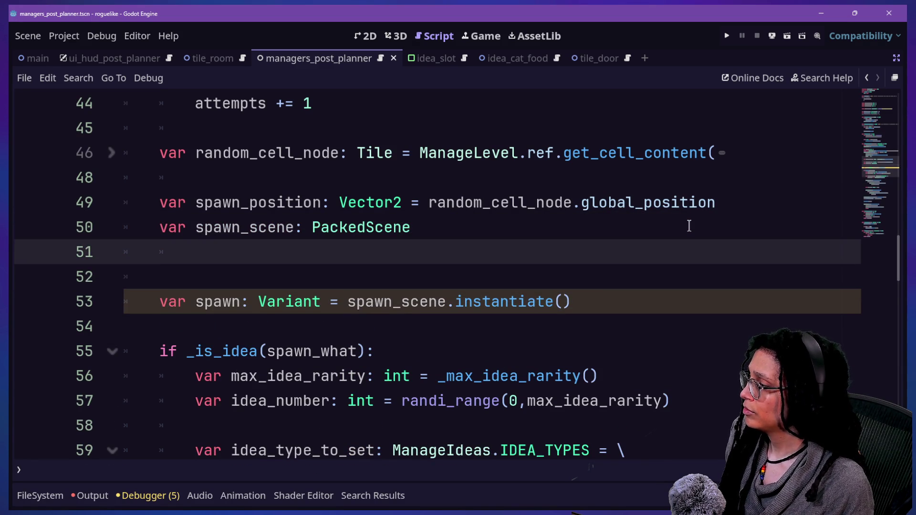
- Begin a match statement on spawn_what
key(Return)
text(mat)
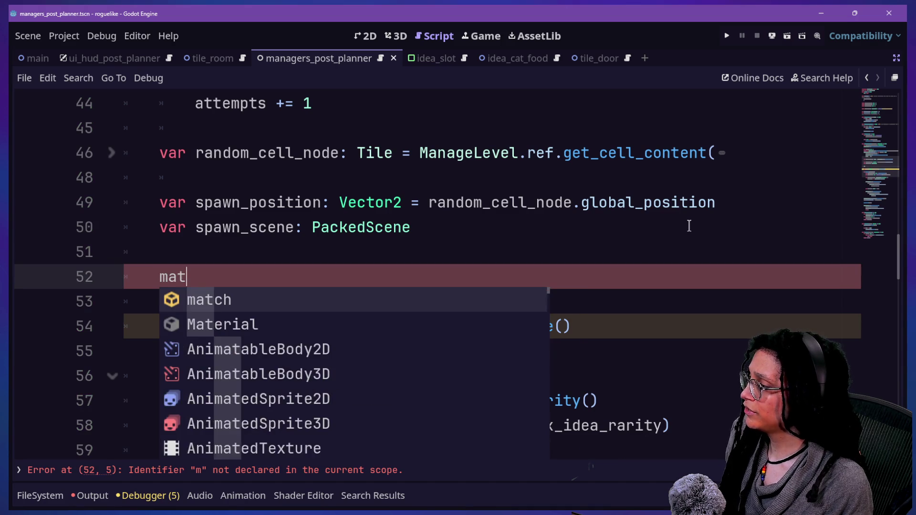
text(ch)
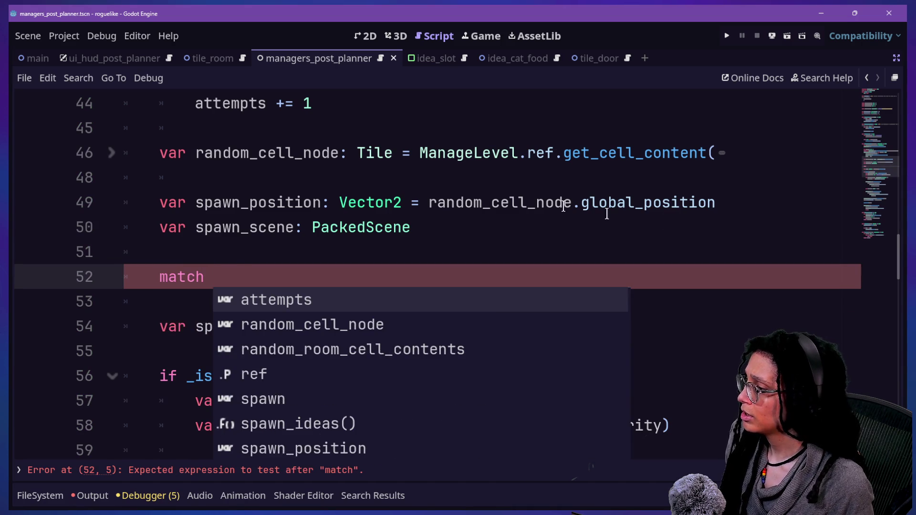
scroll(440, 187, up, 4)
scroll(441, 187, down, 3)
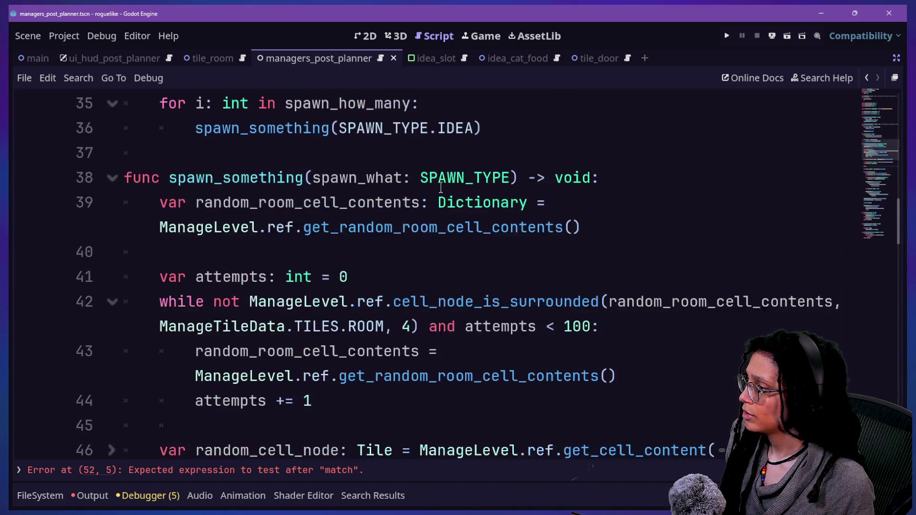
text(spawn_what:)
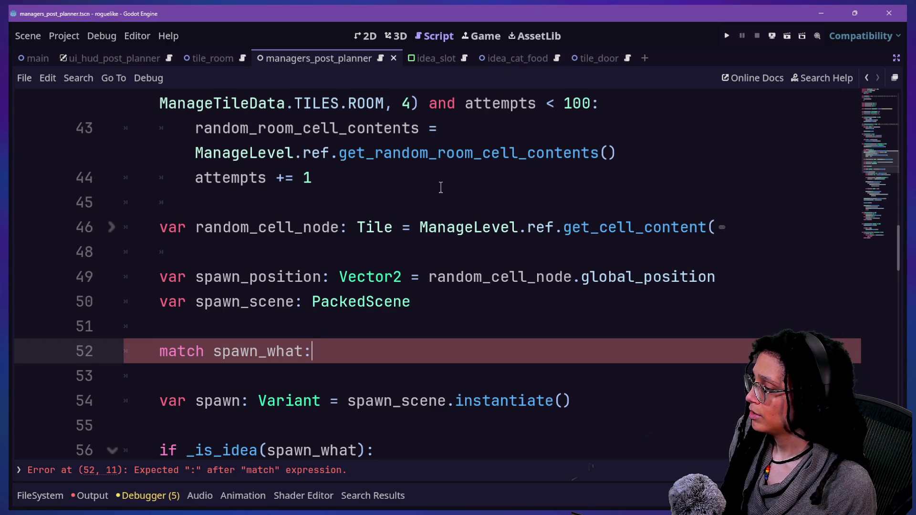
key(Return)
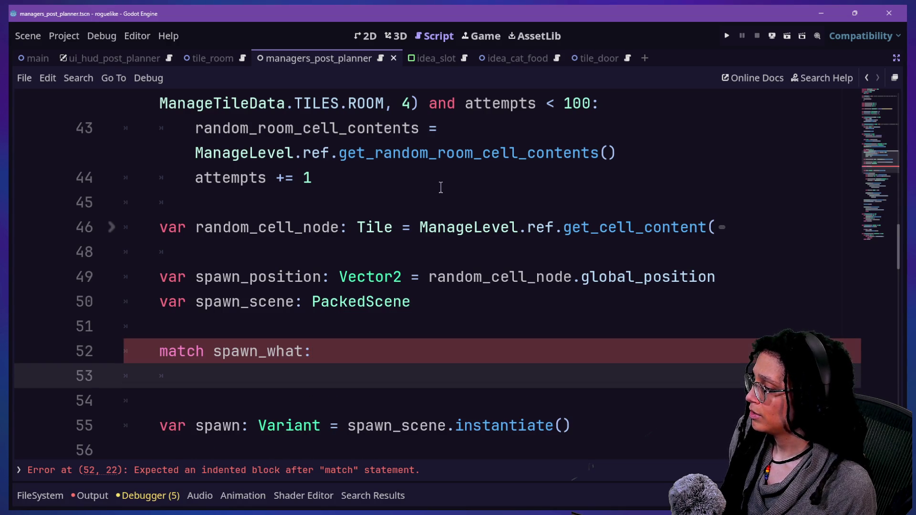
- Add a SPAWN_TYPE.PLAYER case to the match
scroll(272, 230, down, 1)
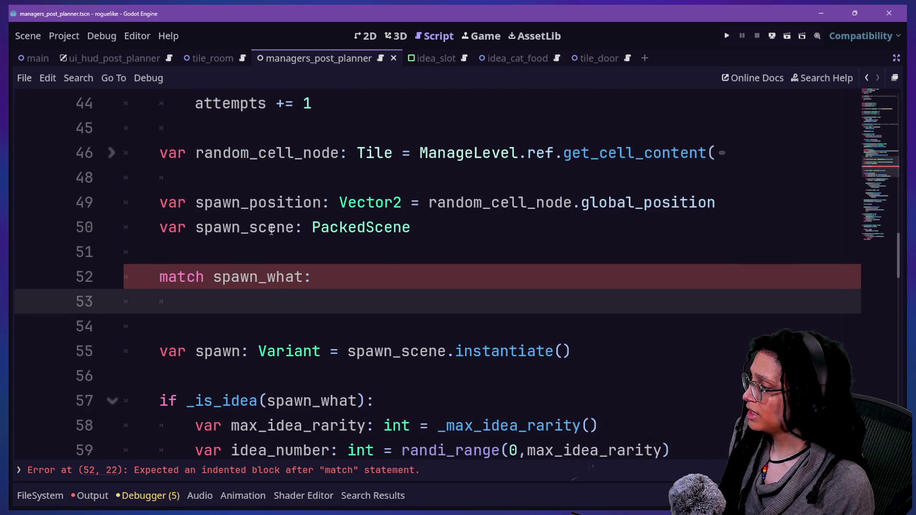
text(SPAWN)
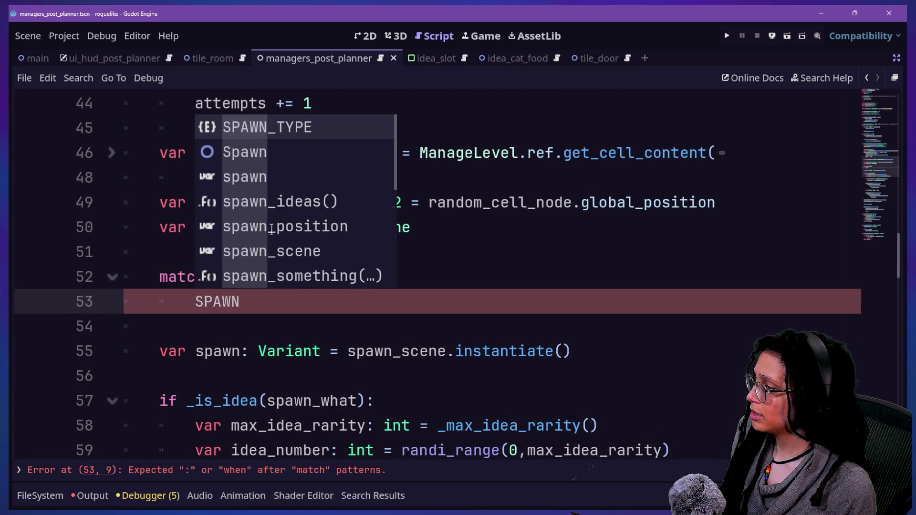
text(_TYPE.)
key(Down)
key(Down)
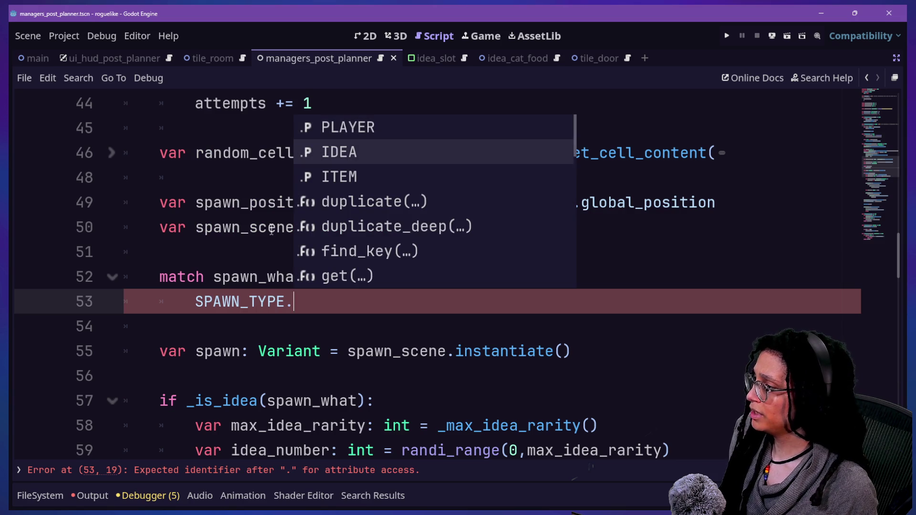
key(Up)
key(Up)
key(Return)
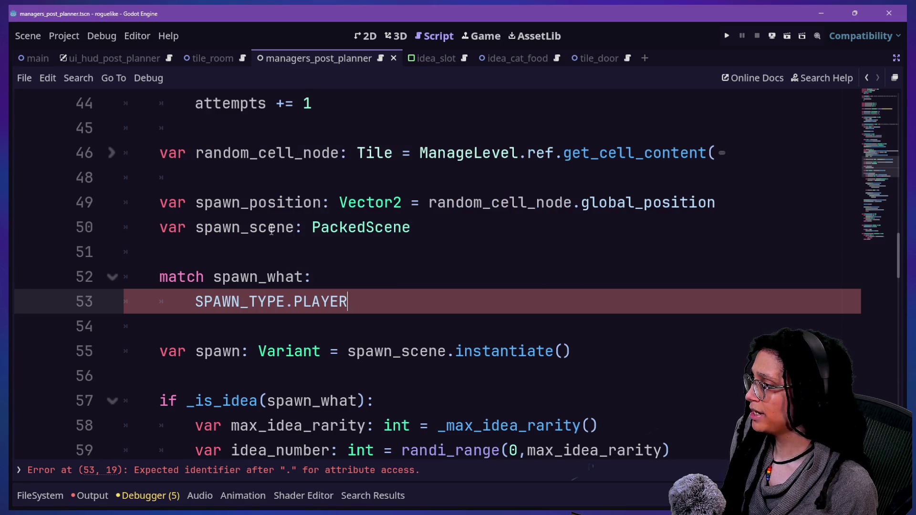
text(:)
key(Return)
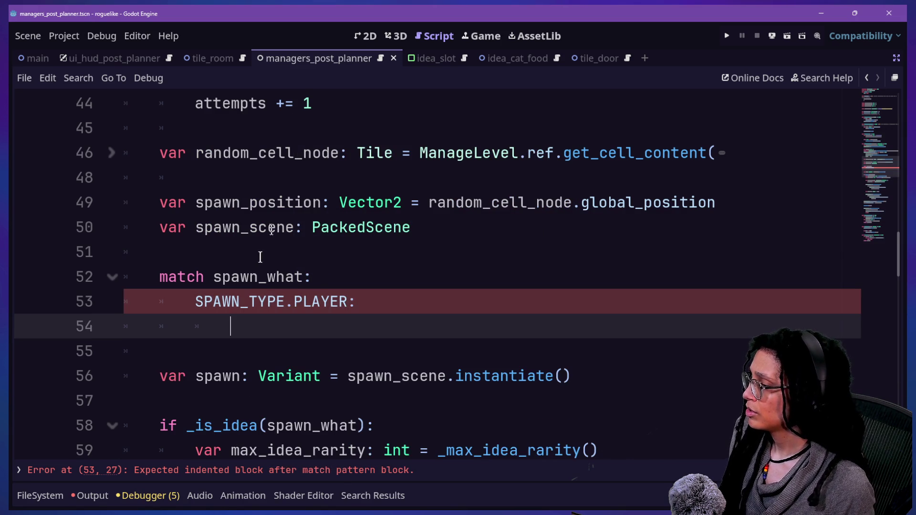
- Assign spawn_scene = _PLAYER_SCENE inside the PLAYER case
text(spawn)
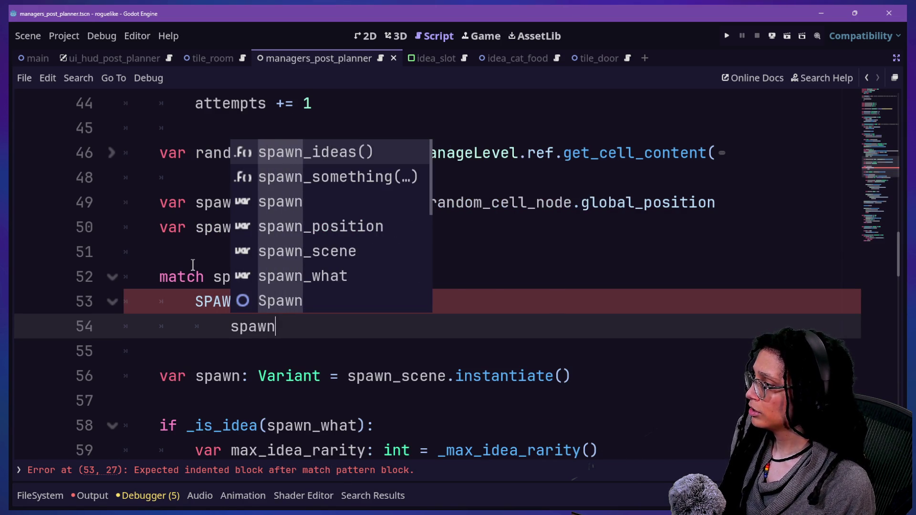
key(Down)
key(Down)
key(Down)
key(Up)
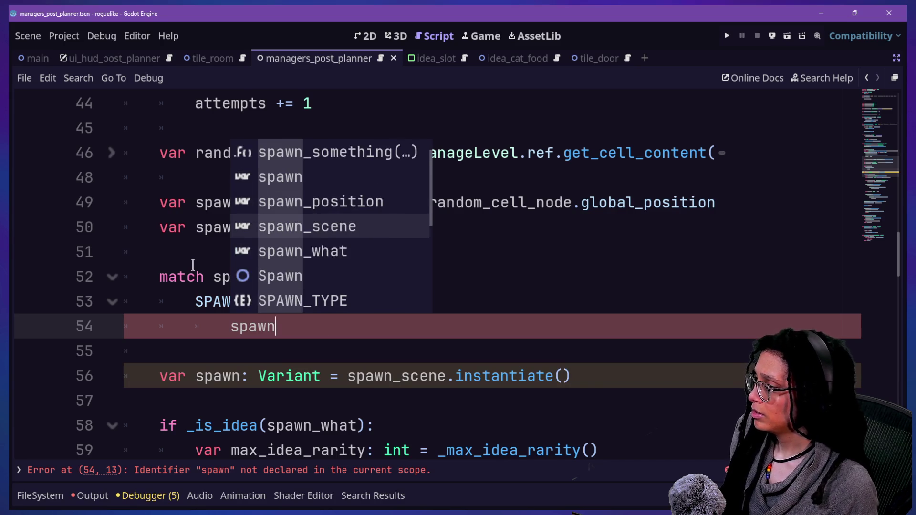
key(Return)
text(= )
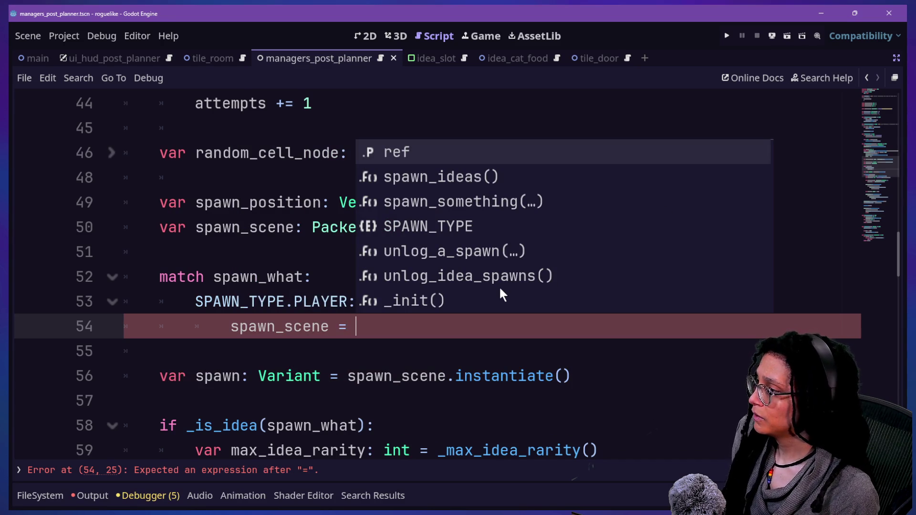
text(player)
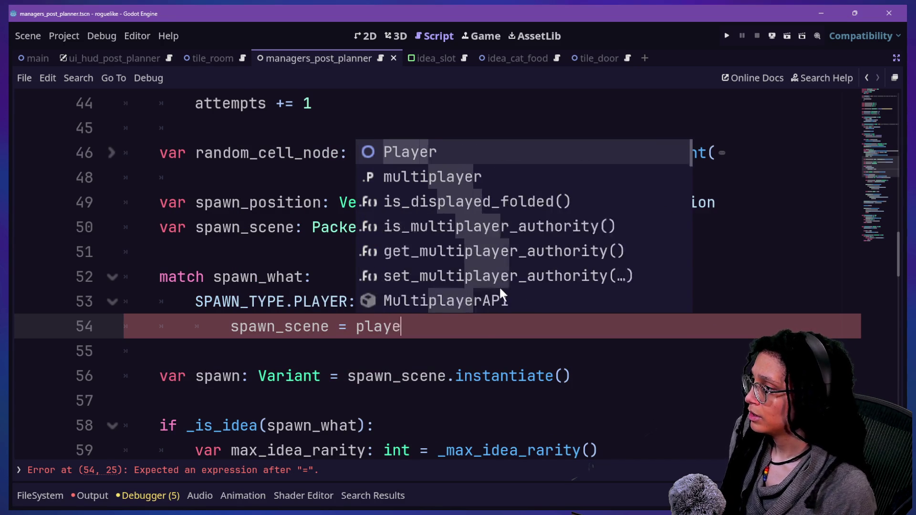
key(BackSpace)
key(BackSpace)
key(BackSpace)
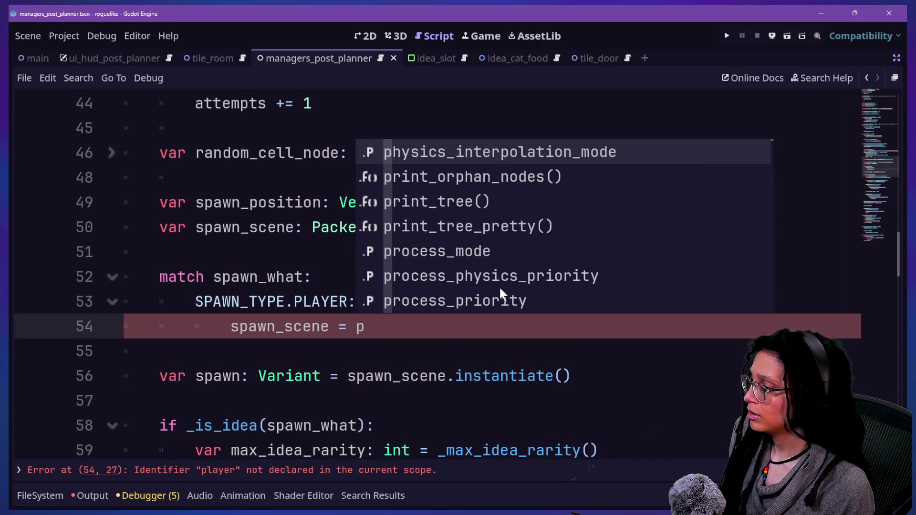
text(PLAYER)
key(Down)
key(Return)
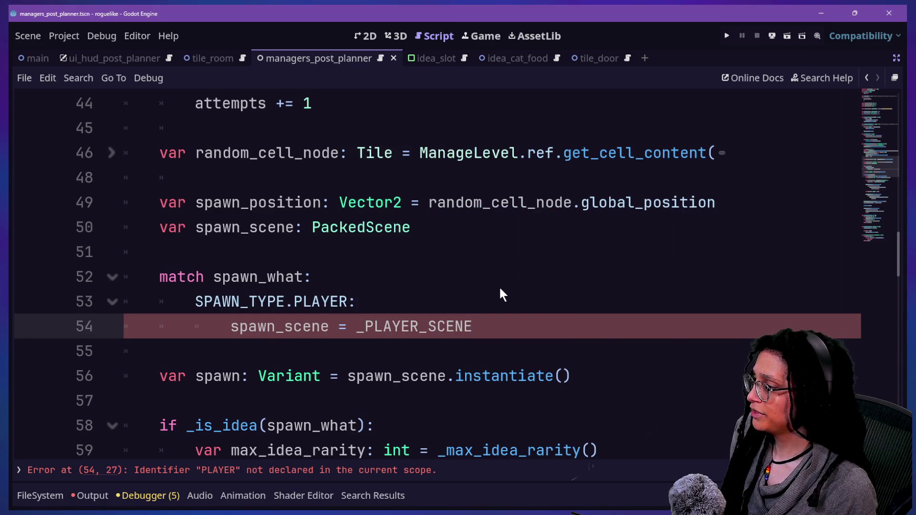
- Add an empty SPAWN_TYPE.IDEA: case below it
key(Return)
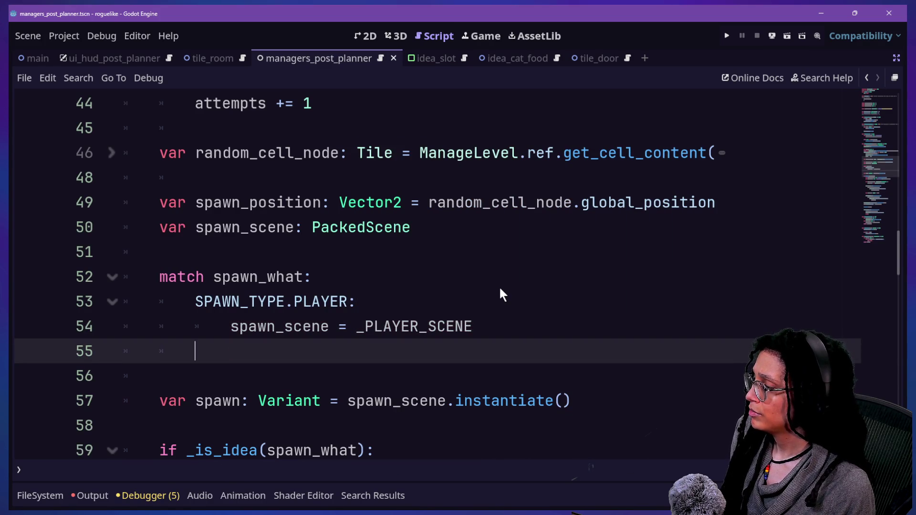
text(SPAWN_TYPE)
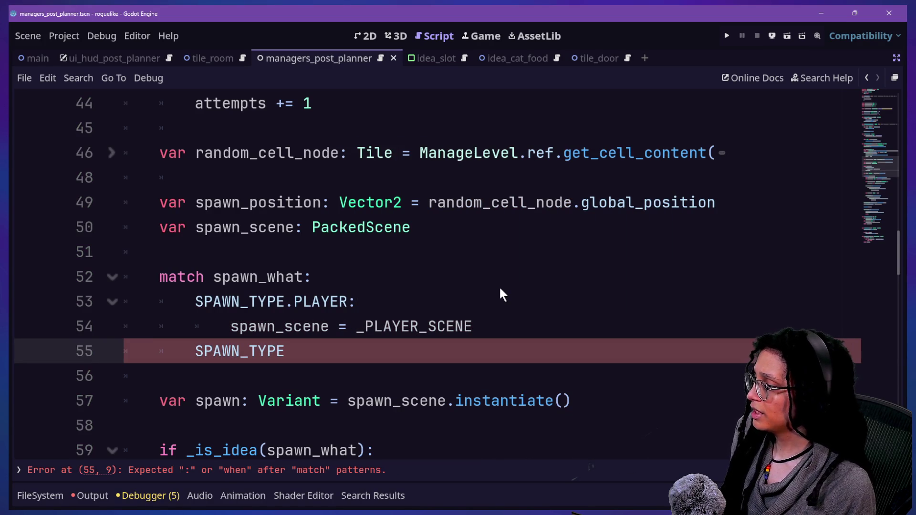
text(.)
key(Down)
key(Return)
text(:)
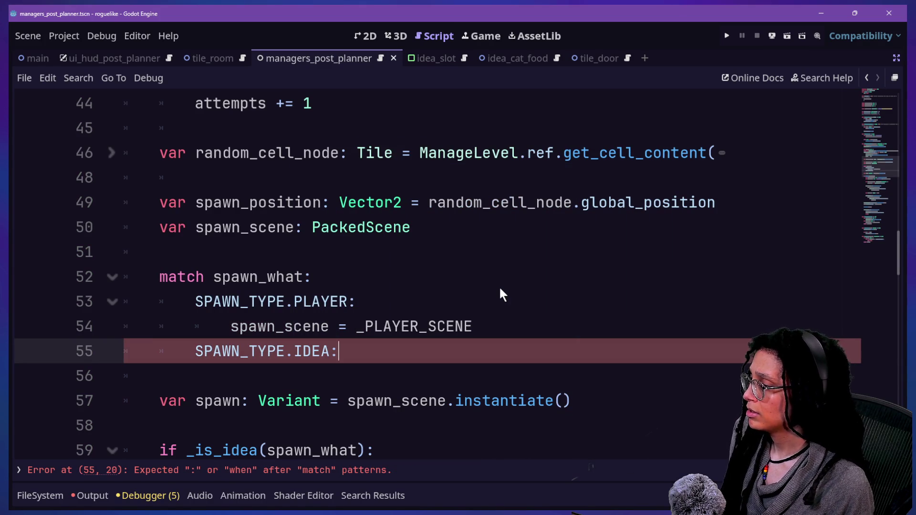
key(Return)
- Cut the 'if _is_idea(spawn_what)' condition from the spawn code
scroll(206, 274, down, 3)
drag(204, 255, 474, 422)
scroll(451, 412, down, 3)
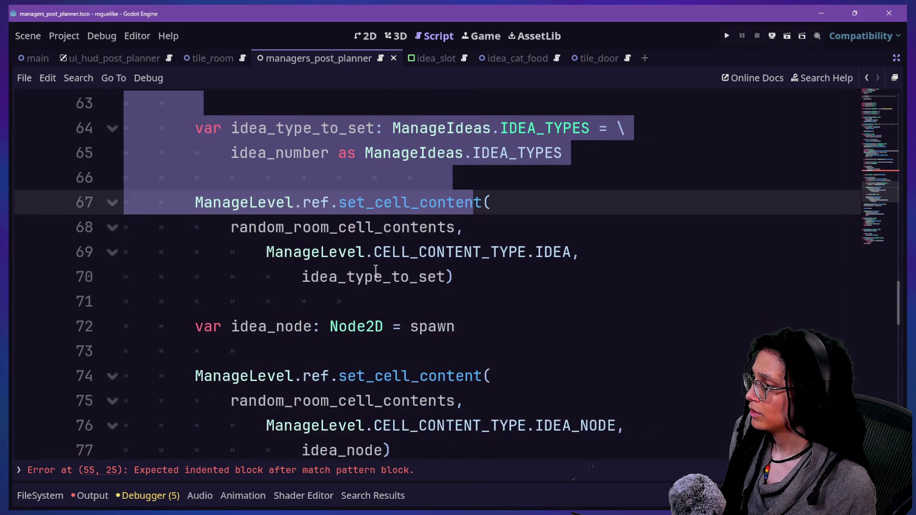
scroll(376, 271, up, 2)
drag(241, 176, 455, 451)
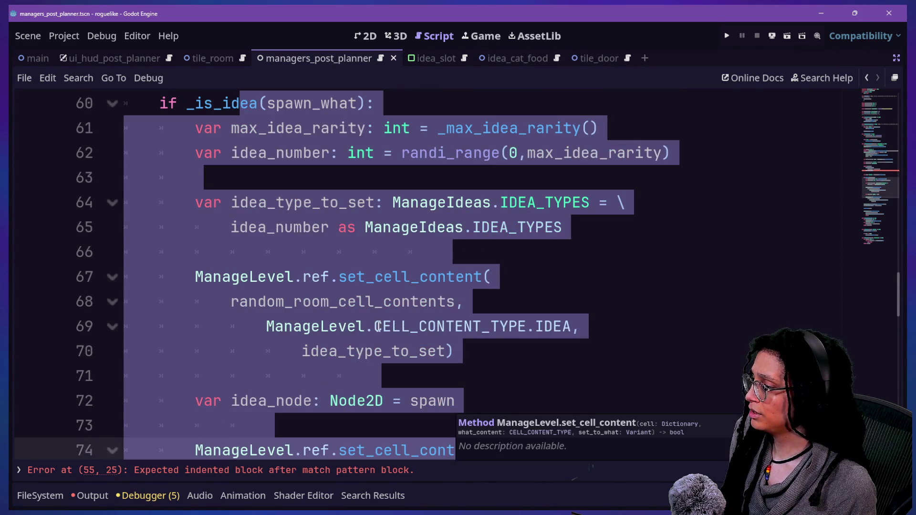
scroll(264, 252, down, 3)
scroll(264, 253, up, 4)
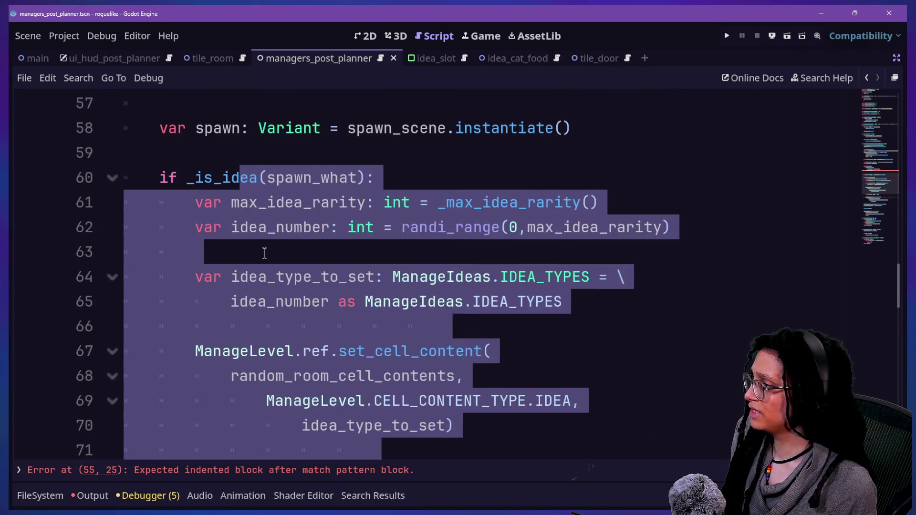
click(166, 165)
mouse_move(165, 178)
mouse_down()
mouse_move(256, 177)
mouse_move(235, 164)
mouse_move(370, 161)
mouse_move(368, 174)
mouse_move(364, 168)
mouse_up()
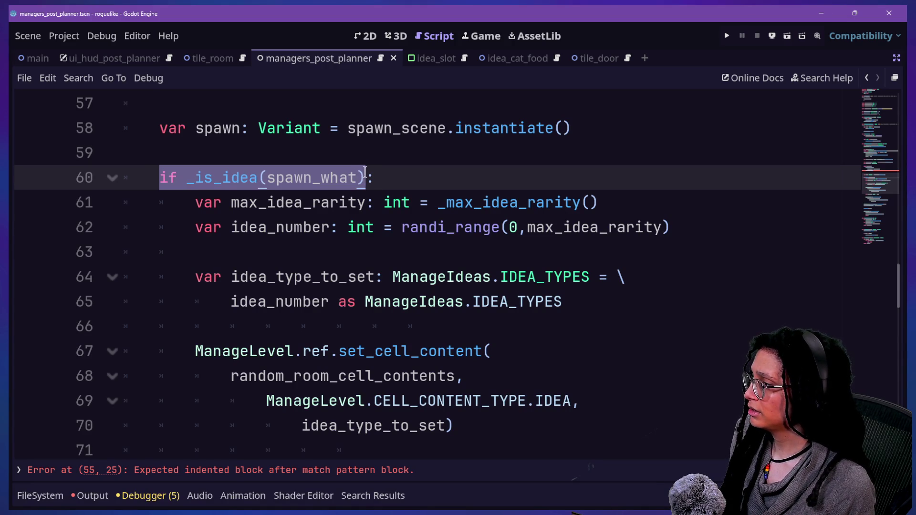
key(ctrl+x)
- Cut the whole _is_idea helper function at the bottom of the script
scroll(365, 172, down, 7)
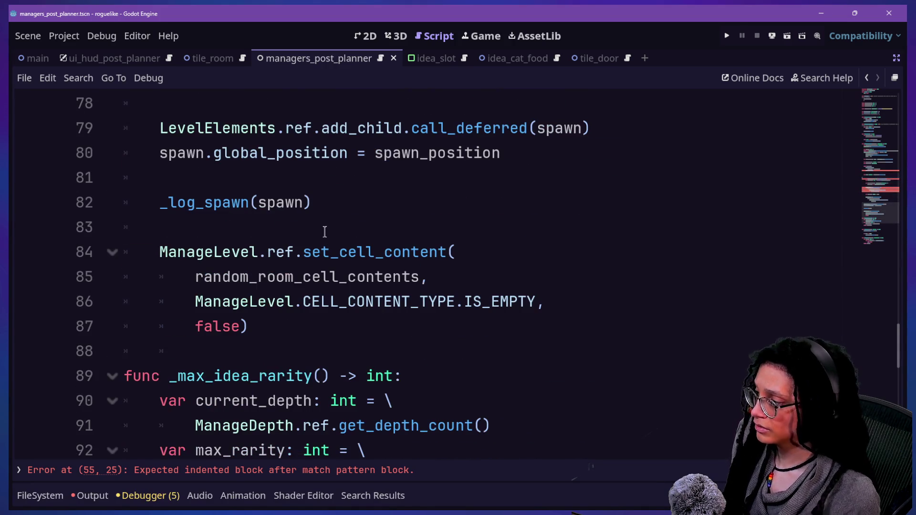
scroll(324, 232, down, 7)
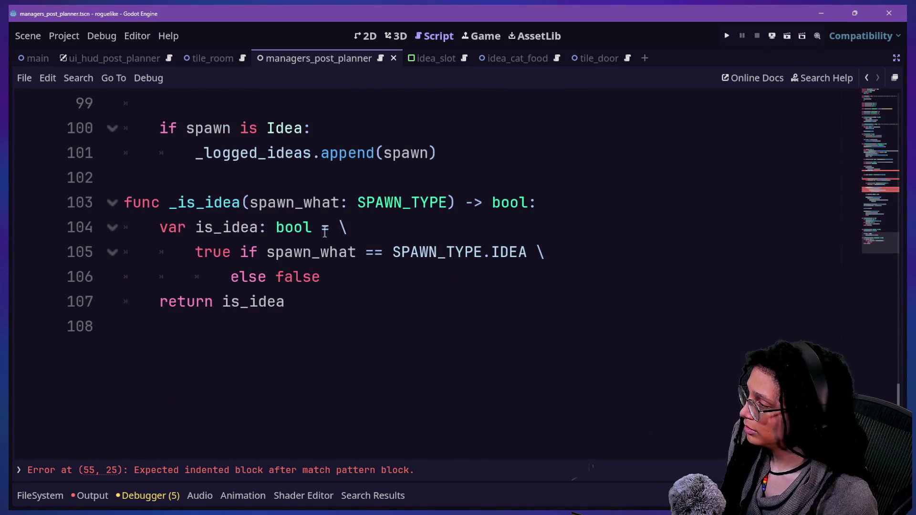
drag(437, 296, 478, 178)
key(ctrl+x)
- Remove the leftover colon line where the if check used to be
scroll(479, 178, up, 9)
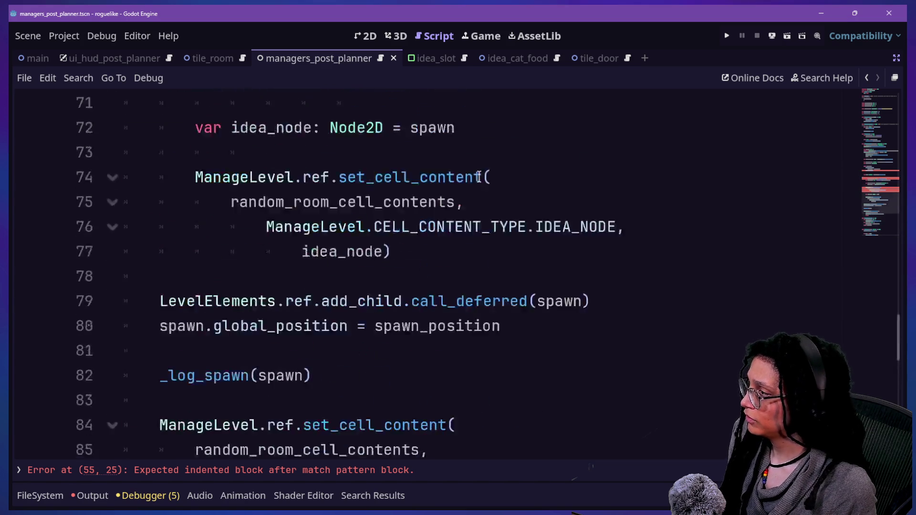
scroll(479, 178, up, 8)
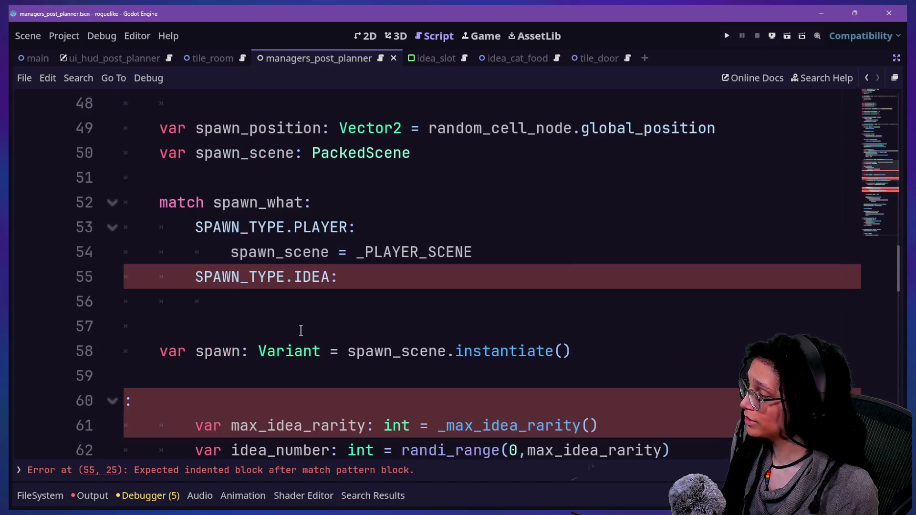
click(276, 401)
key(BackSpace)
key(BackSpace)
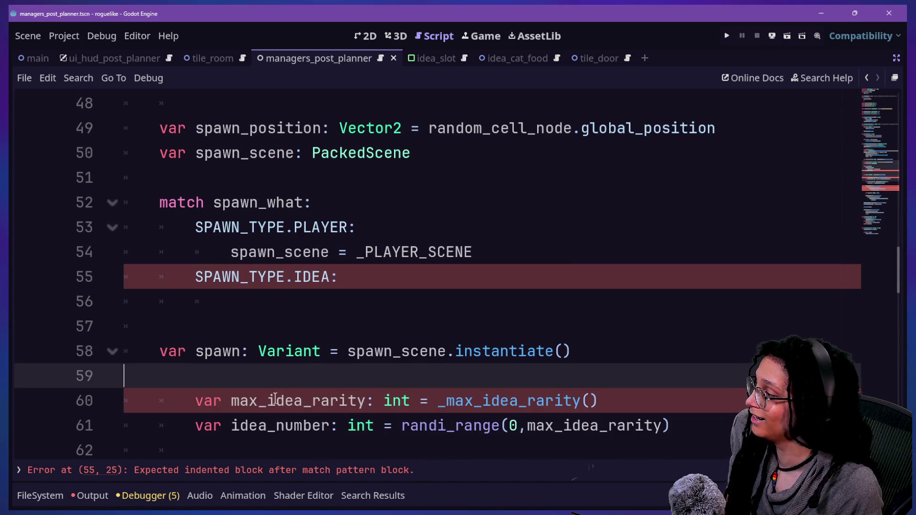
- Add a new line under the SPAWN_TYPE.IDEA case
scroll(275, 398, up, 2)
scroll(275, 398, down, 2)
scroll(276, 398, down, 2)
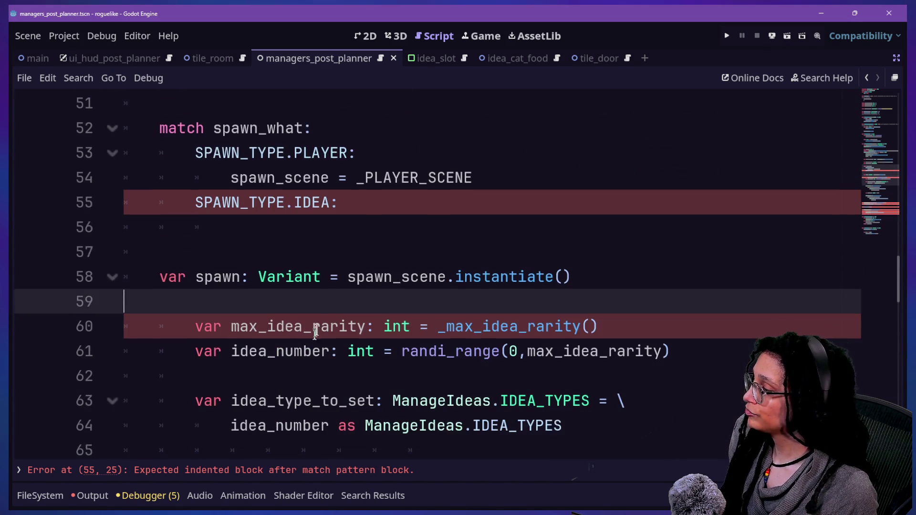
click(379, 204)
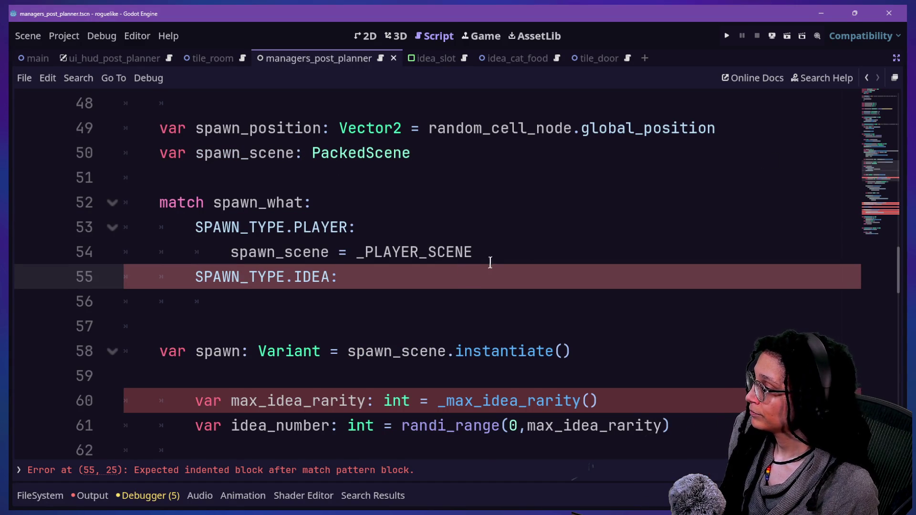
key(Return)
- Write spwan_scene = _fetch_idea_scene() in the IDEA case, renaming _pick to _fetch
scroll(413, 299, down, 1)
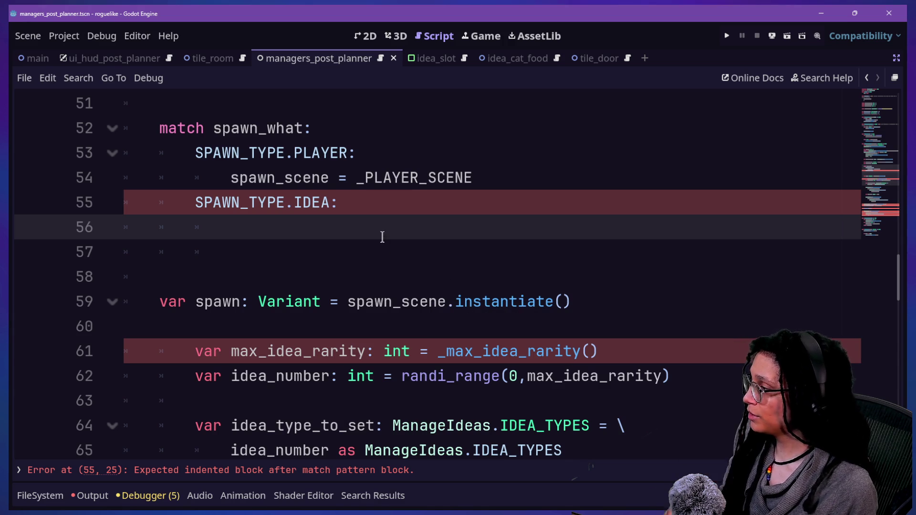
text(spwan_scene = )
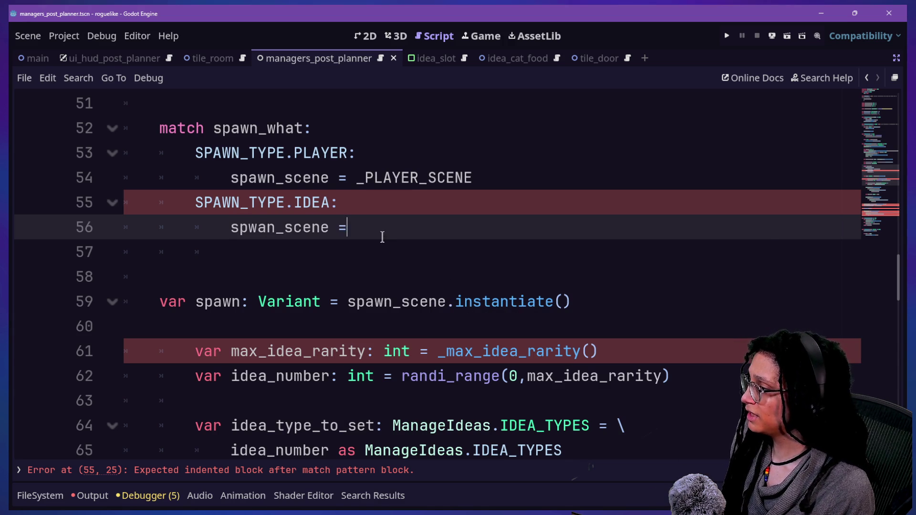
text(_pick_)
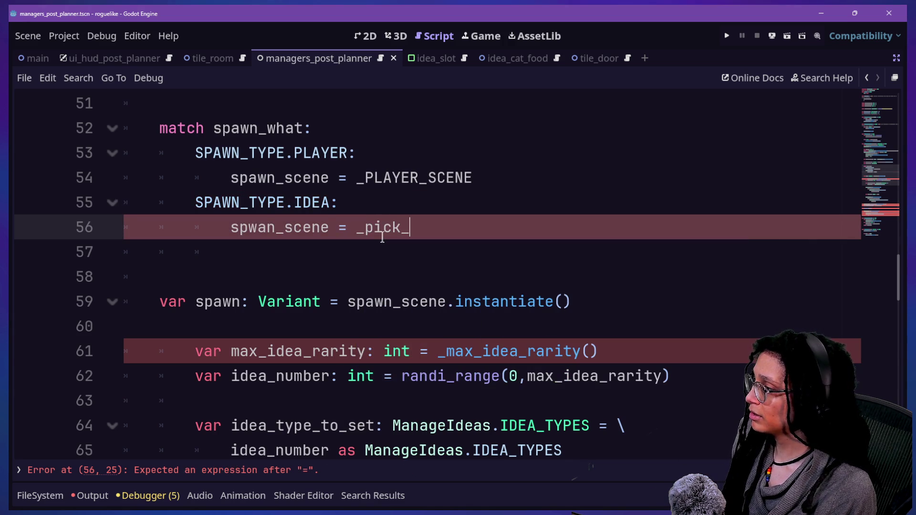
text(idea_scene)
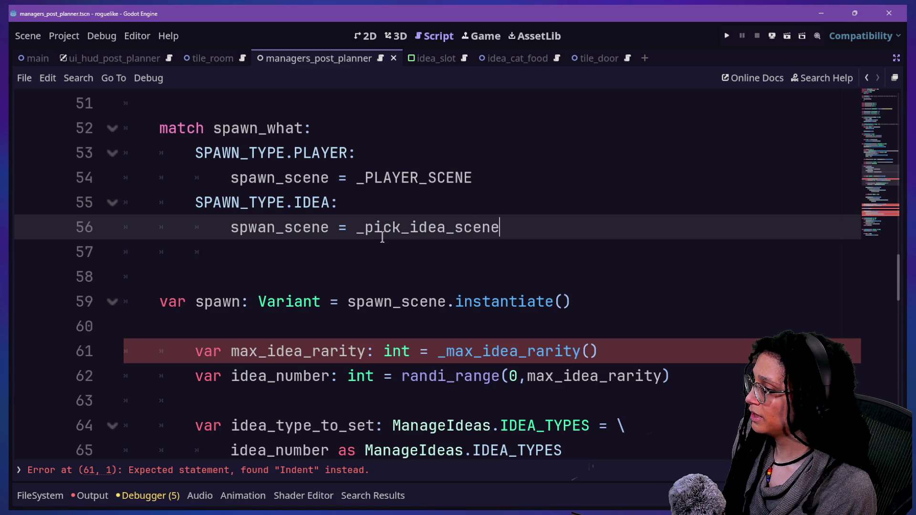
text(())
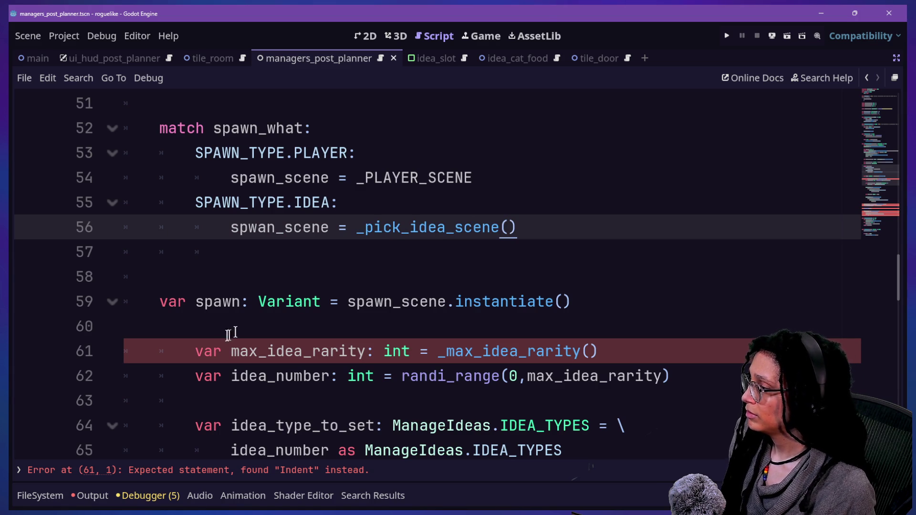
click(401, 228)
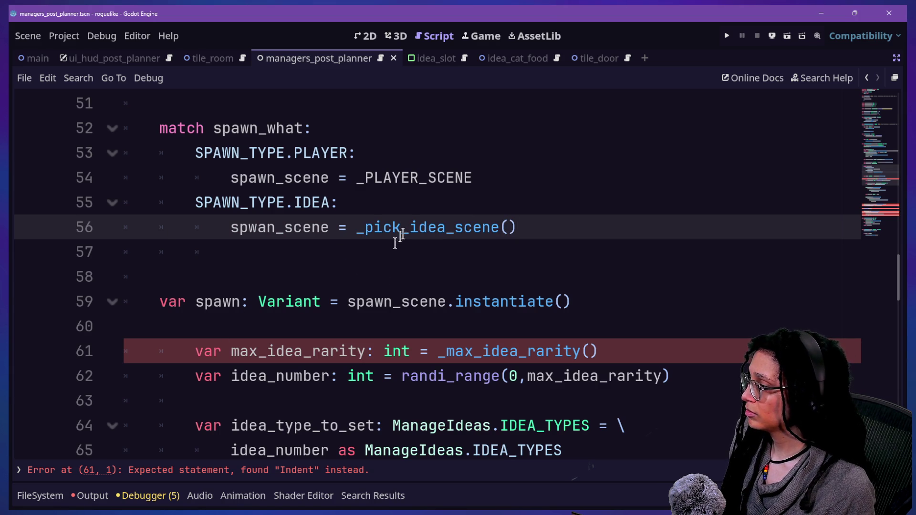
click(206, 282)
click(389, 228)
key(BackSpace)
key(BackSpace)
key(BackSpace)
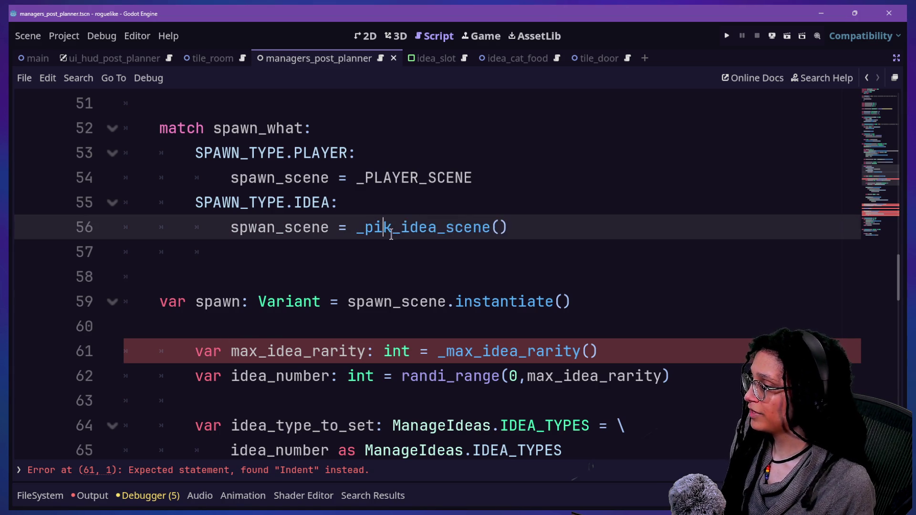
text(fetch)
- Remove the extra empty line and add a blank line after spawn_scene.instantiate()
click(316, 269)
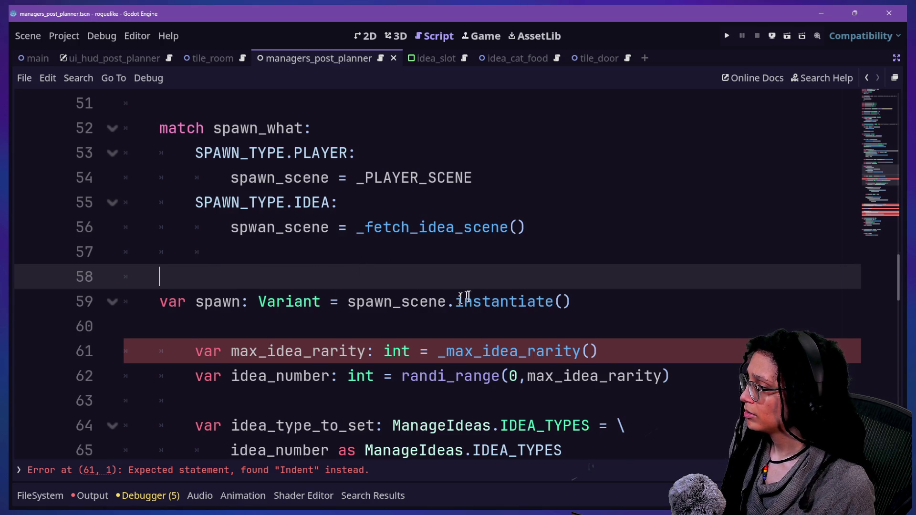
key(BackSpace)
click(624, 295)
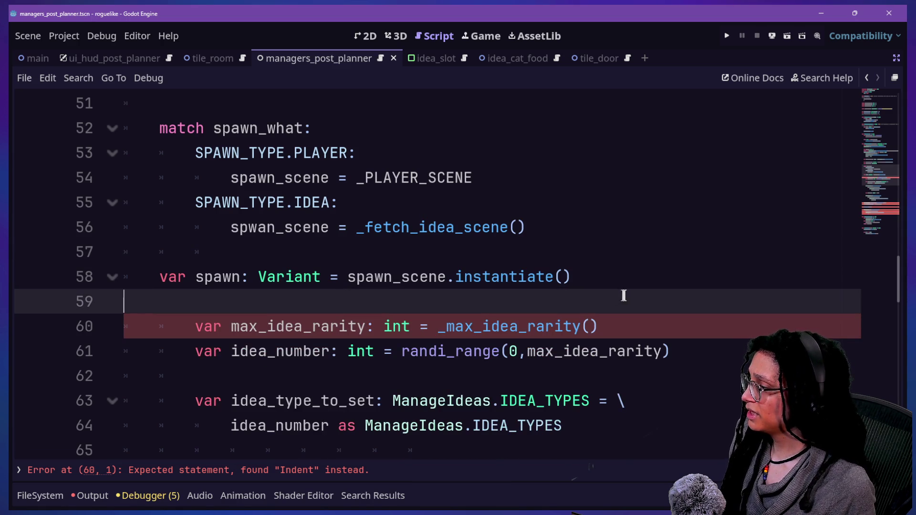
click(645, 281)
key(Return)
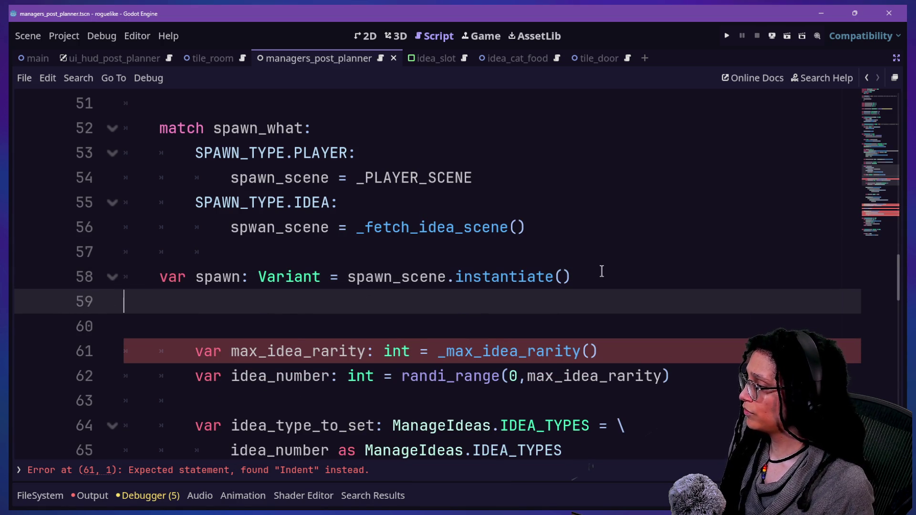
scroll(601, 271, down, 7)
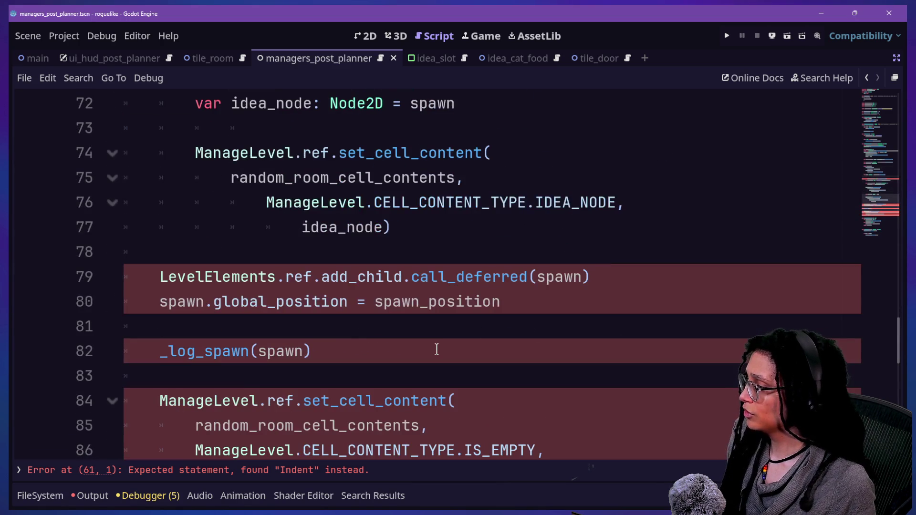
- Delete the old idea-setting block from the spawning code
scroll(436, 349, down, 1)
click(403, 154)
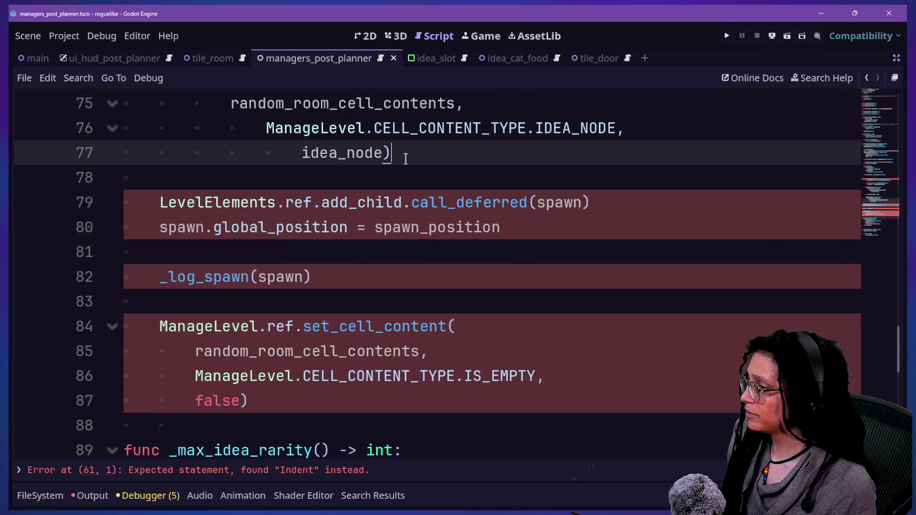
scroll(403, 154, up, 6)
scroll(405, 159, up, 1)
shift+click(475, 241)
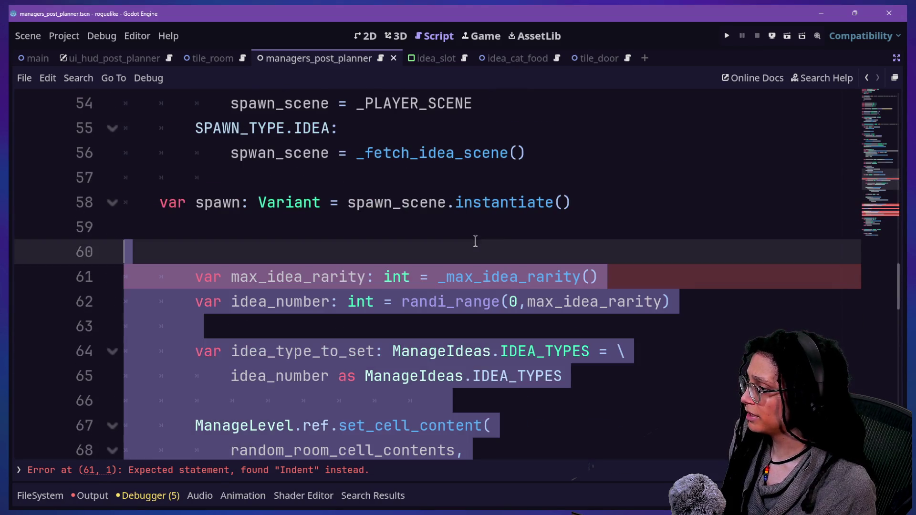
key(BackSpace)
key(BackSpace)
key(BackSpace)
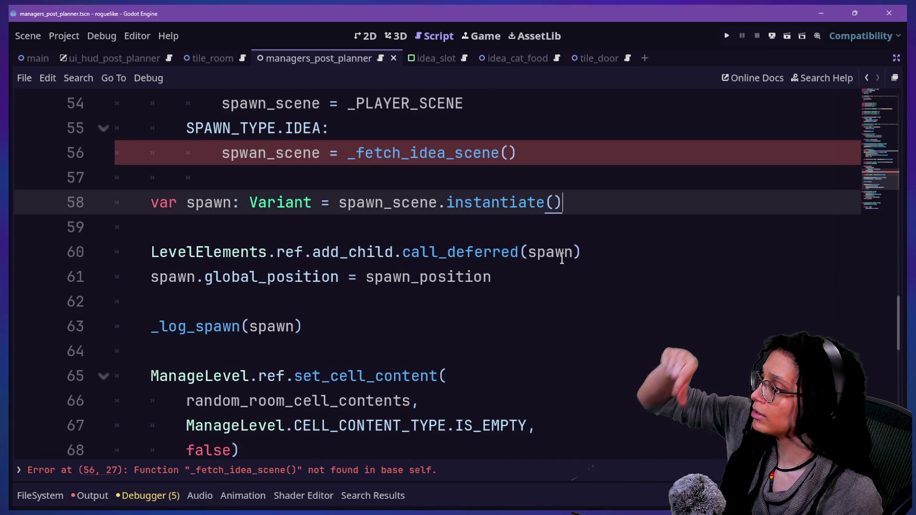
- Open a blank line after the set_cell_content call for a new function
scroll(562, 258, up, 1)
click(409, 227)
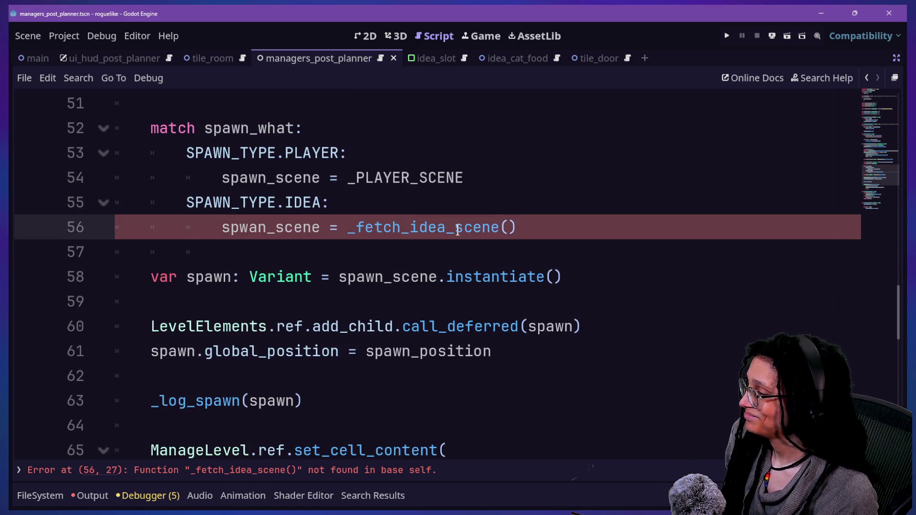
drag(190, 243, 151, 301)
click(150, 301)
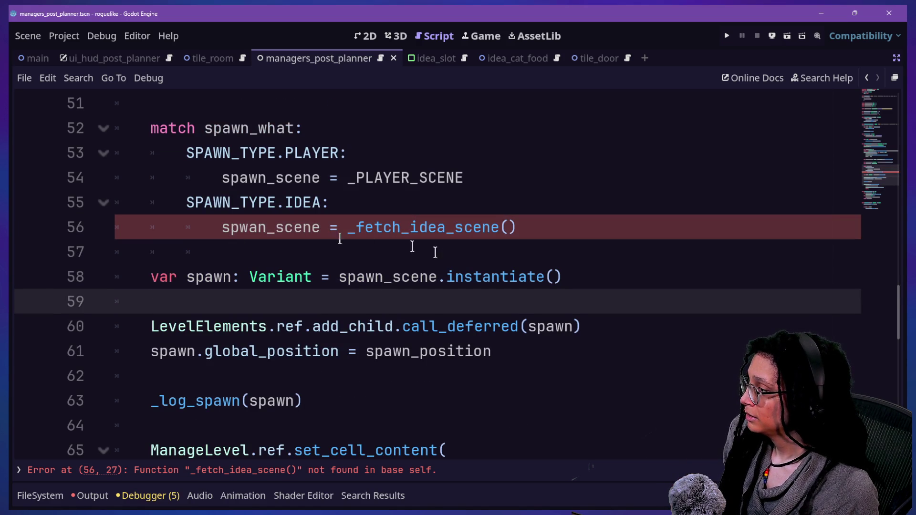
drag(268, 326, 321, 351)
scroll(316, 358, down, 2)
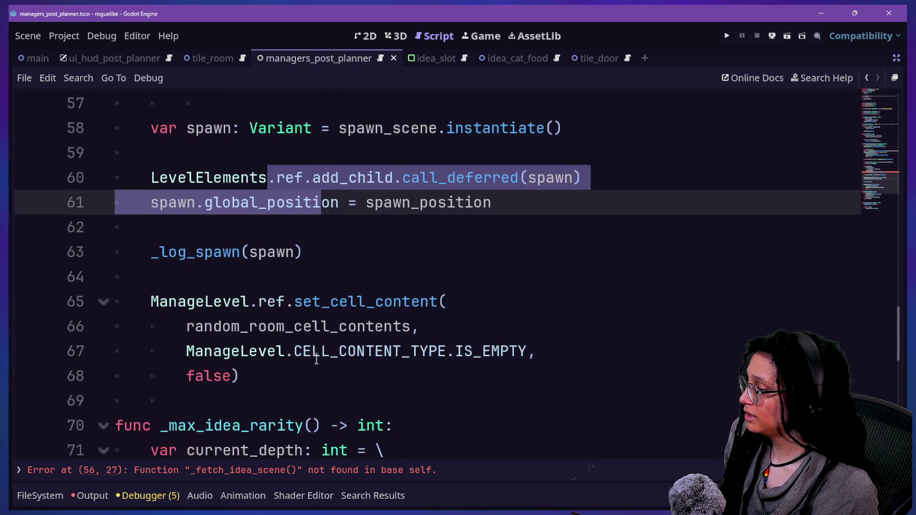
scroll(316, 357, down, 1)
click(337, 293)
key(Return)
key(Return)
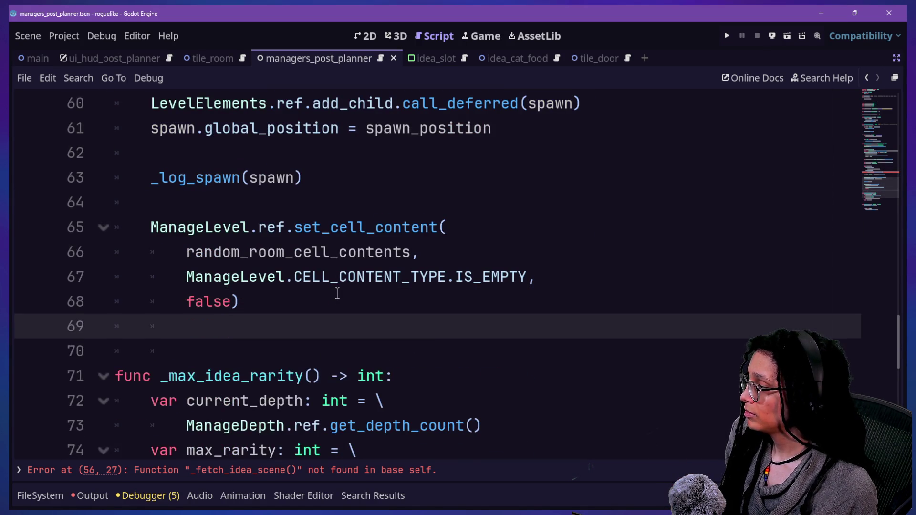
- Write the header func _fetch_idea_scene() -> PackedScene:
text(func _)
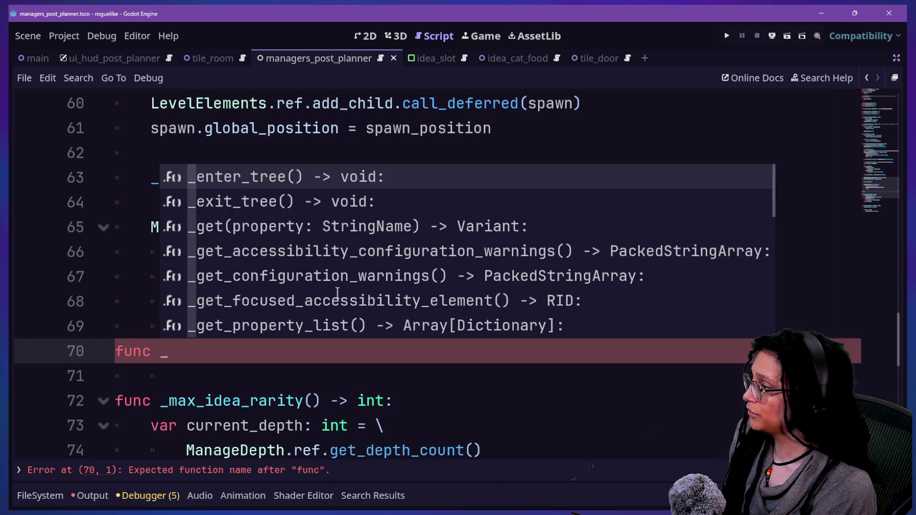
click(448, 425)
scroll(448, 425, up, 2)
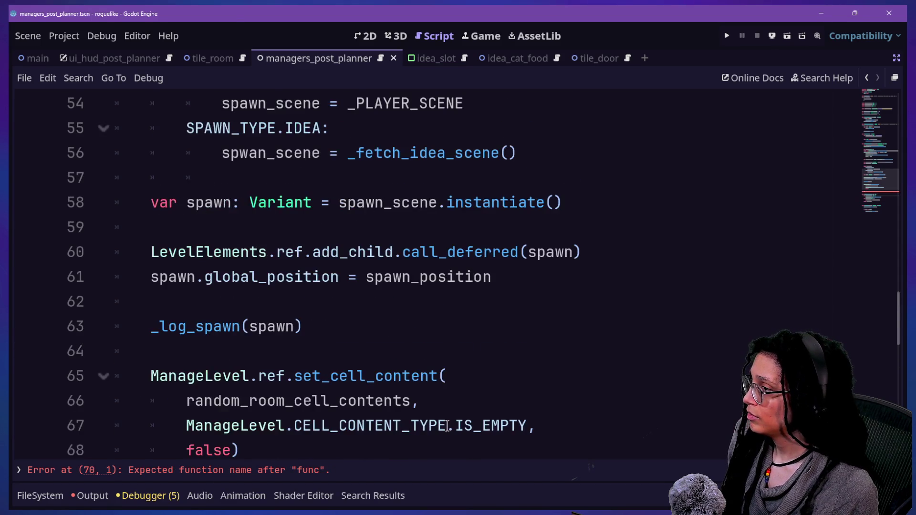
scroll(447, 425, down, 1)
scroll(447, 426, up, 1)
text(f)
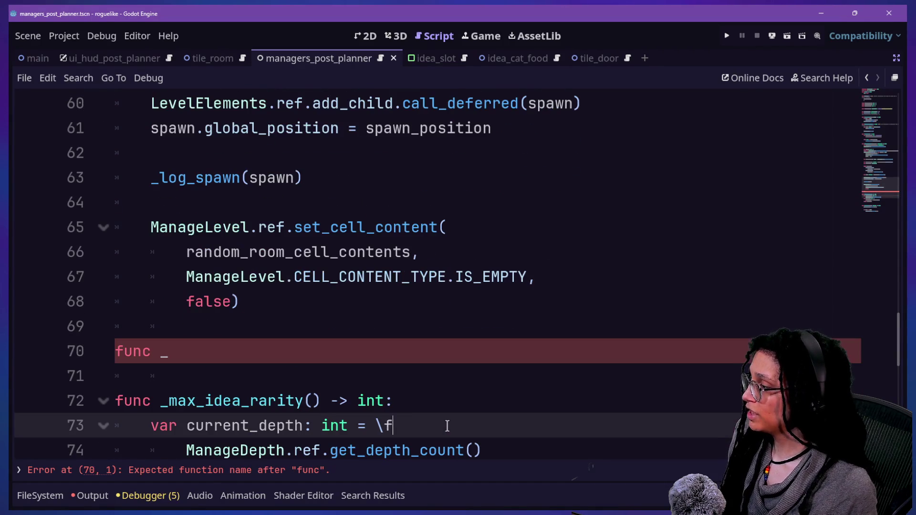
key(BackSpace)
key(BackSpace)
key(BackSpace)
click(332, 353)
text(fet)
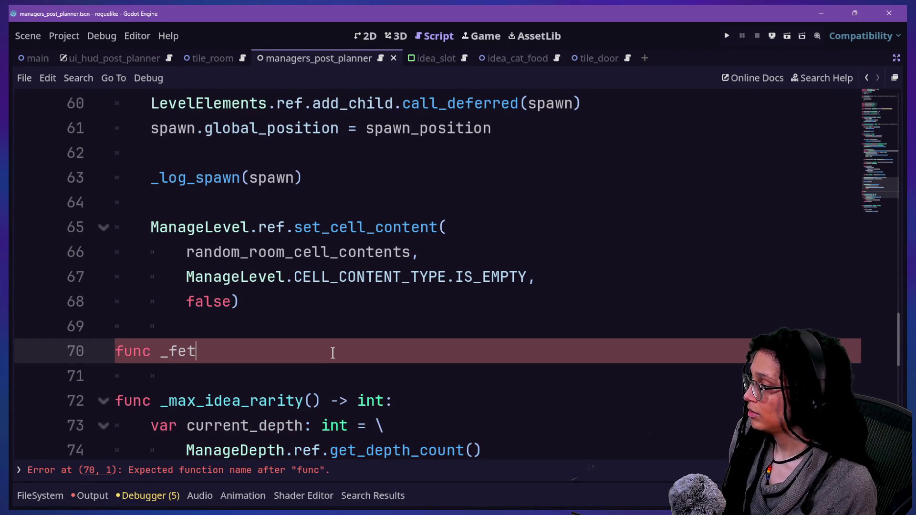
text(c__idea_s)
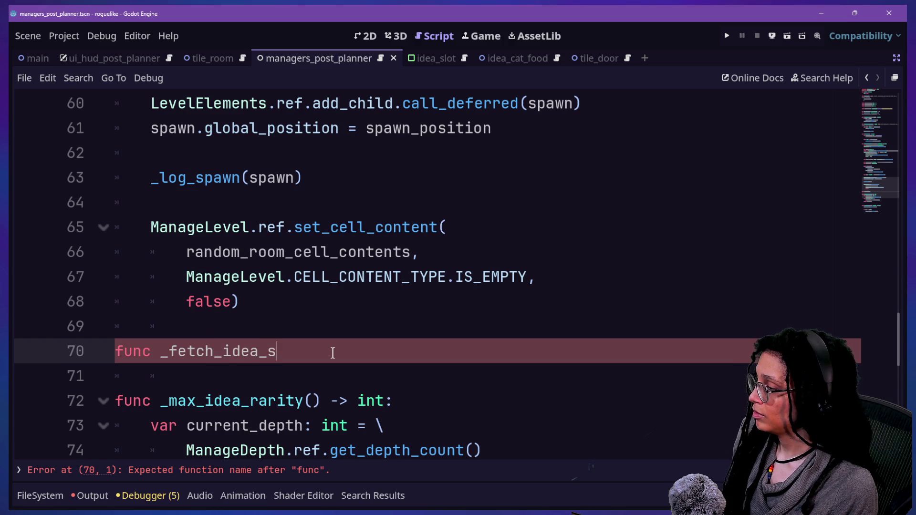
text(cene P)
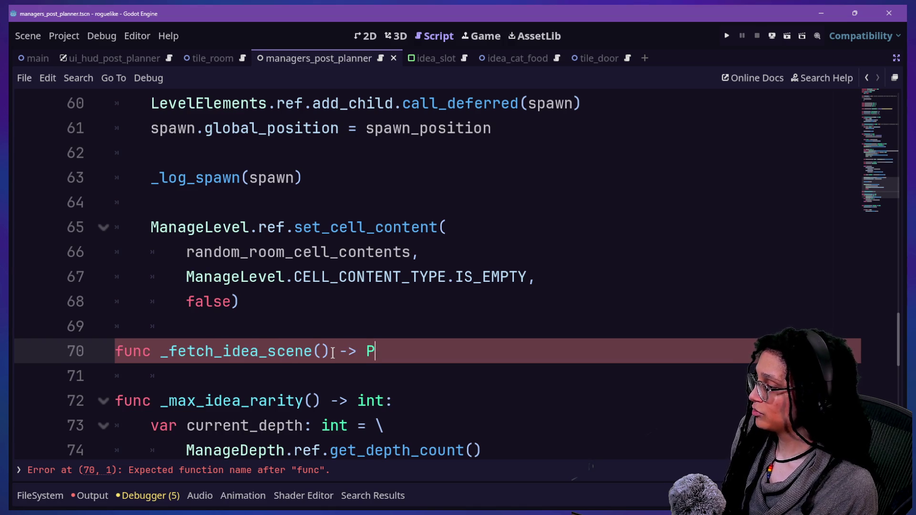
text(ackedScene:)
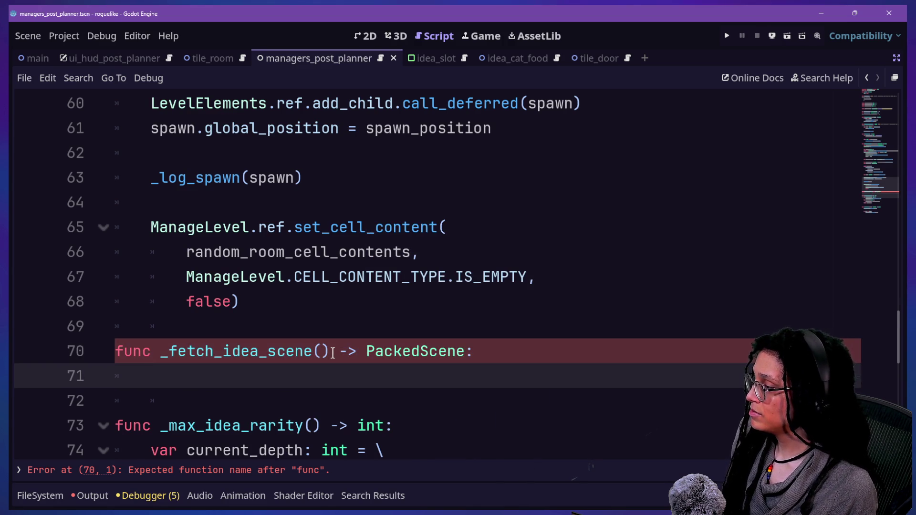
- Paste the idea-picking code as its body, dedent it one level, and drop the empty line
text(var max_idea_rarity: int = _max_idea_rarity() 		var idea_number: int = randi_range(0,max_idea_rarity) 		 		var idea_type_to_set: ManageIdeas.IDEA_TYPES = \ 			idea_number as ManageIdeas.IDEA_TYPES 		 		ManageLevel.ref.set_cell_content( 			random_room_cell_contents, 				ManageLevel.CELL_CONTENT_TYPE.IDEA, 					idea_type_to_set) 		 		var idea_node: Node2D = spawn 		 		ManageLevel.ref.set_cell_content( 			random_room_cell_contents, 				ManageLevel.CELL_CONTENT_TYPE.IDEA_NODE, 					idea_node))
scroll(231, 296, up, 4)
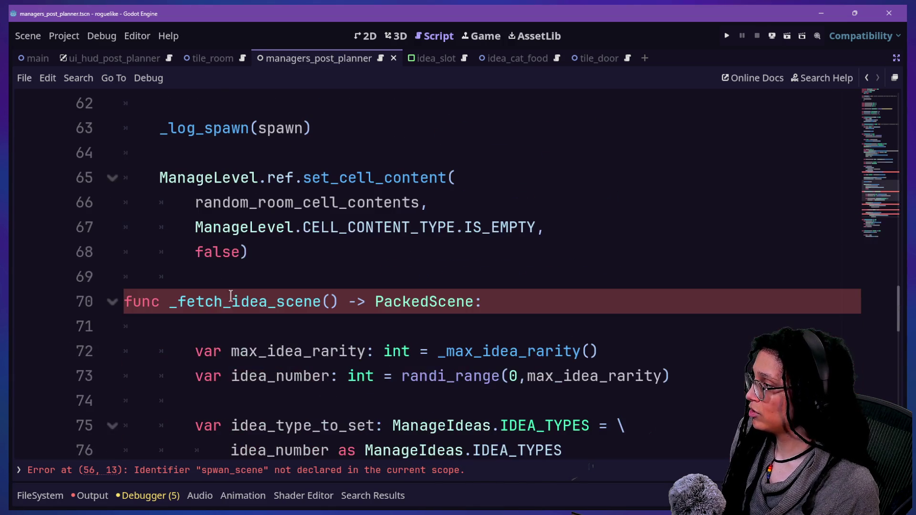
shift+click(293, 345)
key(shift+Tab)
click(262, 315)
key(BackSpace)
key(BackSpace)
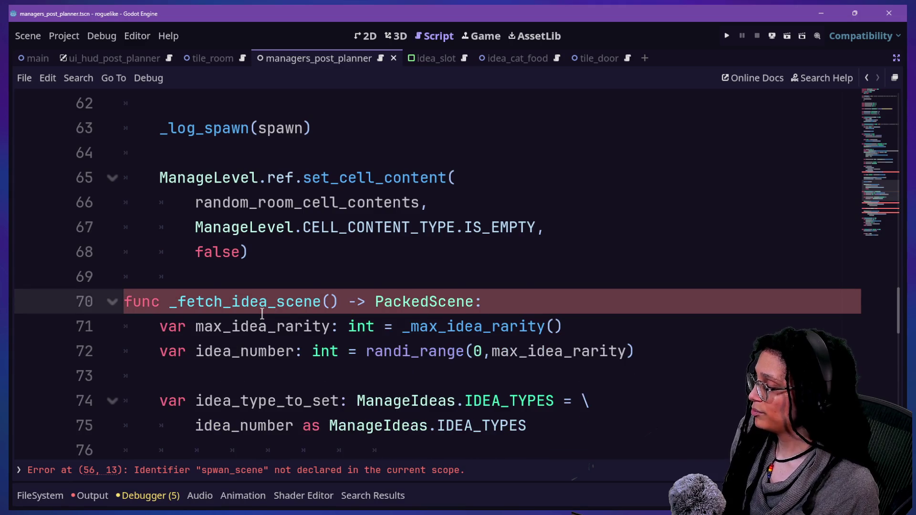
- Check the random_room_cell_contents reference on line 78 and jump to the flagged error line
scroll(262, 314, down, 5)
scroll(262, 315, up, 1)
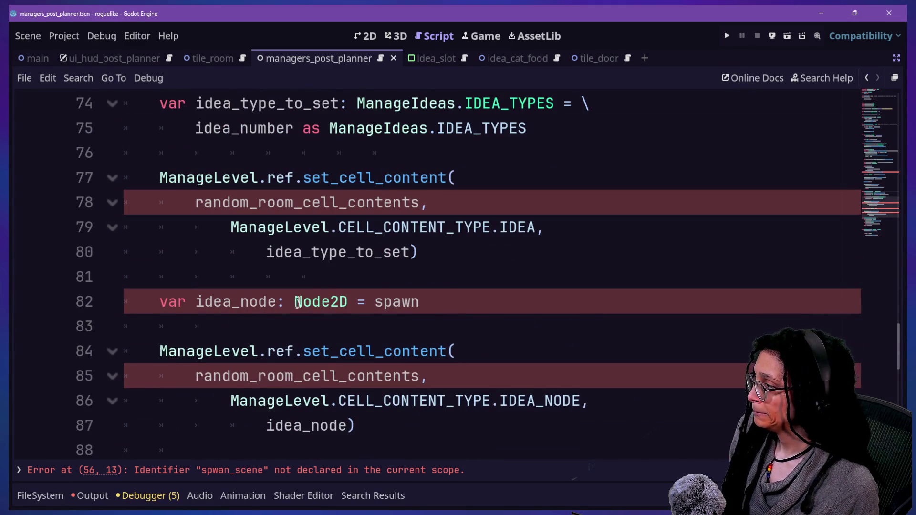
click(249, 203)
click(287, 210)
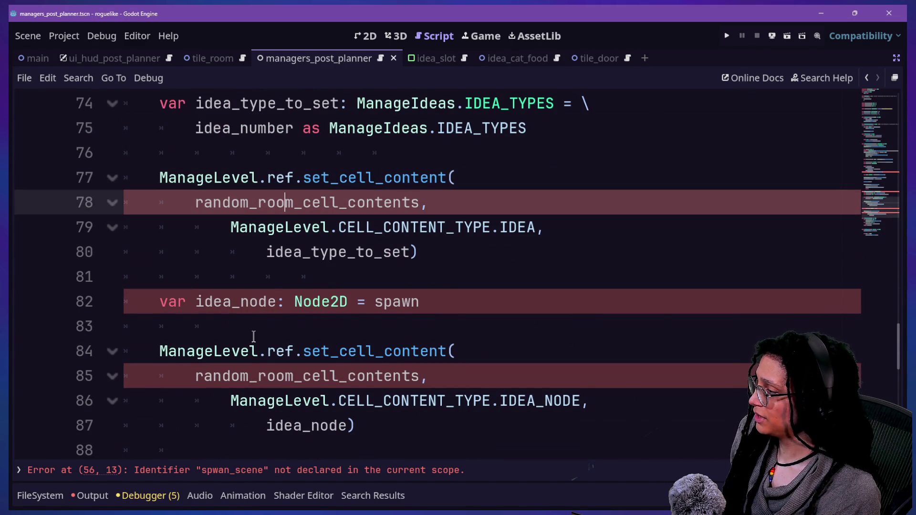
scroll(253, 337, up, 3)
scroll(253, 336, down, 3)
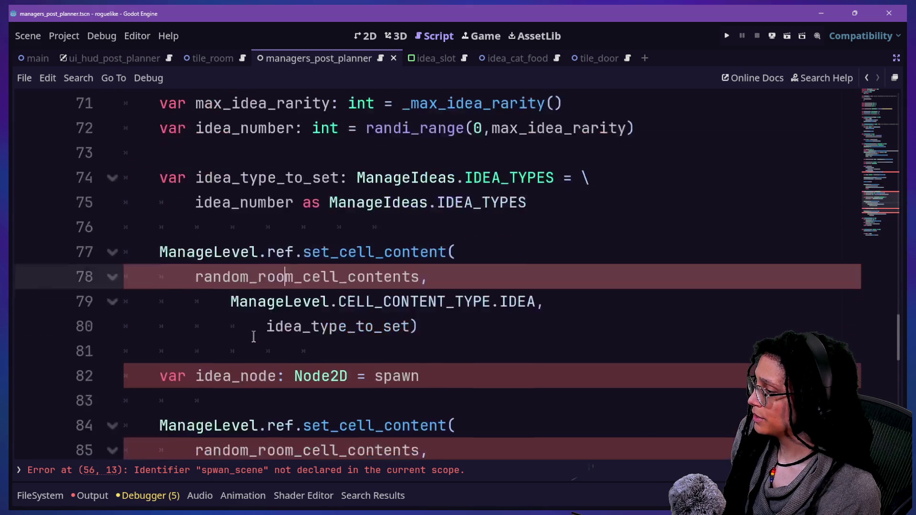
scroll(254, 337, up, 1)
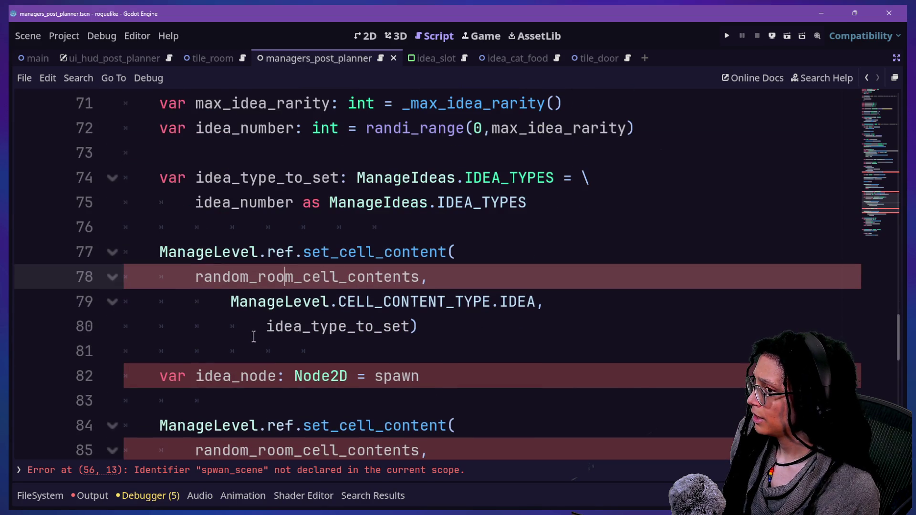
click(333, 472)
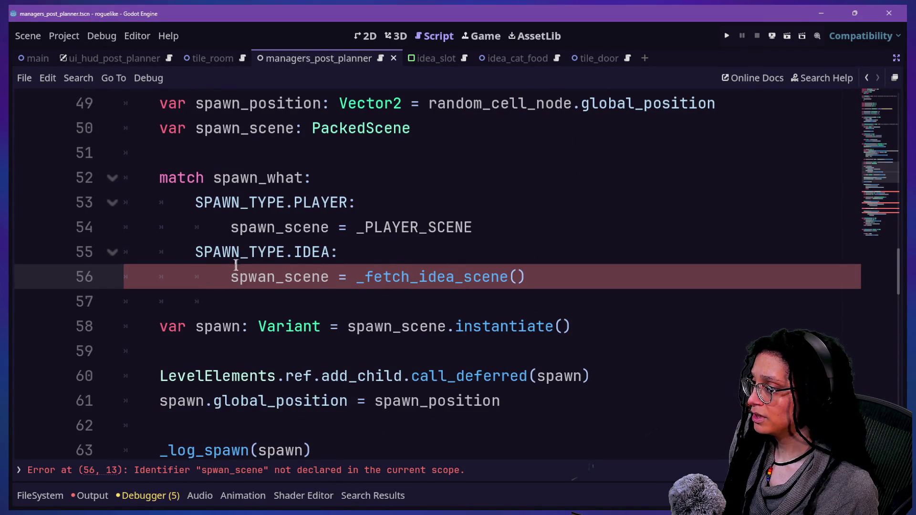
- Correct the misspelled spwan_scene to spawn_scene on line 56
key(Right)
key(Right)
key(BackSpace)
key(Right)
text(w)
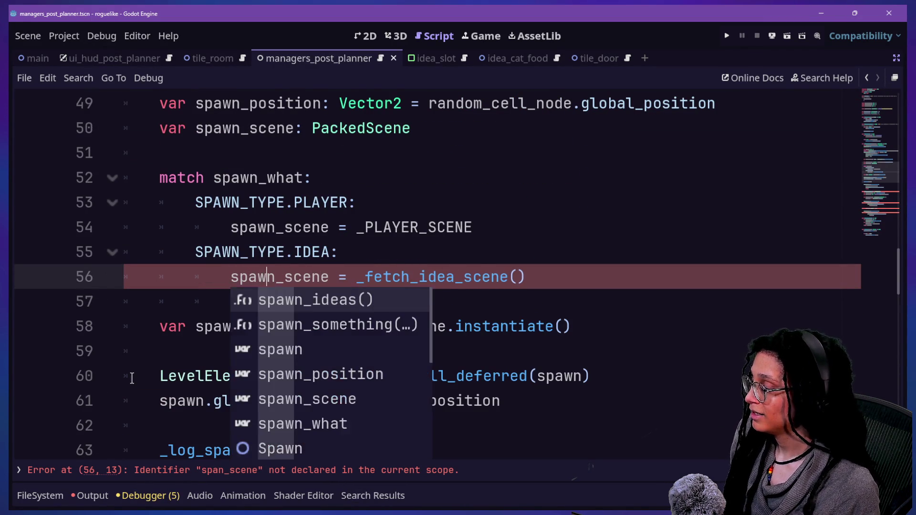
- Review the set_cell_content call block around lines 80-82
scroll(419, 321, down, 2)
scroll(501, 313, down, 2)
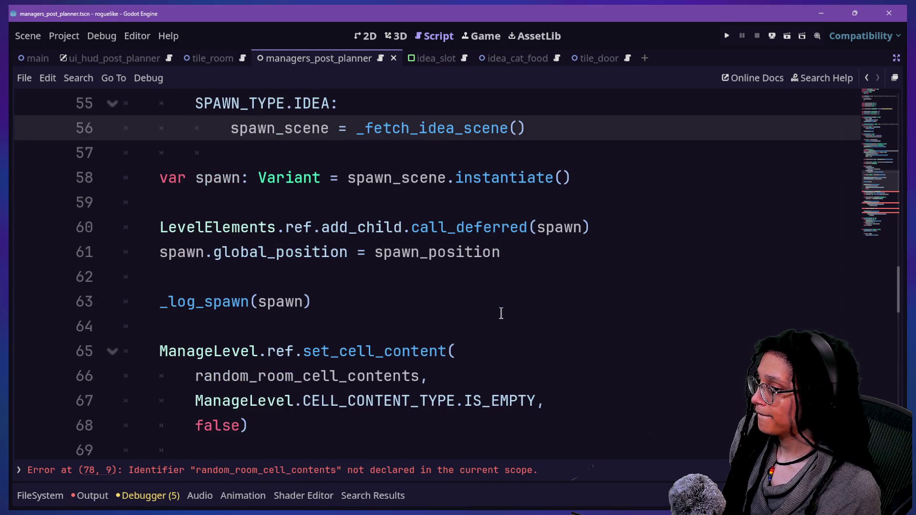
scroll(501, 313, down, 4)
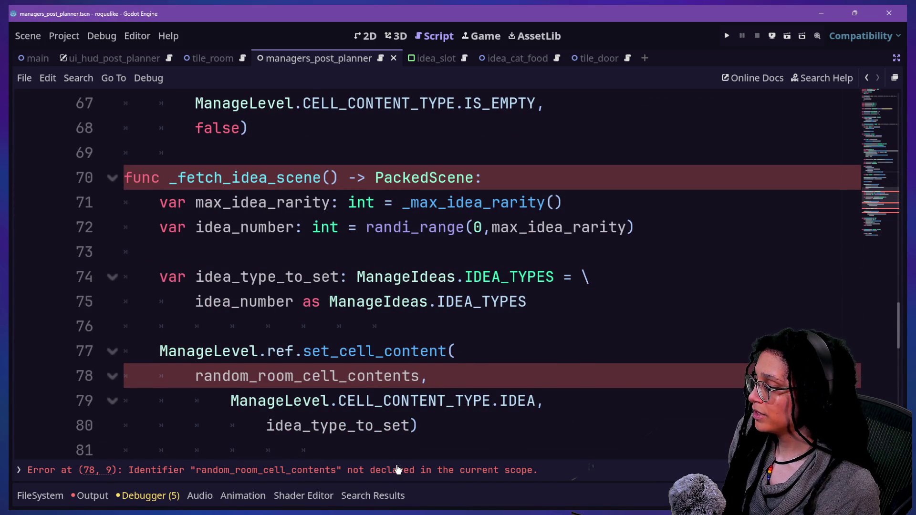
scroll(381, 359, up, 5)
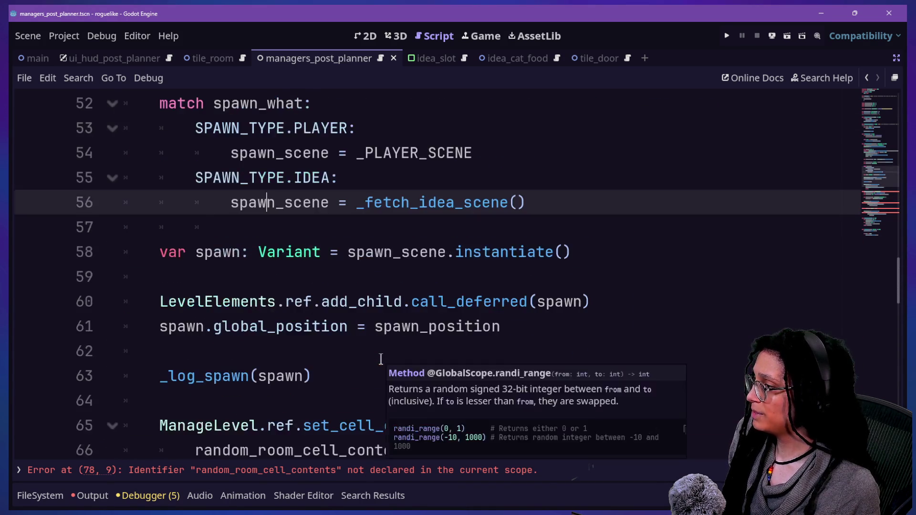
scroll(381, 358, up, 3)
scroll(381, 359, down, 9)
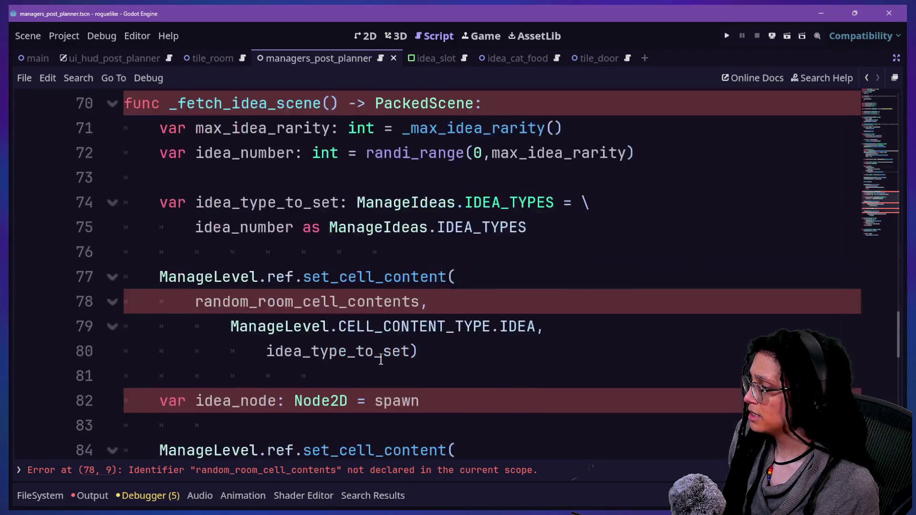
mouse_move(380, 359)
drag(240, 276, 557, 324)
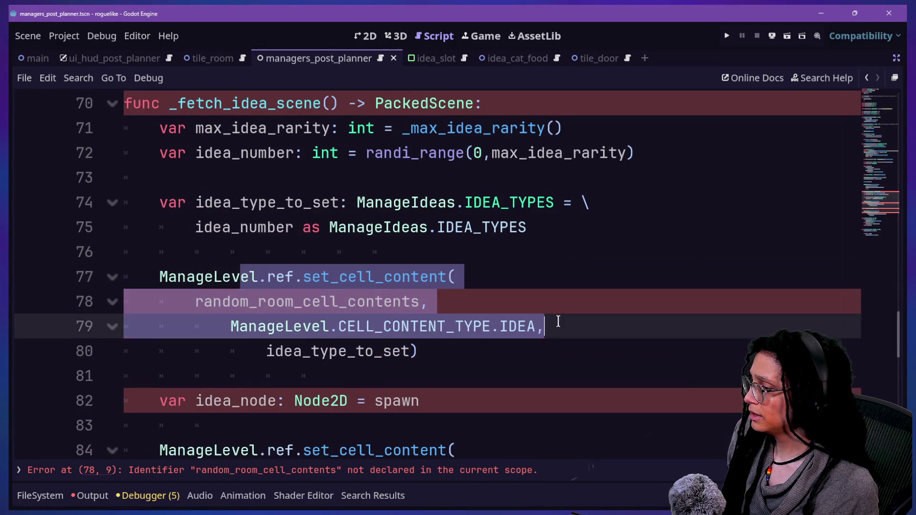
click(556, 325)
click(496, 353)
key(Up)
key(Up)
key(Up)
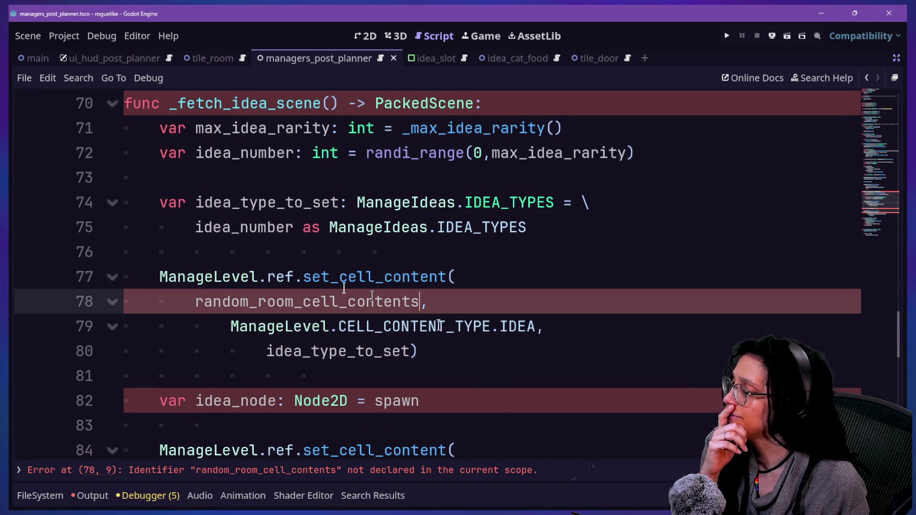
click(365, 351)
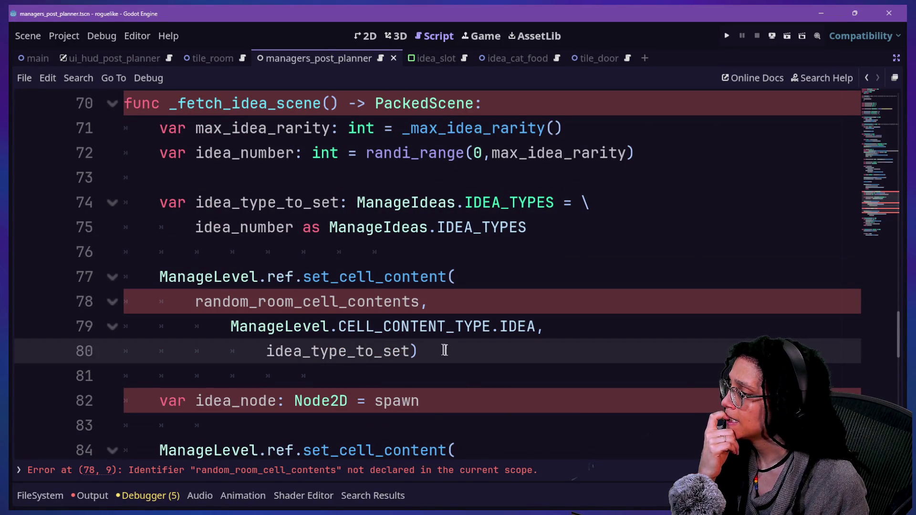
drag(444, 355, 405, 256)
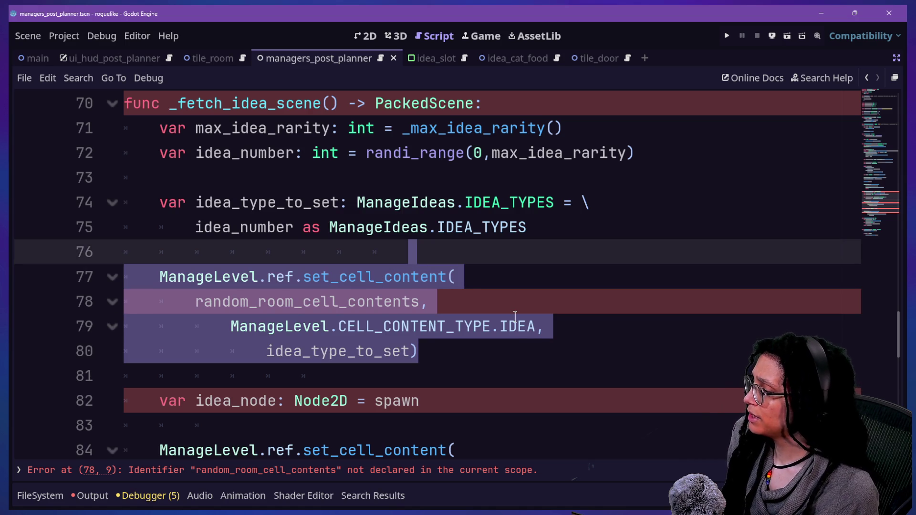
click(510, 402)
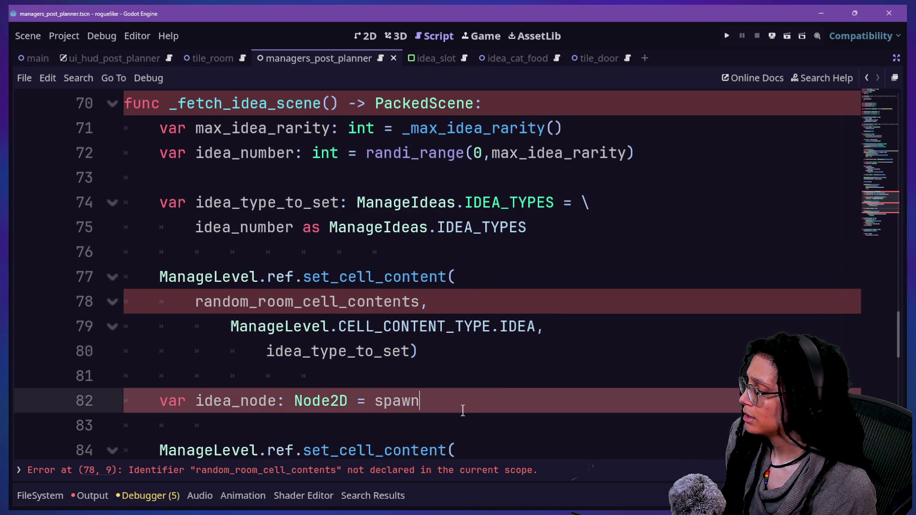
- Go to the end of the IDEA_TYPES conversion line in _fetch_idea_scene
scroll(462, 411, down, 1)
scroll(500, 401, down, 2)
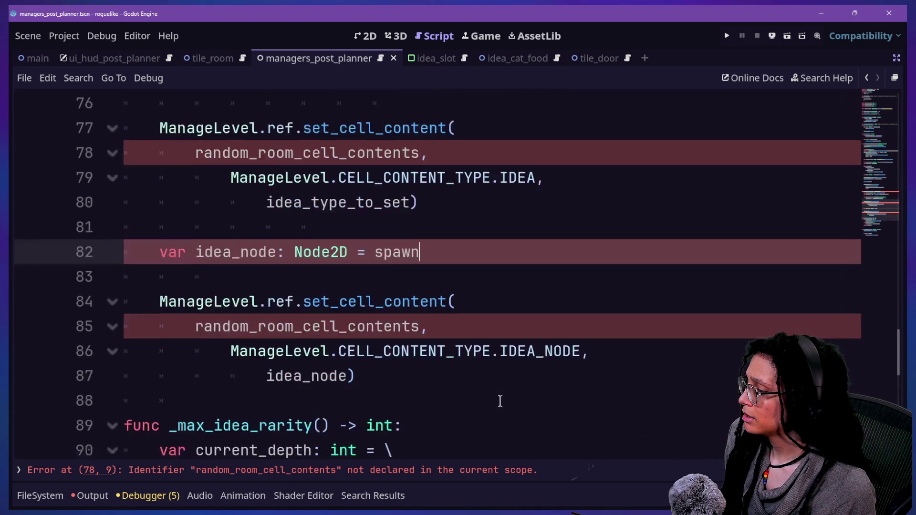
scroll(500, 401, up, 2)
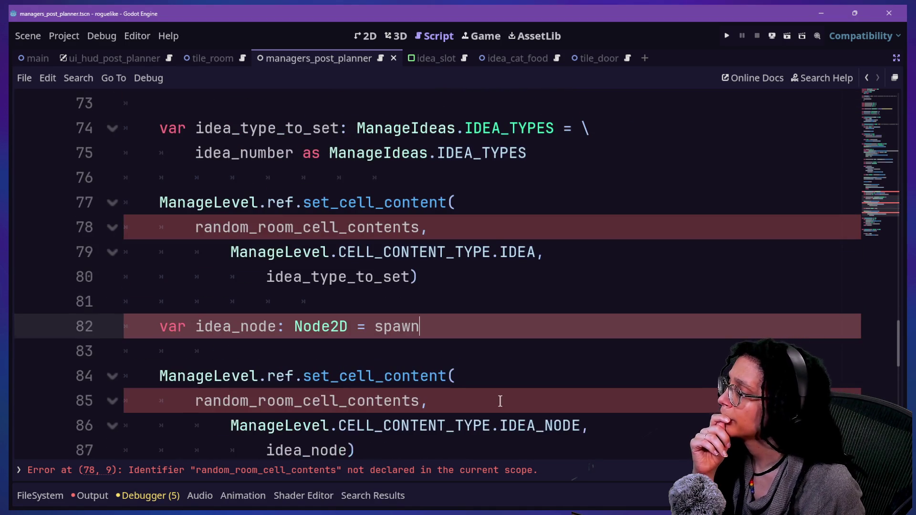
scroll(499, 400, up, 2)
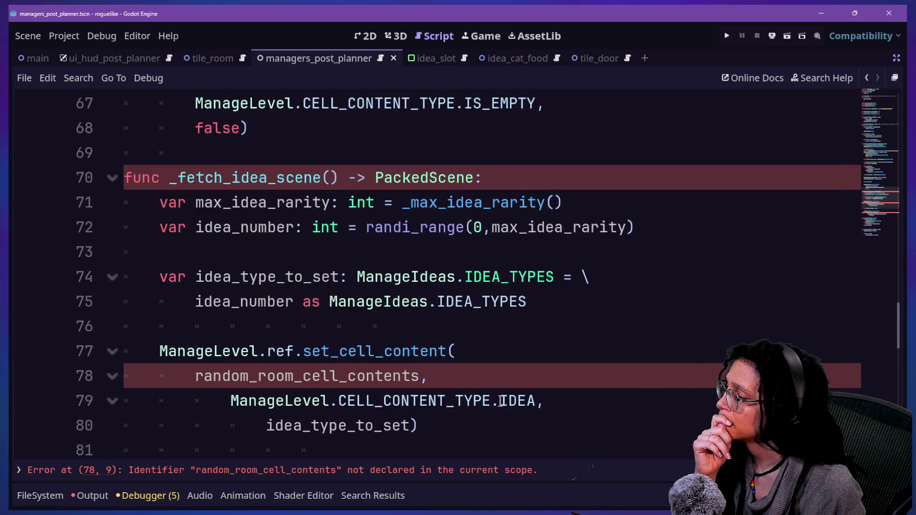
click(237, 276)
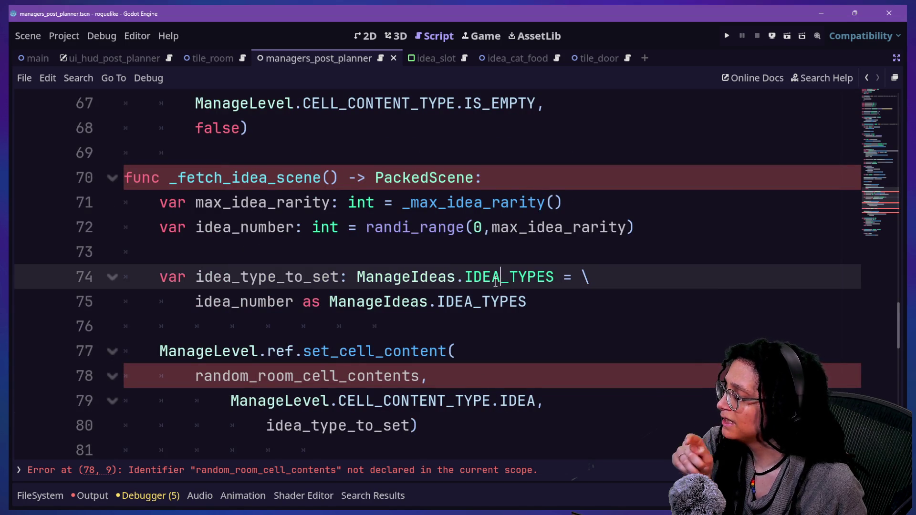
scroll(495, 281, down, 1)
click(562, 227)
- Start a new line declaring idea_spawn_scene as a PackedScene assigned from ManageIdeas.ref
key(Return)
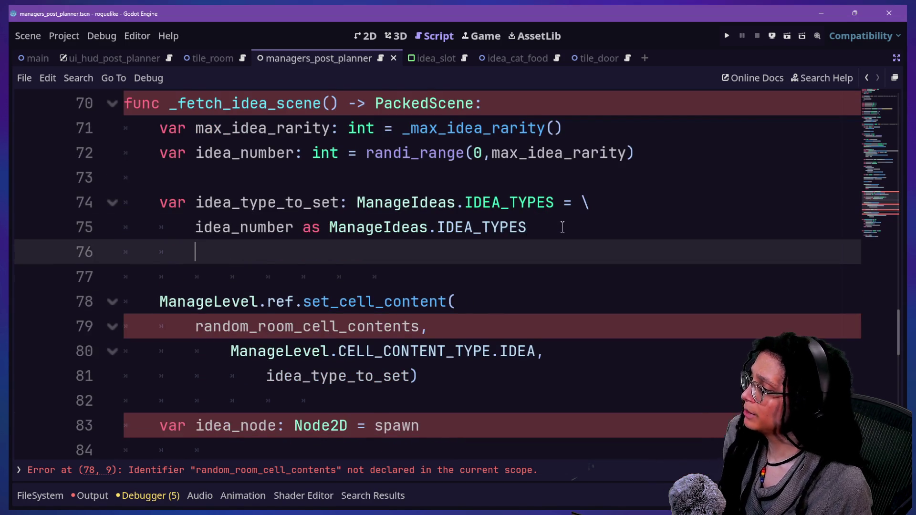
key(Return)
key(BackSpace)
text(Manage)
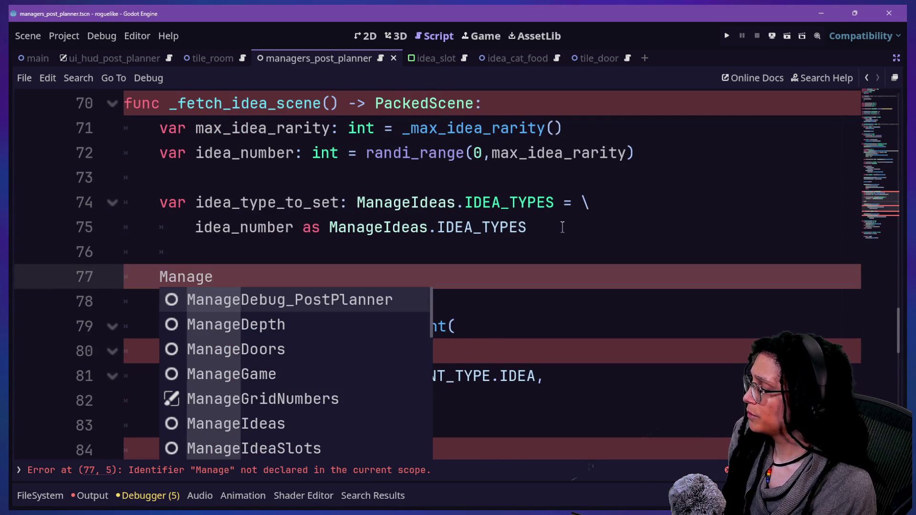
key(BackSpace)
key(BackSpace)
key(BackSpace)
text(var)
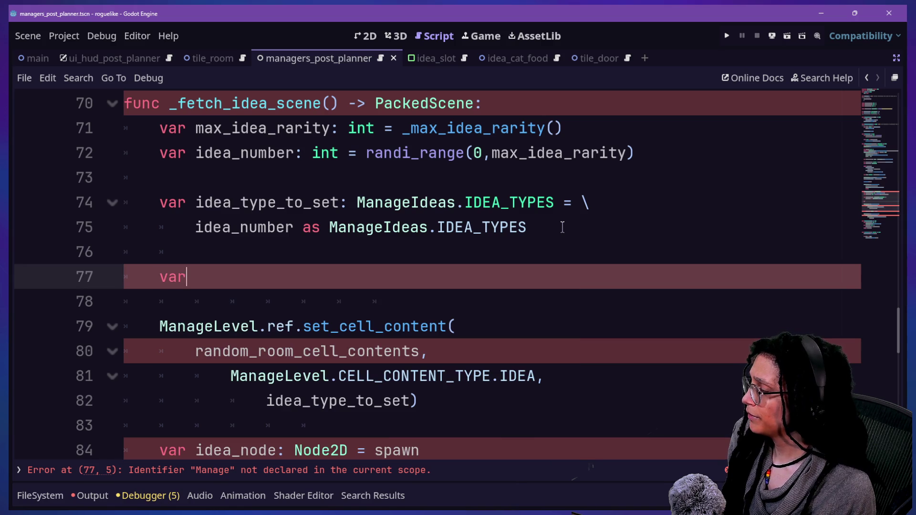
text(spaw)
key(BackSpace)
key(BackSpace)
key(BackSpace)
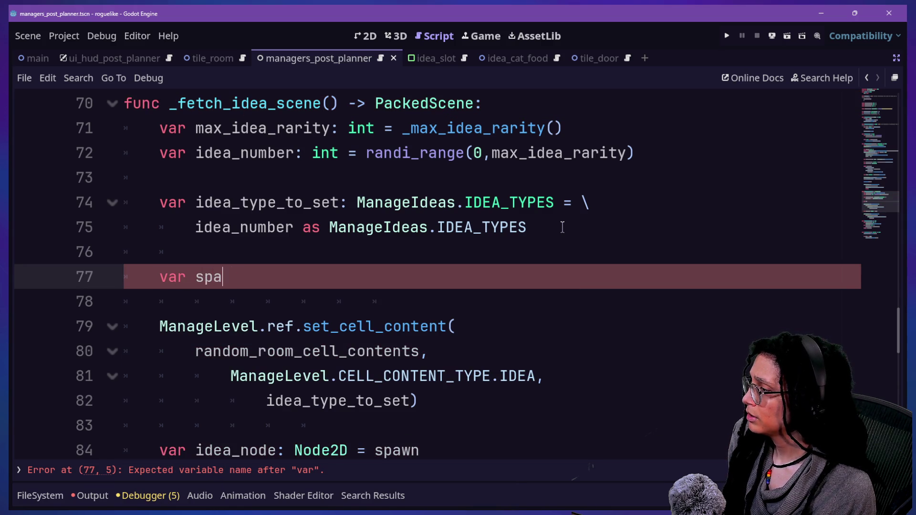
text(idea_sp)
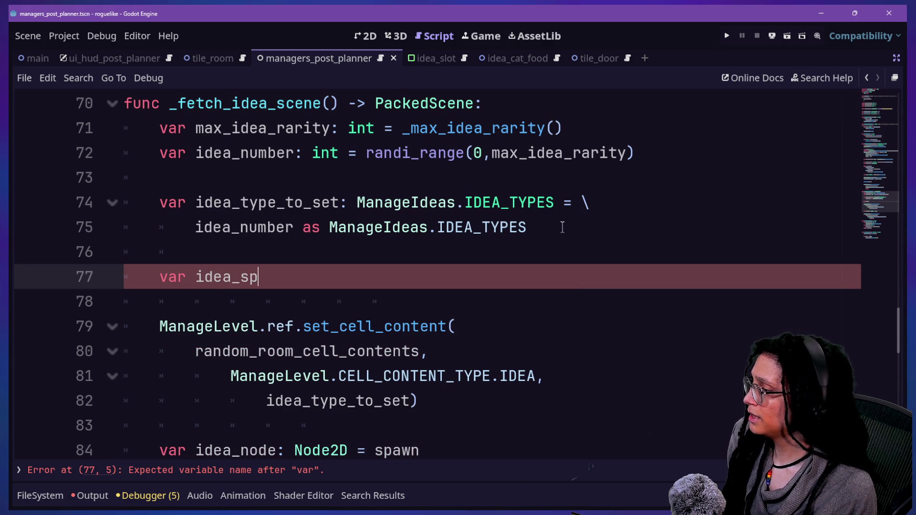
text(awn_cene:)
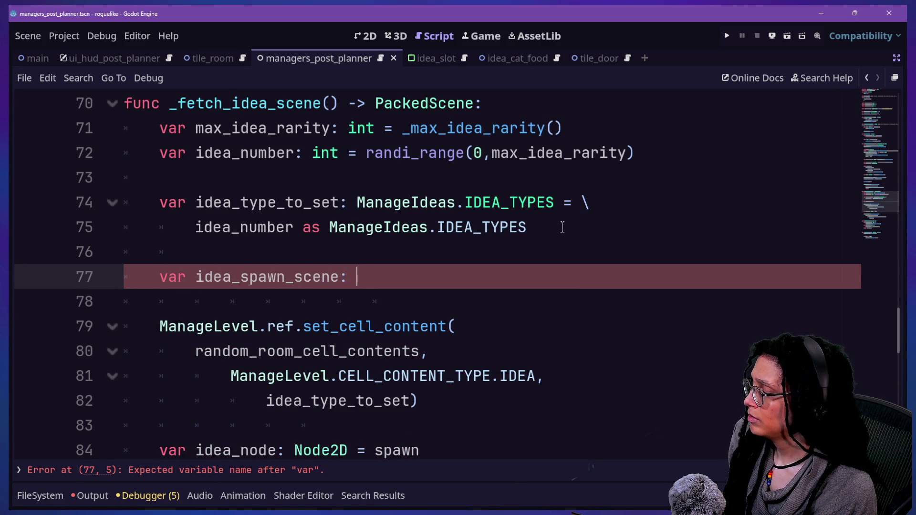
text(PackedScene )
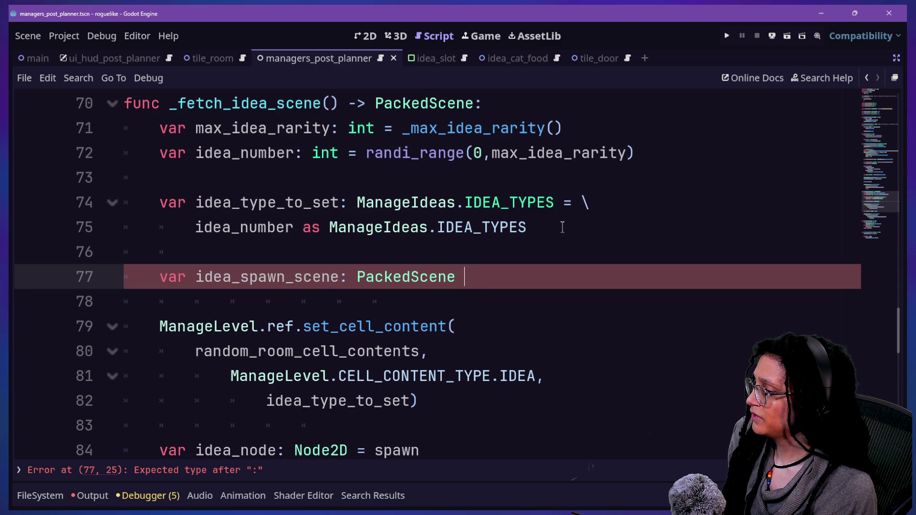
text(= Manage)
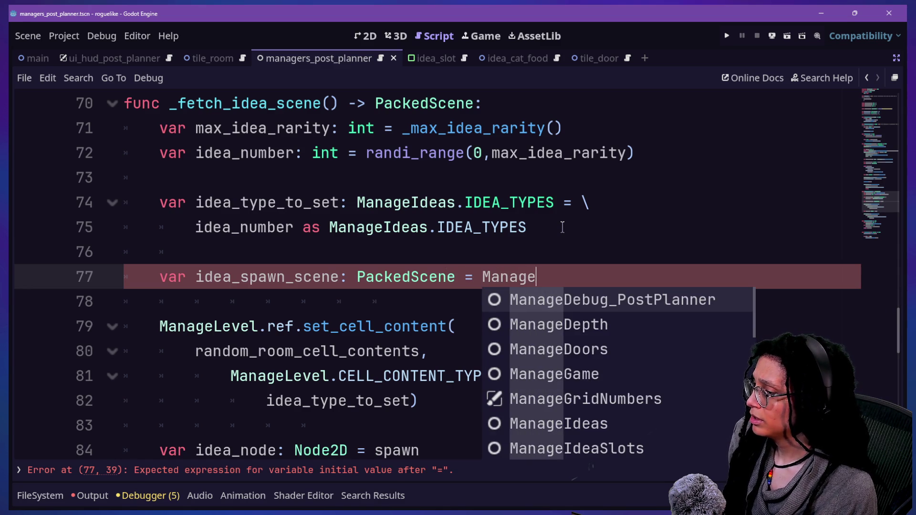
text(Ideas)
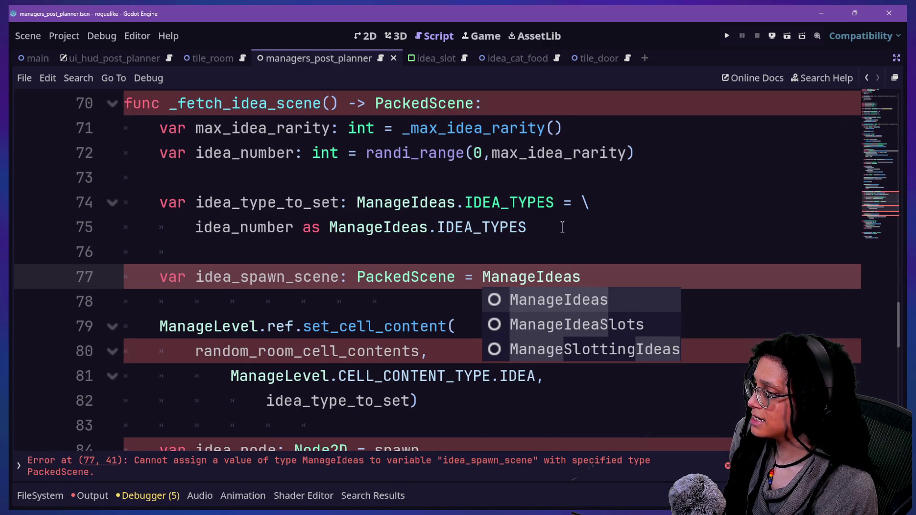
text(.ref.)
key(BackSpace)
key(BackSpace)
key(BackSpace)
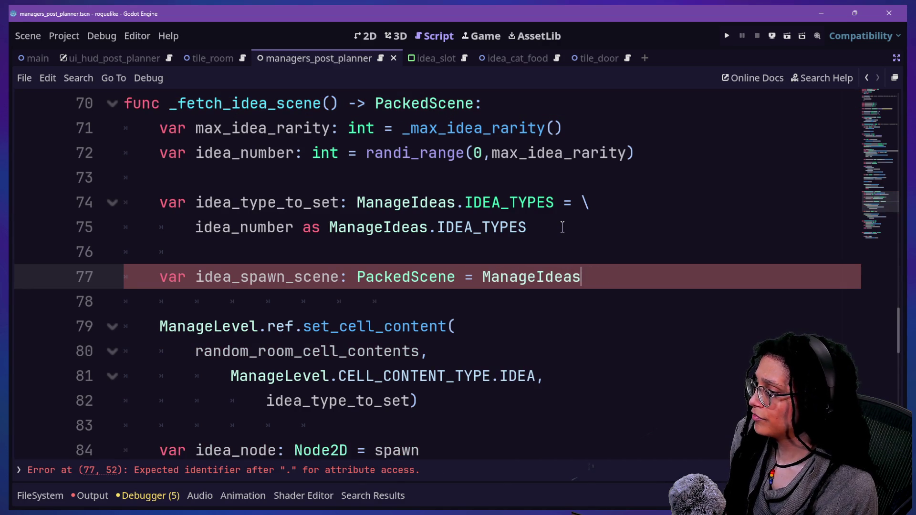
text(.ref.)
- Wrap the long idea_spawn_scene declaration onto a continuation line with a backslash
click(482, 277)
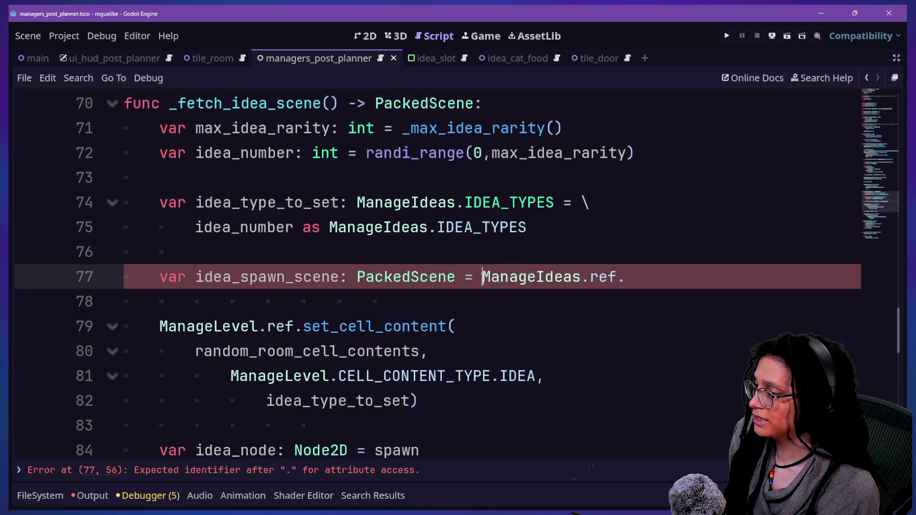
key(Return)
key(BackSpace)
key(BackSpace)
text(\)
key(Return)
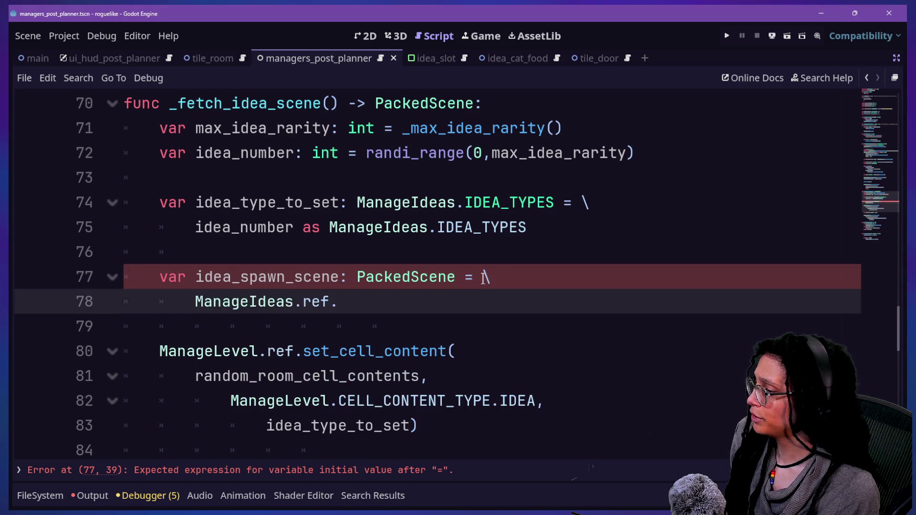
text(.)
key(BackSpace)
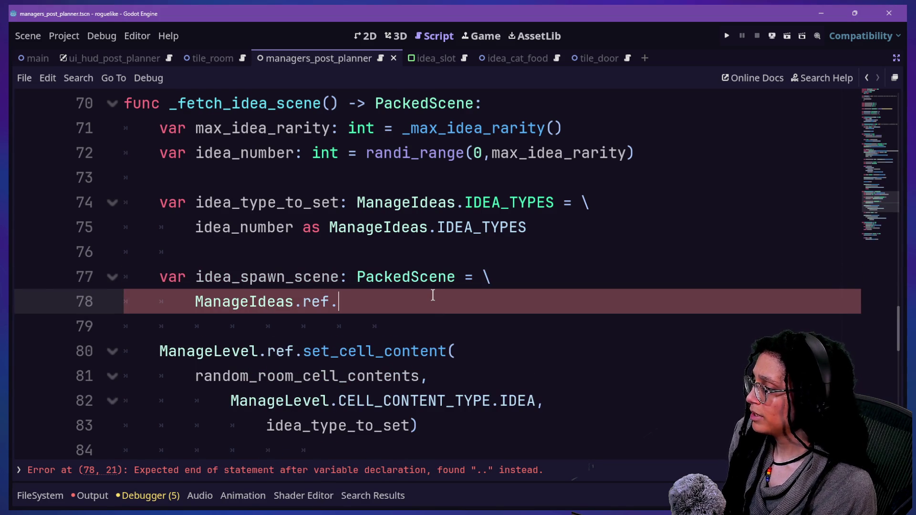
- Call get_idea_content with idea_type_to_set as its first argument
text(get)
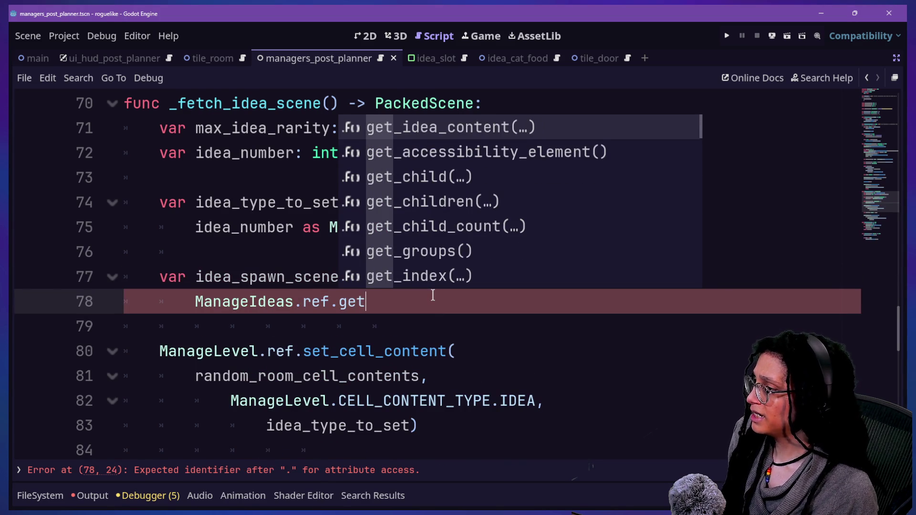
key(Return)
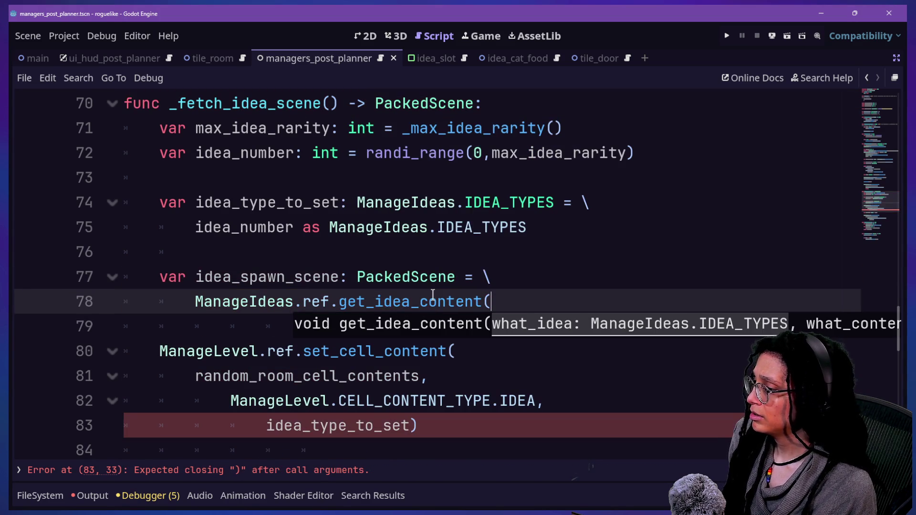
key(Return)
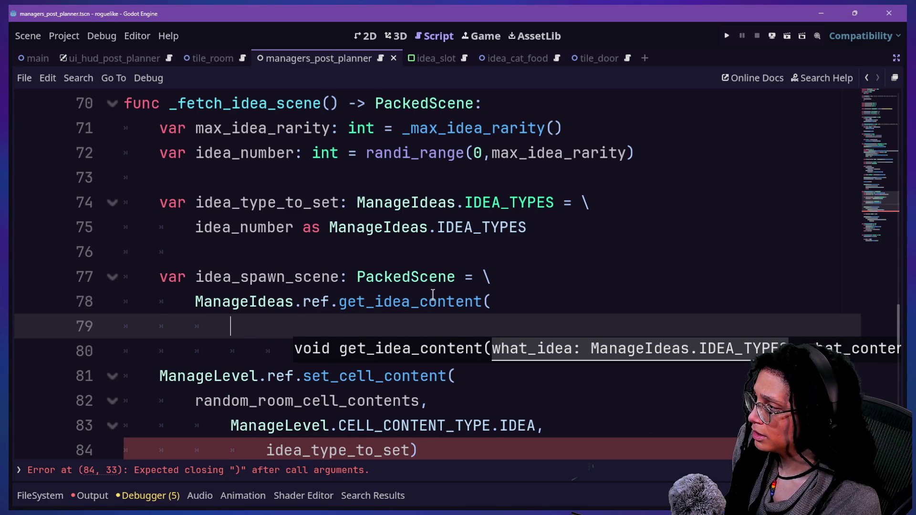
text(idea_type)
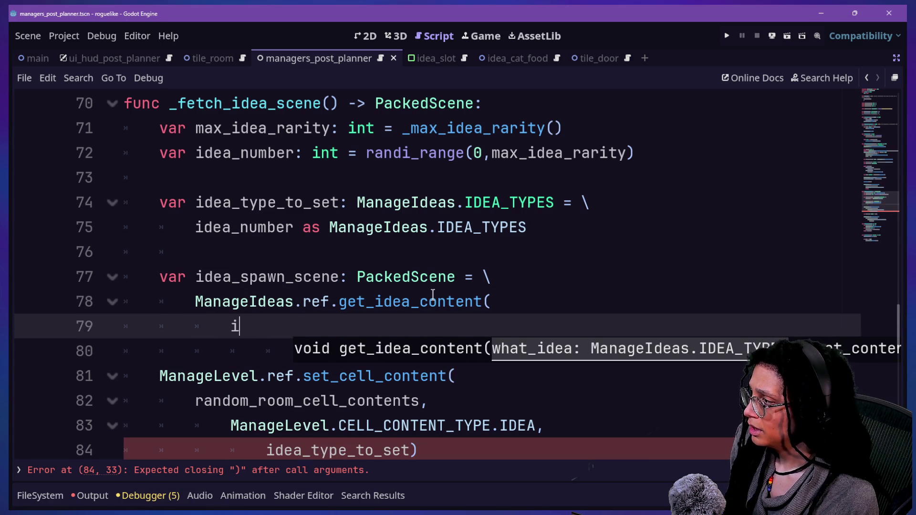
key(Return)
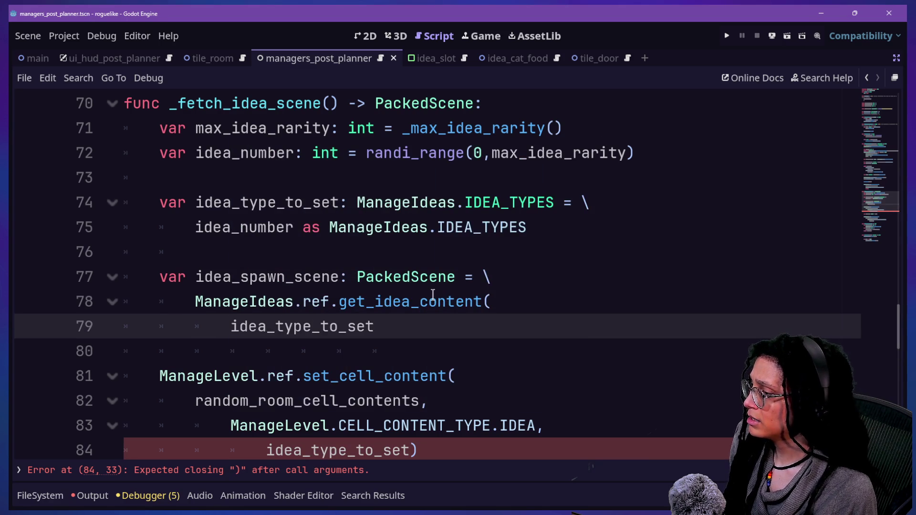
- Add a comma after idea_type_to_set and continue the arguments on a new line
text(,)
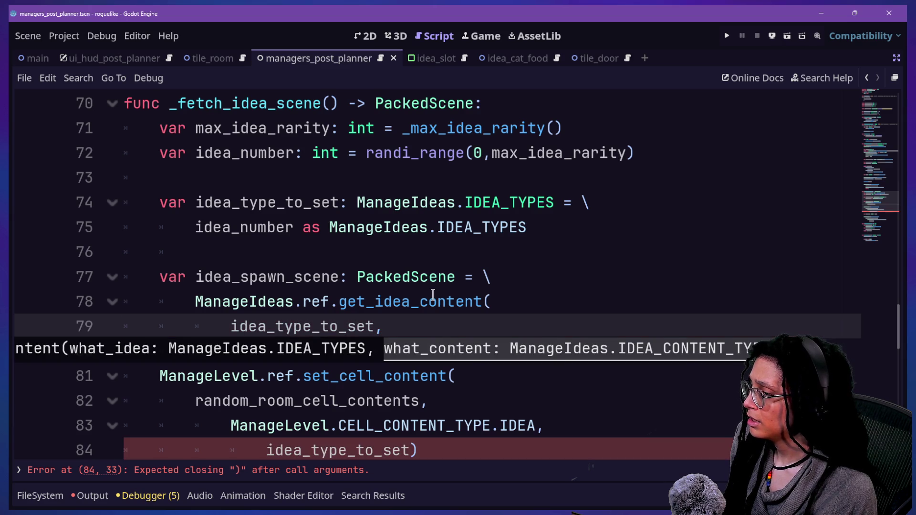
text(Maan)
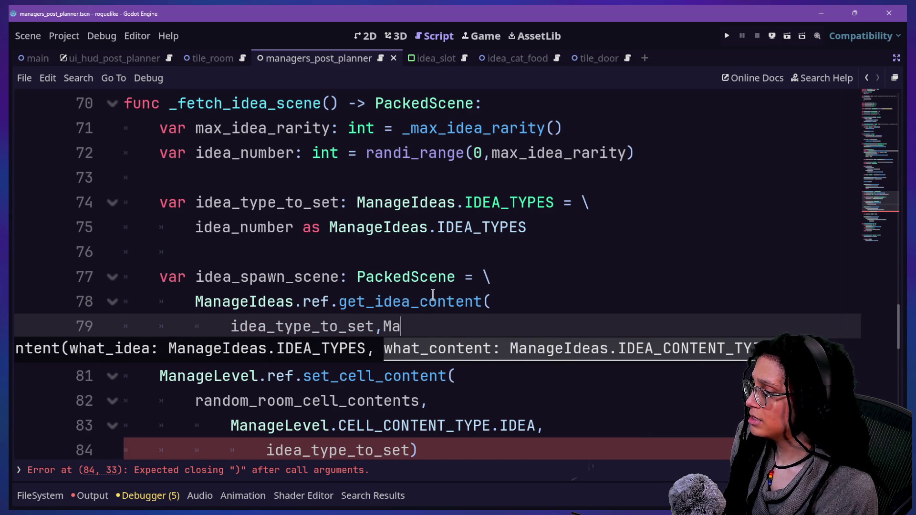
key(BackSpace)
key(BackSpace)
key(BackSpace)
key(Return)
text(M)
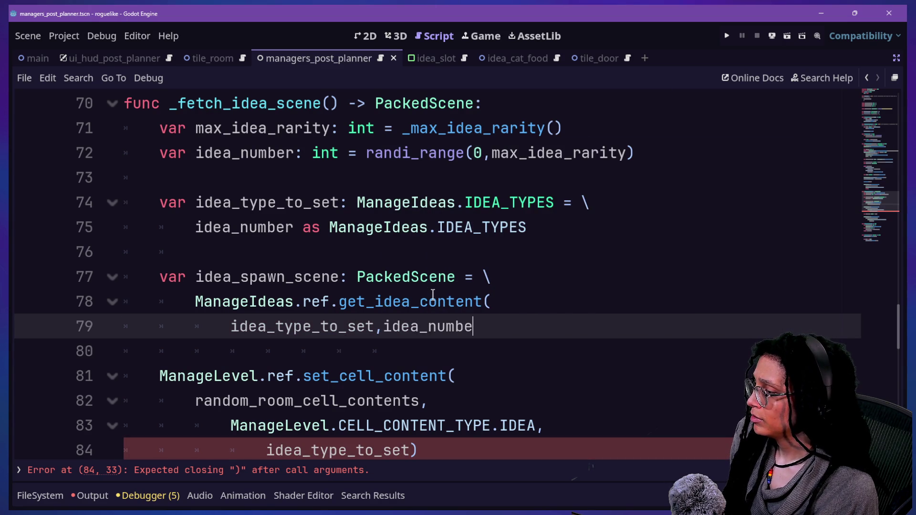
key(BackSpace)
key(BackSpace)
key(BackSpace)
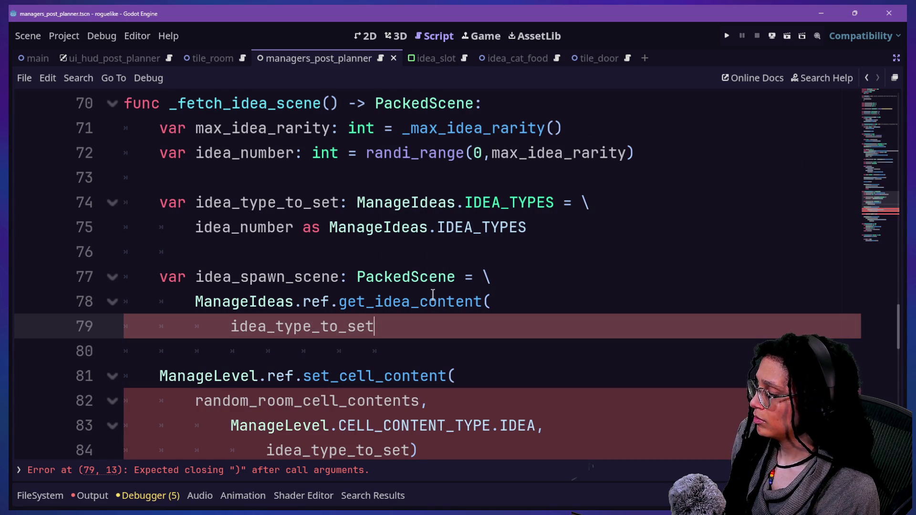
text(,)
key(Return)
- Pass ManageIdeas.IDEA_CONTENT_TYPES. as the second argument and jump to the enum's definition
text(Manage)
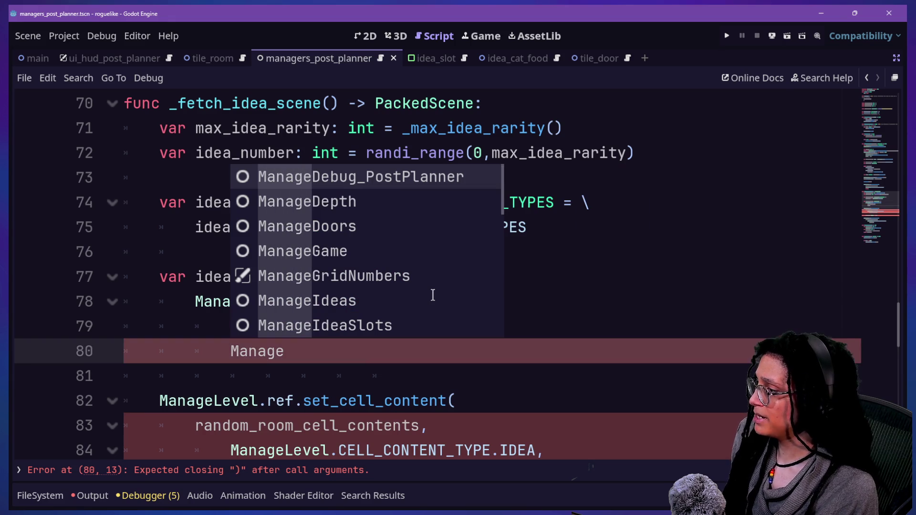
text(Id)
key(Return)
text(.)
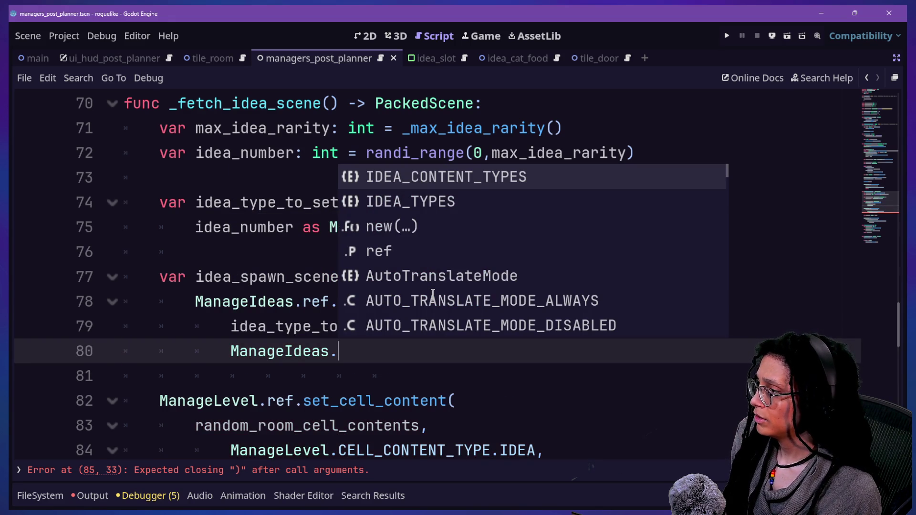
key(Down)
key(Down)
key(Down)
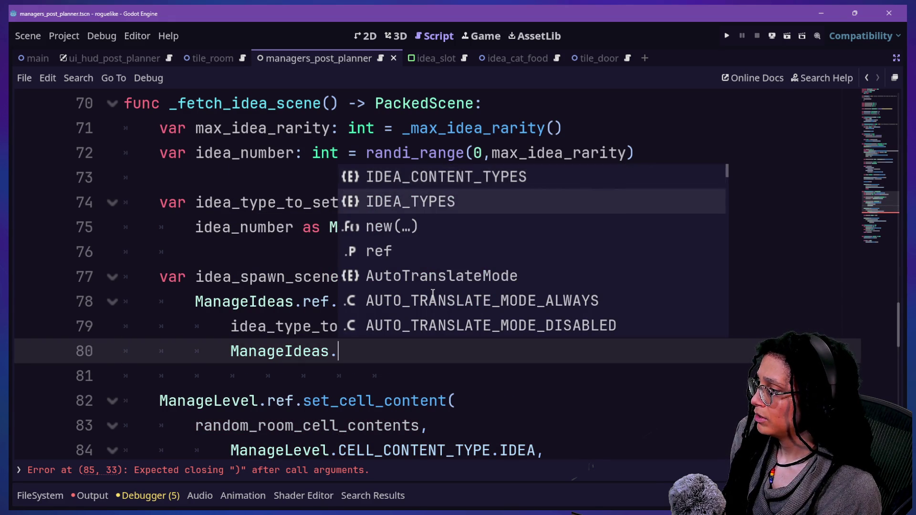
key(Return)
text(.)
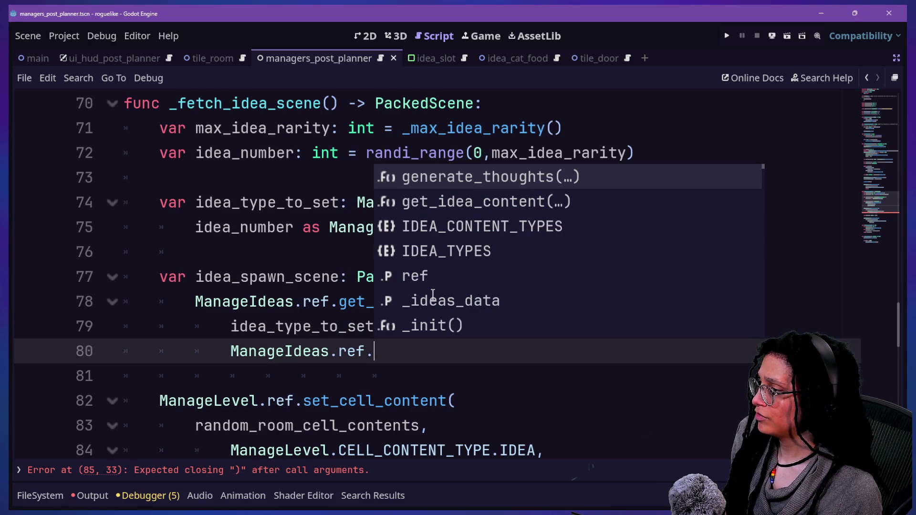
key(BackSpace)
key(BackSpace)
key(BackSpace)
text(.)
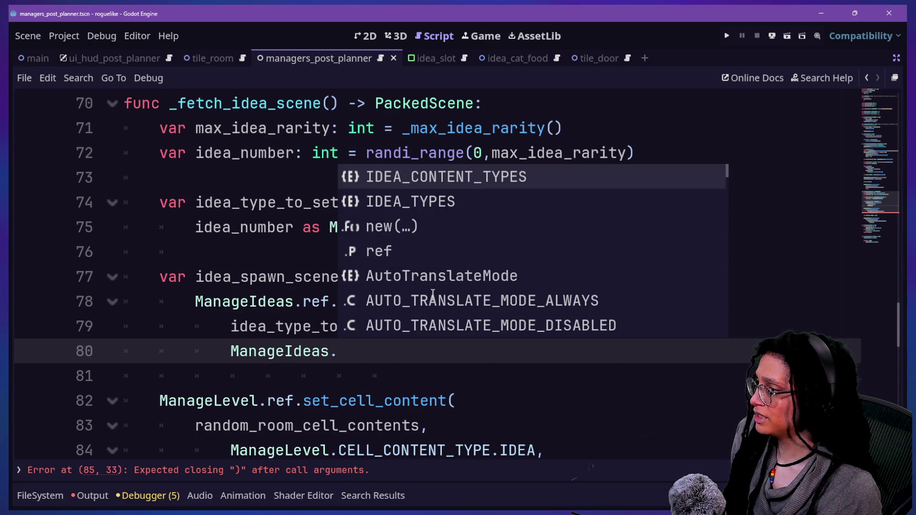
key(Return)
text(.)
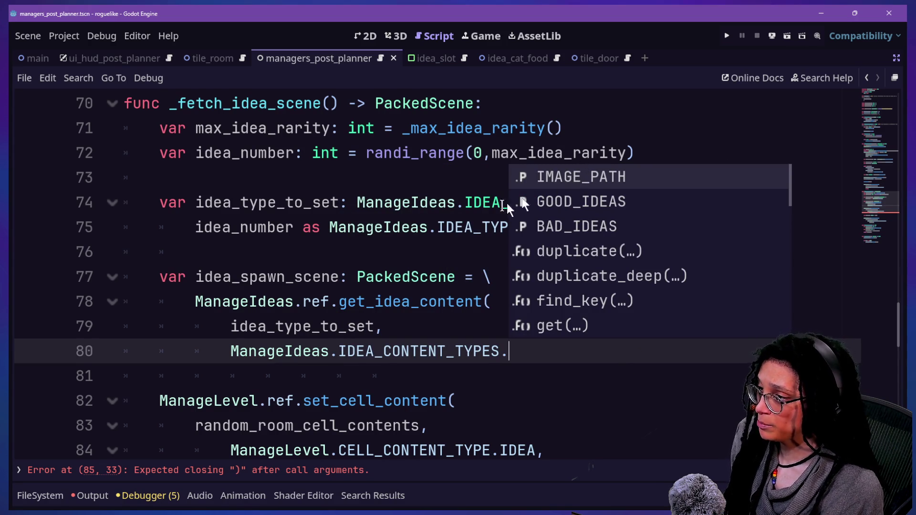
click(455, 330)
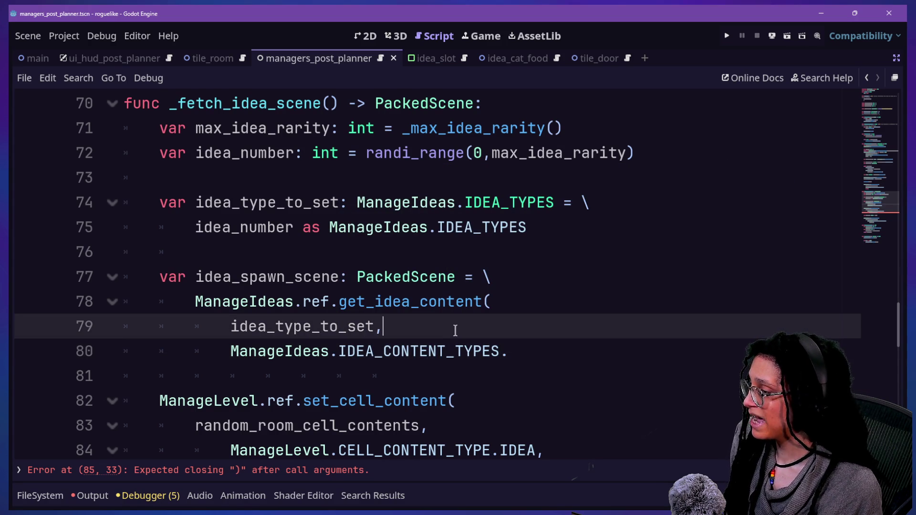
click(377, 369)
- Add 'SCENE, ## PackedScene' as a new member of the IDEA_CONTENT_TYPES enum
ctrl+click(343, 353)
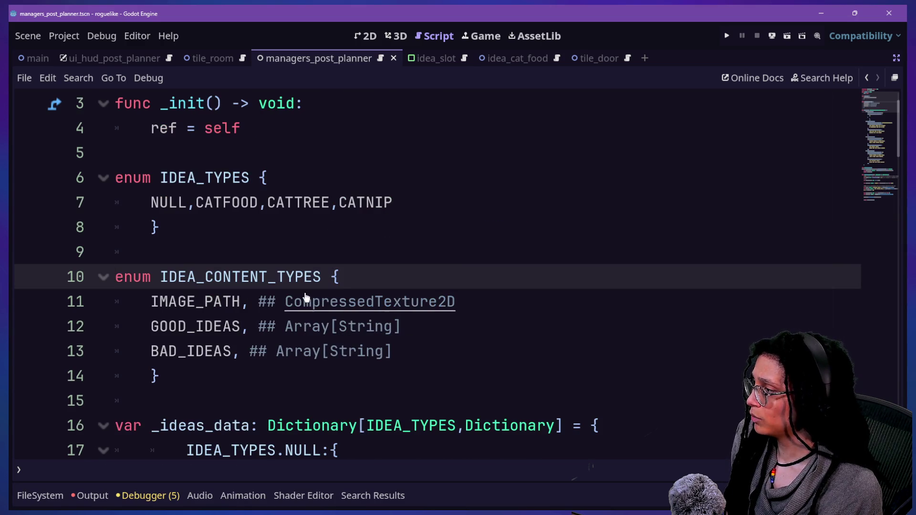
click(440, 280)
key(Return)
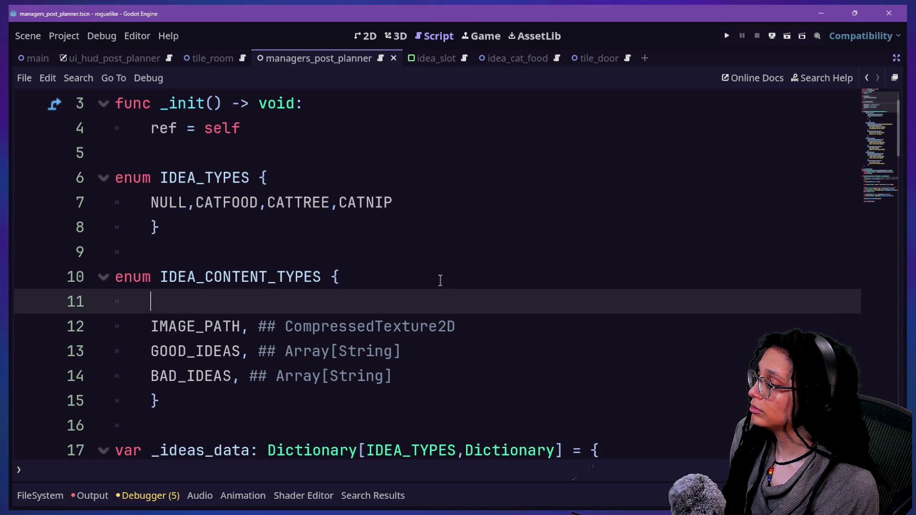
text(S)
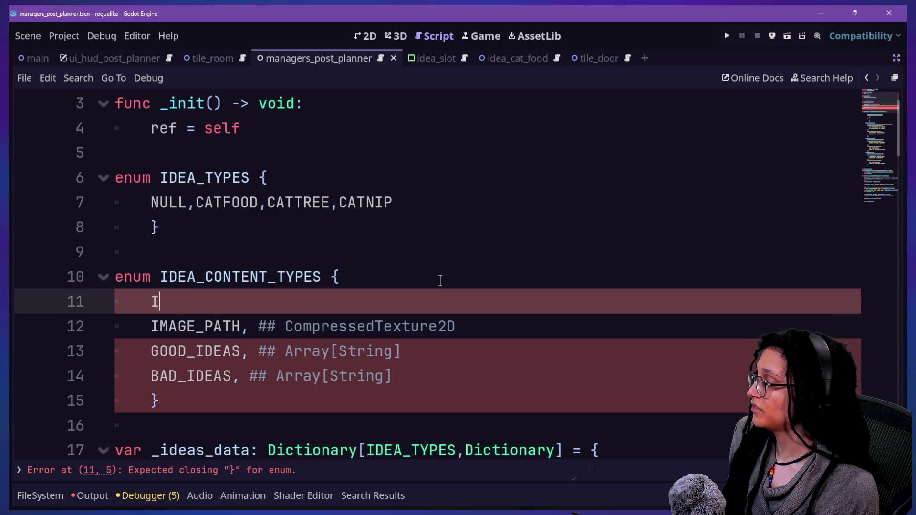
key(BackSpace)
text(SCENE,)
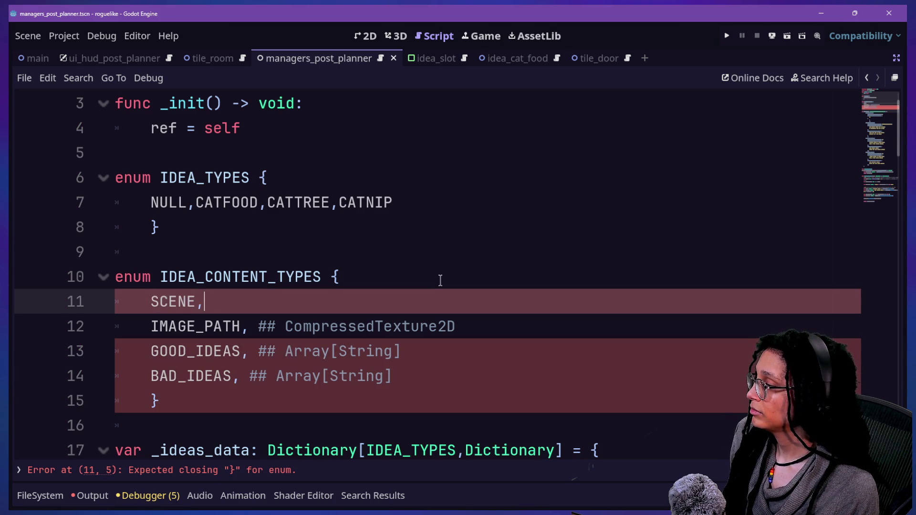
text( ##)
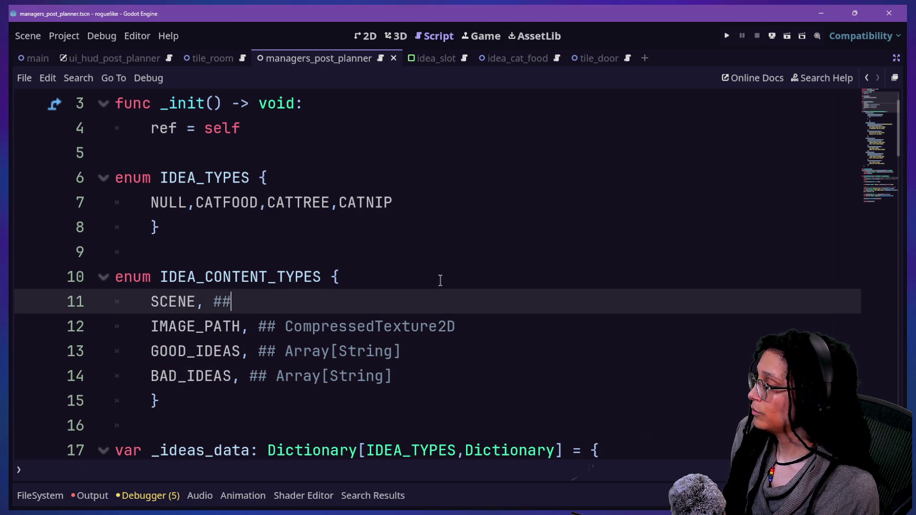
text( PackedScene)
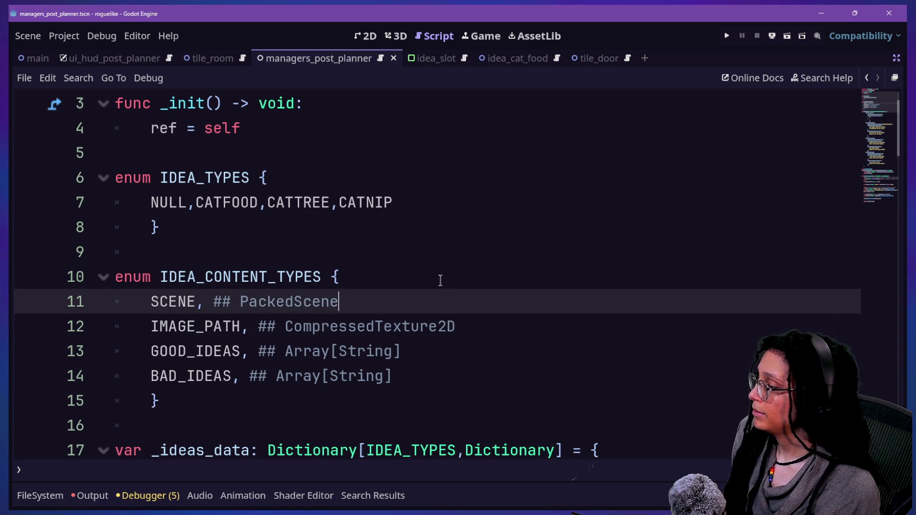
- Place carets after the opening of the _ideas_data NULL and CATFOOD entries
scroll(439, 280, down, 3)
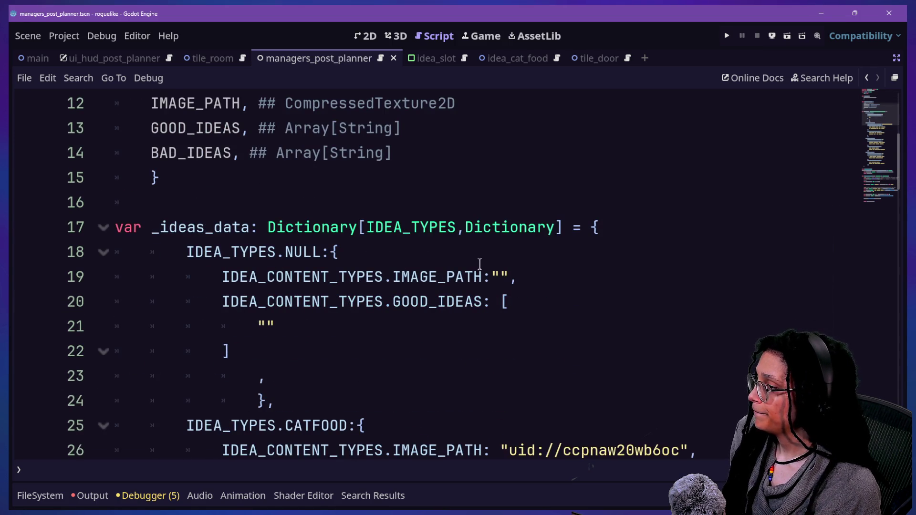
click(599, 233)
scroll(602, 234, down, 2)
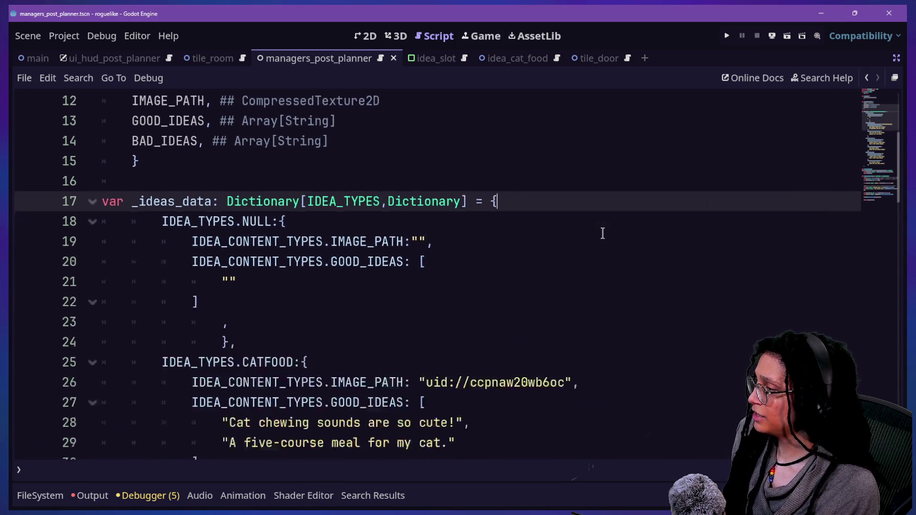
scroll(602, 234, down, 2)
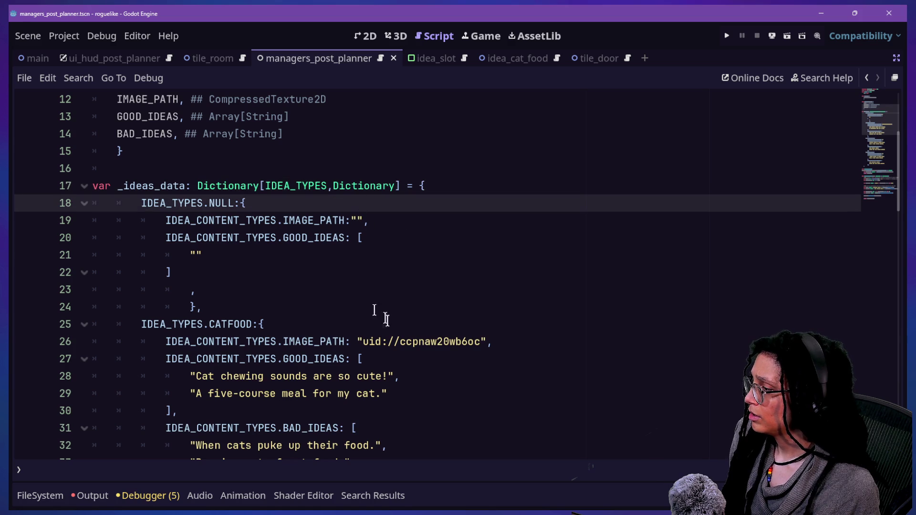
click(419, 328)
scroll(434, 334, down, 1)
scroll(429, 329, down, 1)
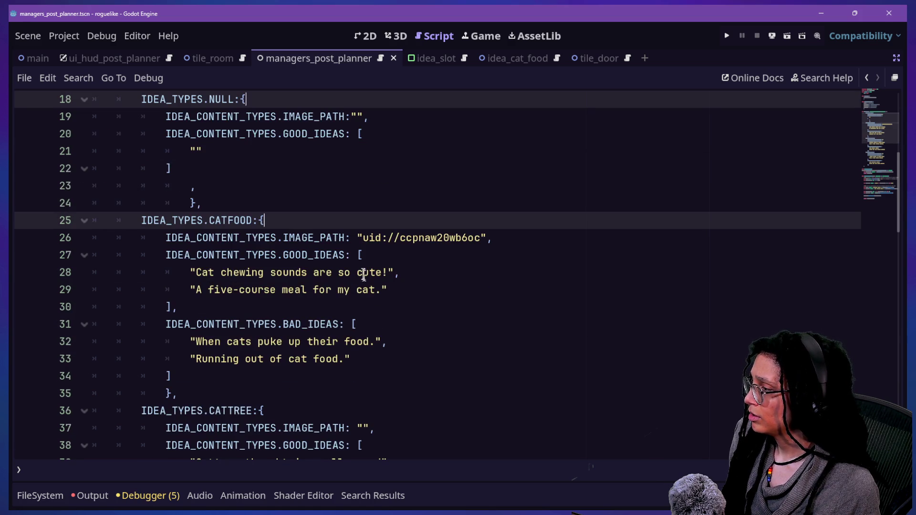
- Add further carets after the CATTREE and CATNIP entry openings
alt+click(381, 422)
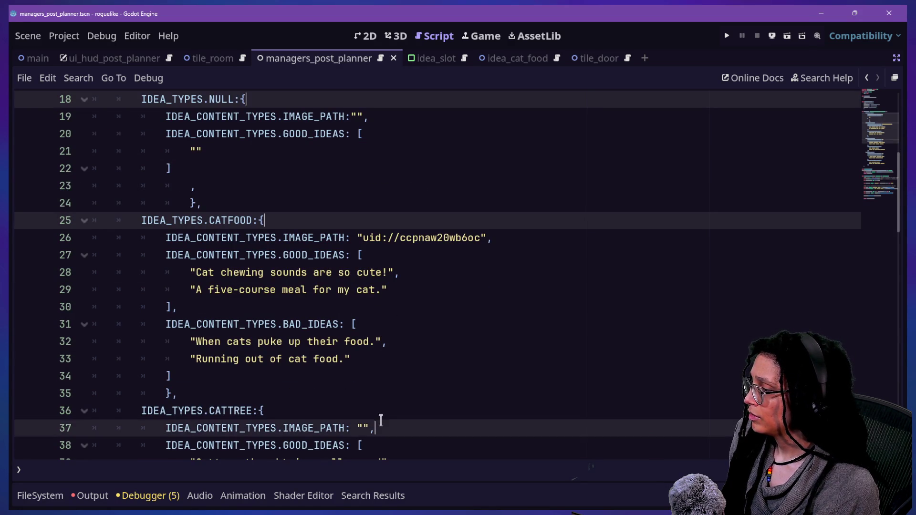
alt+click(392, 429)
alt+click(378, 404)
scroll(377, 404, down, 3)
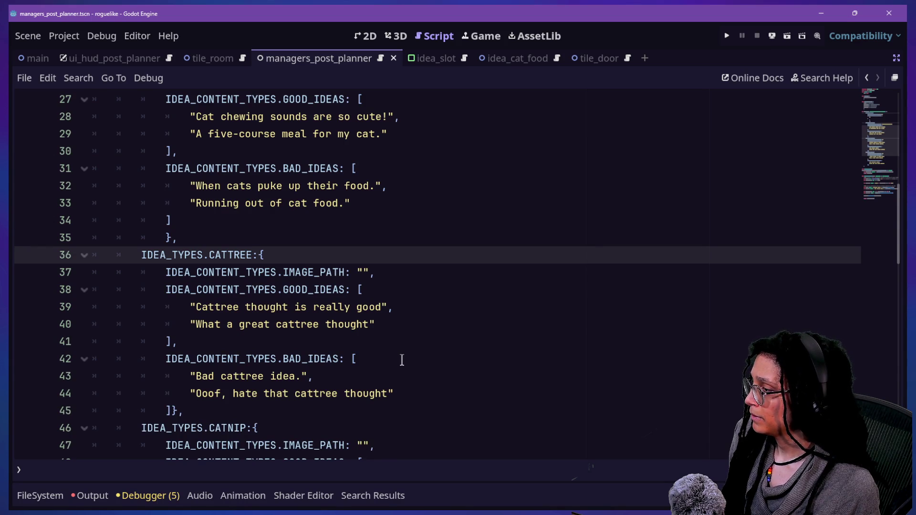
scroll(401, 360, down, 1)
alt+click(385, 373)
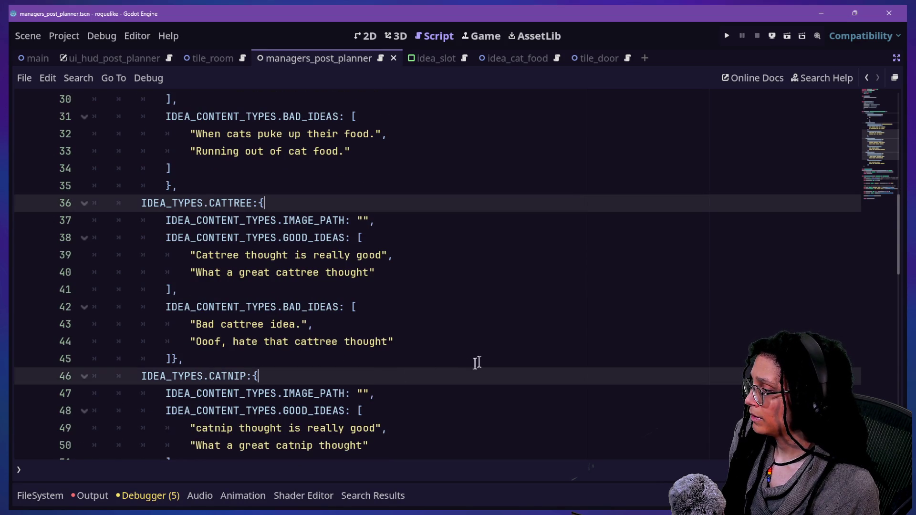
scroll(479, 361, down, 3)
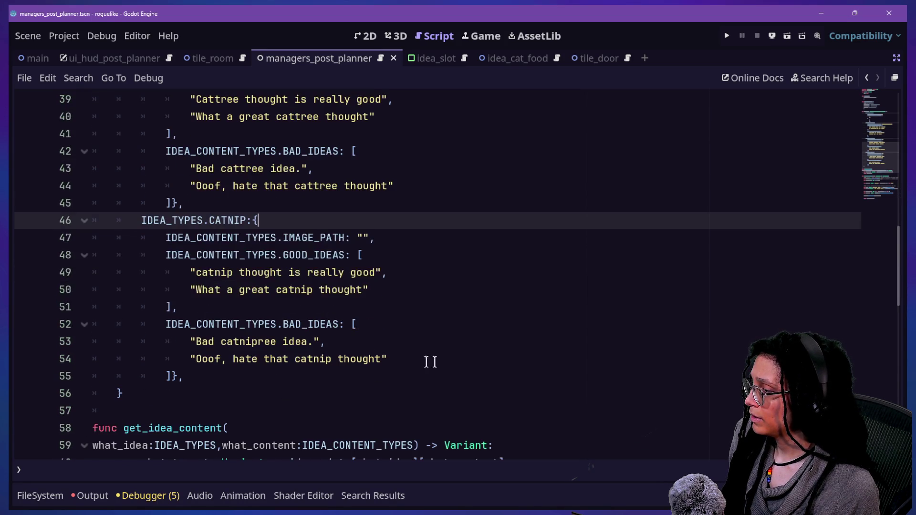
scroll(420, 361, up, 1)
scroll(420, 362, up, 5)
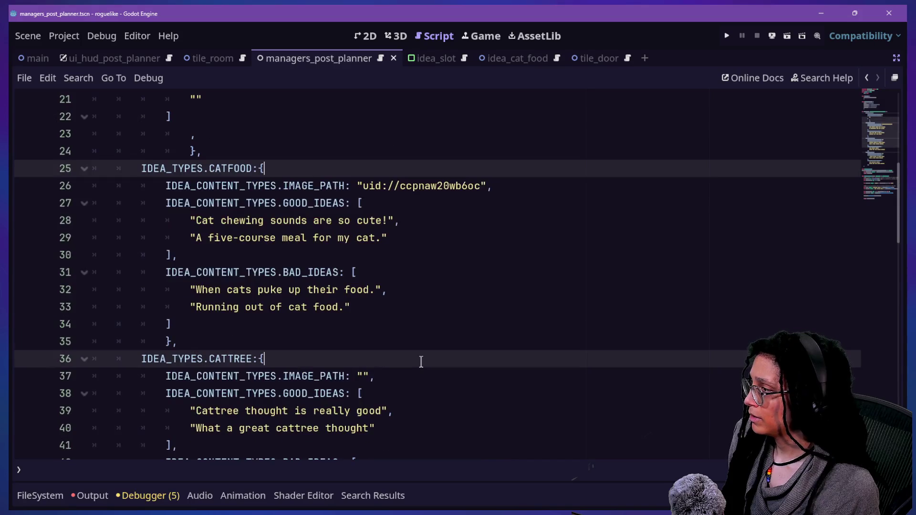
scroll(420, 361, up, 3)
- Insert IDEA_CONTENT_TYPES.SCENE:"", at every caret in the idea entries
key(Return)
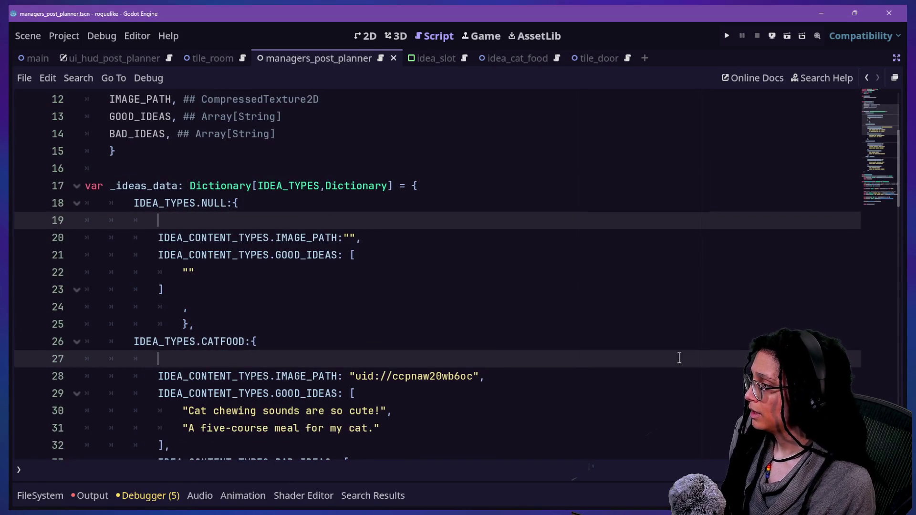
text(IDEA_CONTENT)
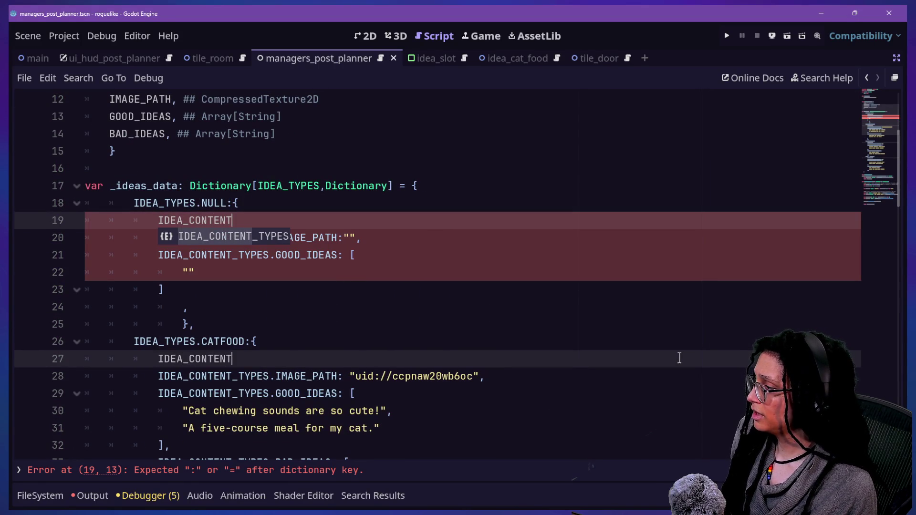
text(_TYPES.)
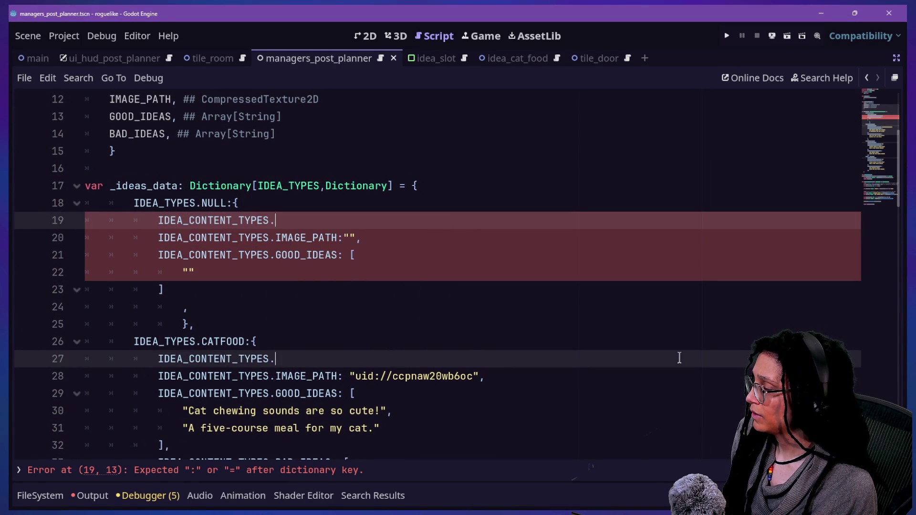
key(Return)
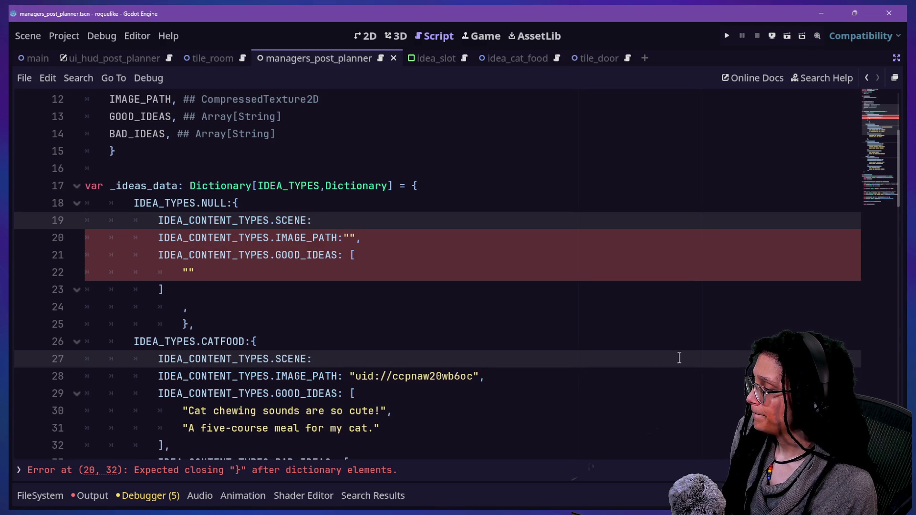
text("")
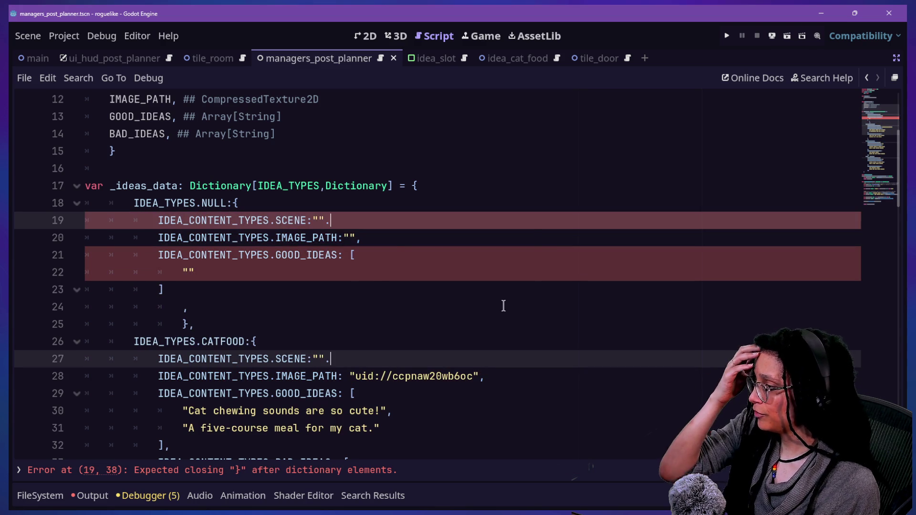
text(.)
key(BackSpace)
text(,)
- Check the Output log for errors, then switch the bottom panel to Animation
click(240, 292)
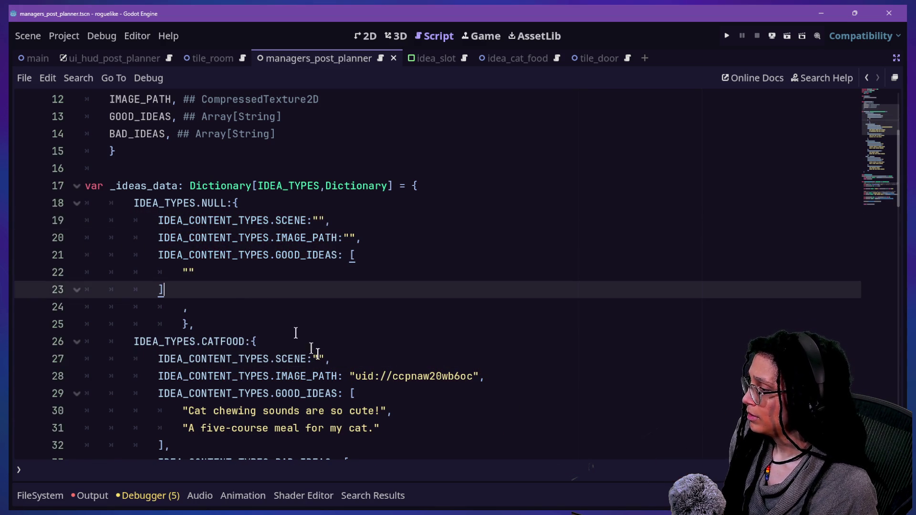
scroll(317, 355, down, 3)
scroll(184, 384, down, 2)
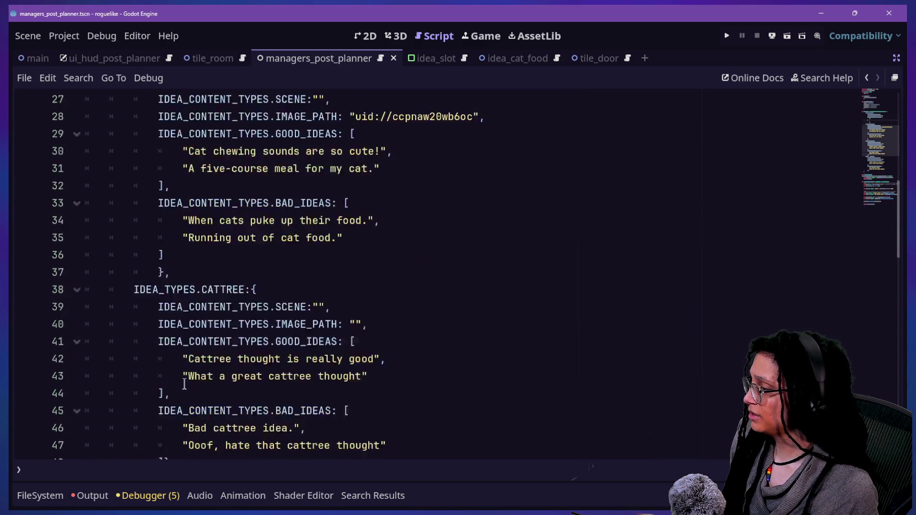
scroll(229, 296, up, 4)
click(200, 295)
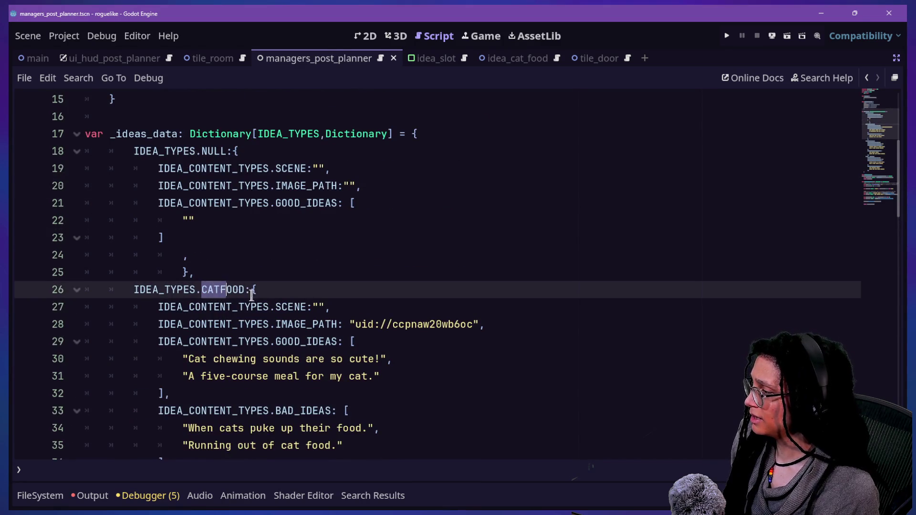
click(93, 495)
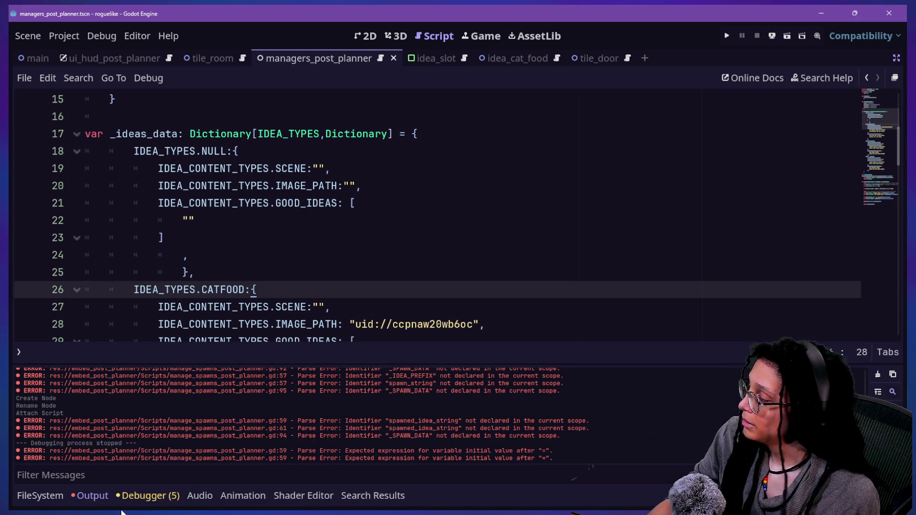
click(90, 499)
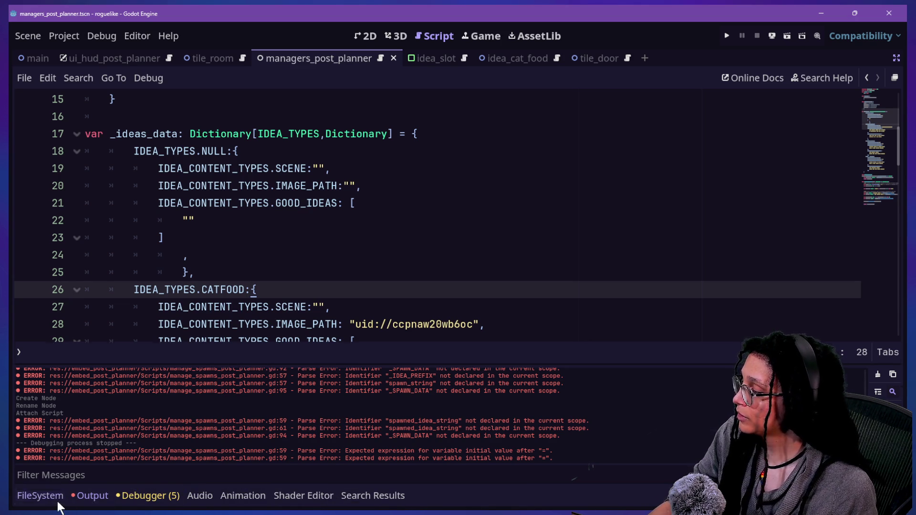
click(219, 497)
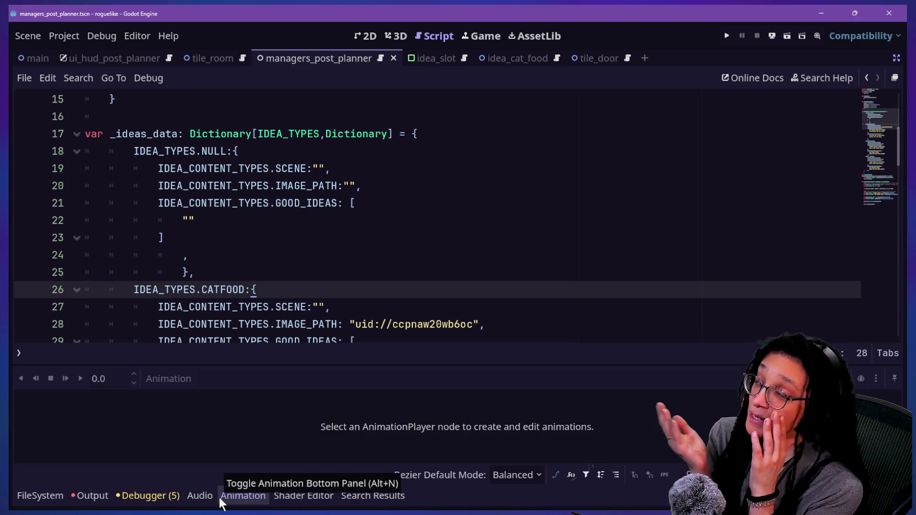
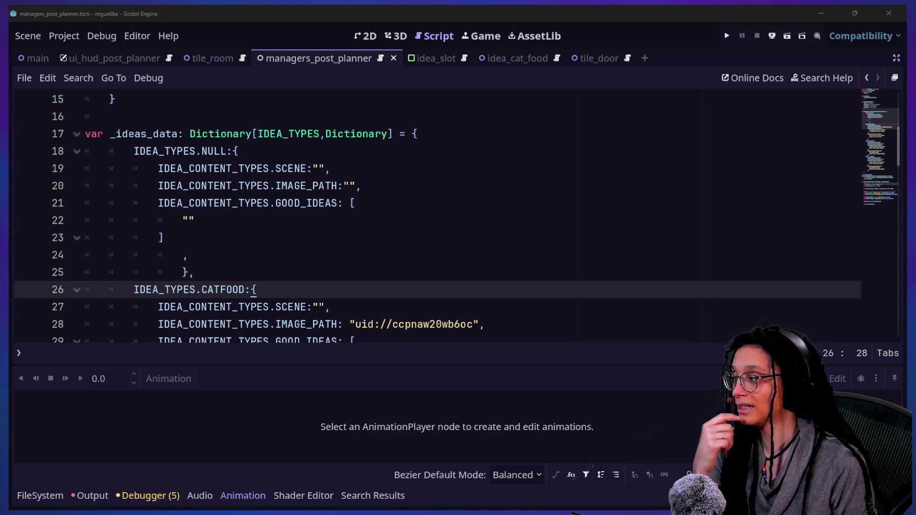
- Pull the stray comma on line 24 up onto the bracket at the end of line 23
click(247, 270)
click(256, 255)
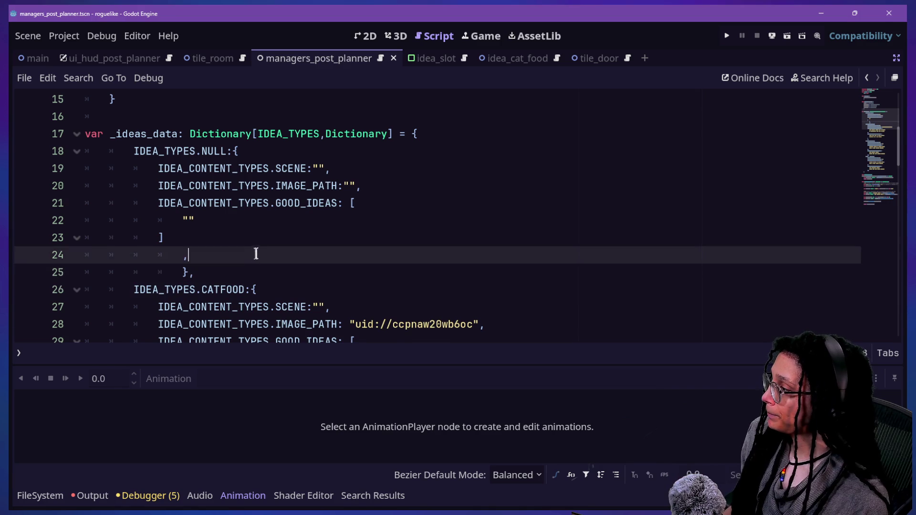
key(shift+Up)
click(295, 262)
click(281, 240)
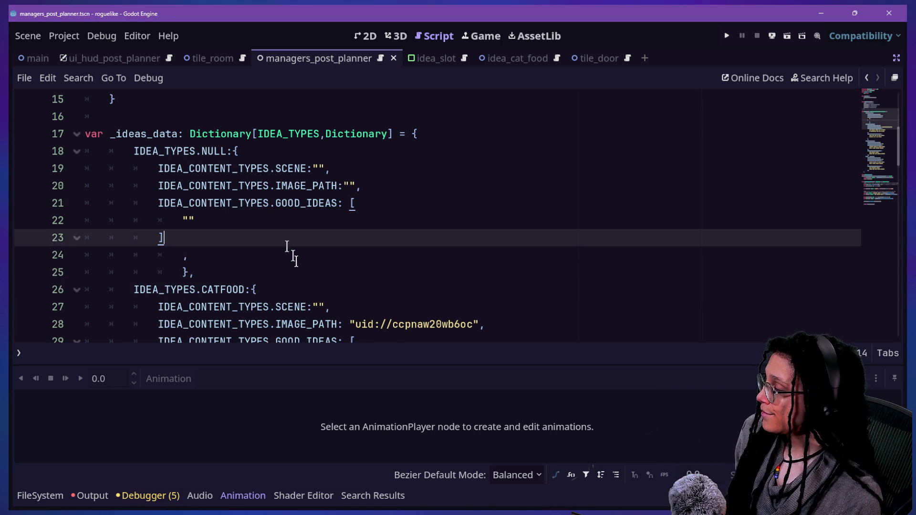
click(257, 253)
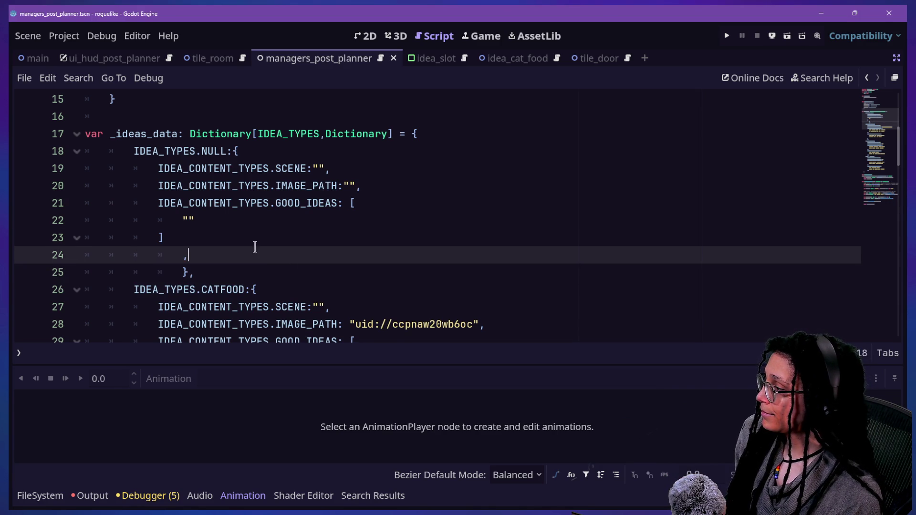
click(181, 255)
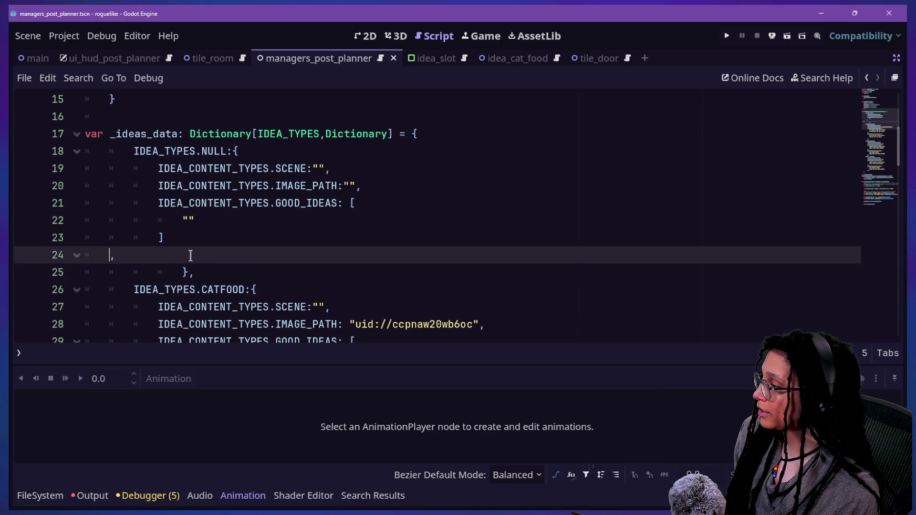
key(BackSpace)
click(180, 218)
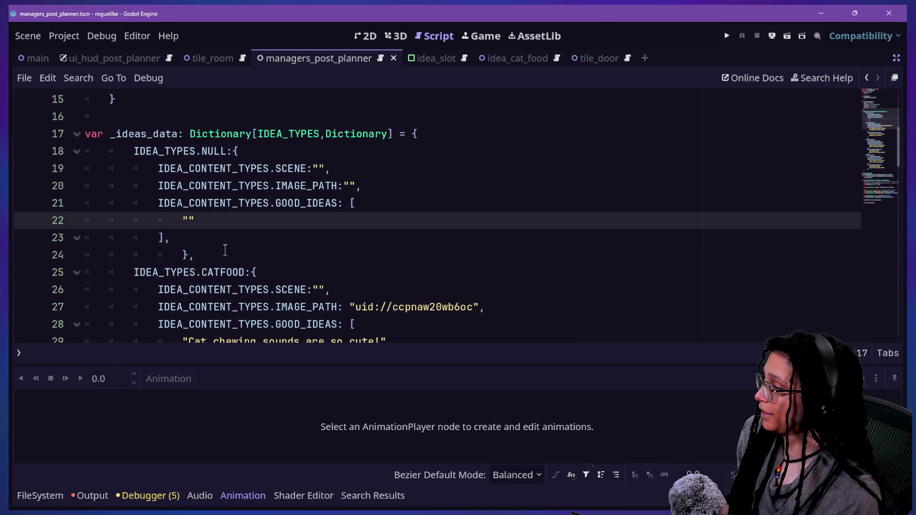
scroll(225, 249, down, 3)
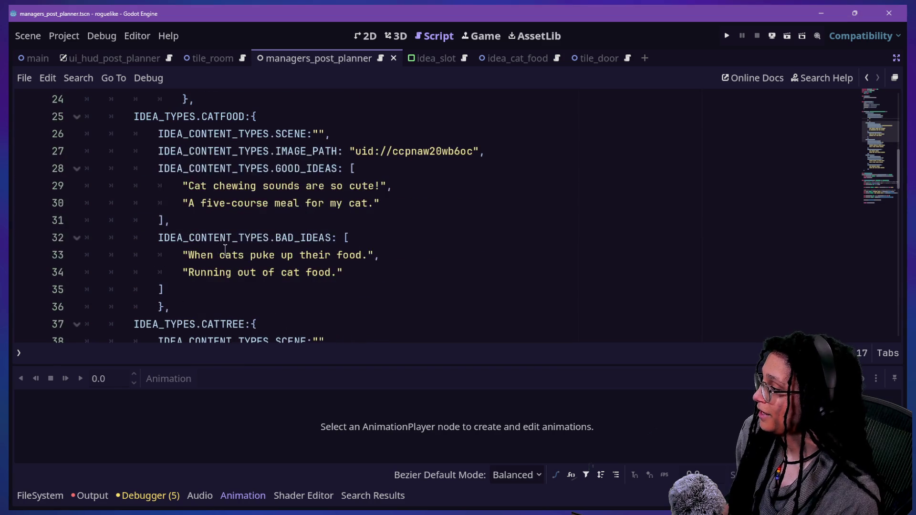
text(])
- Join the closing brace on line 36 onto the bracket line above it
click(155, 300)
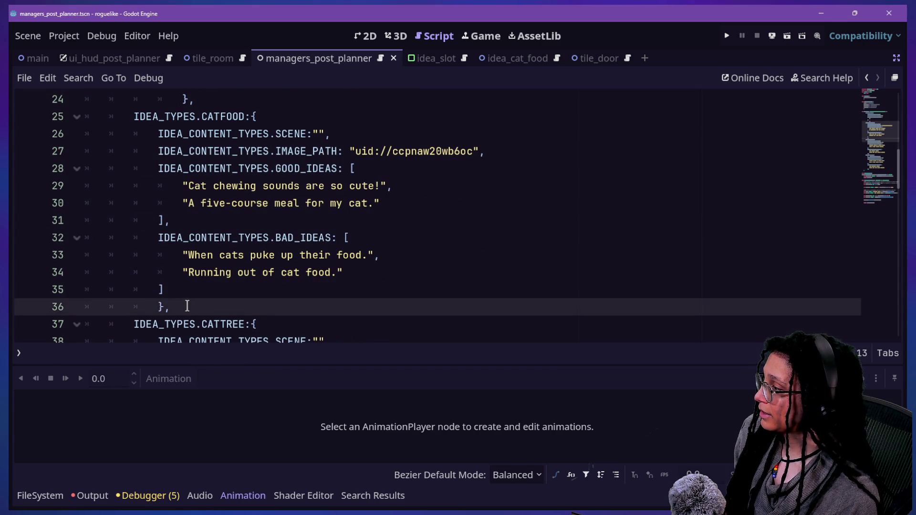
key(BackSpace)
key(BackSpace)
scroll(186, 305, down, 4)
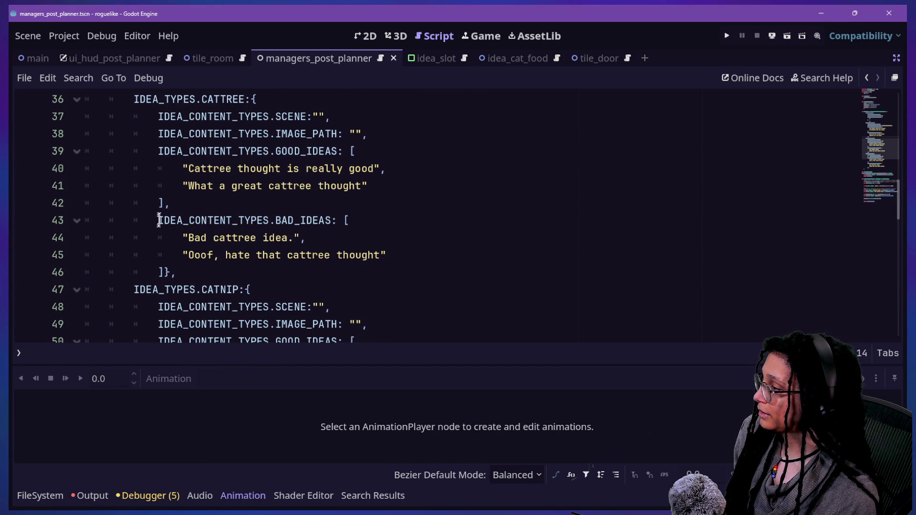
scroll(210, 289, down, 4)
right_click(211, 290)
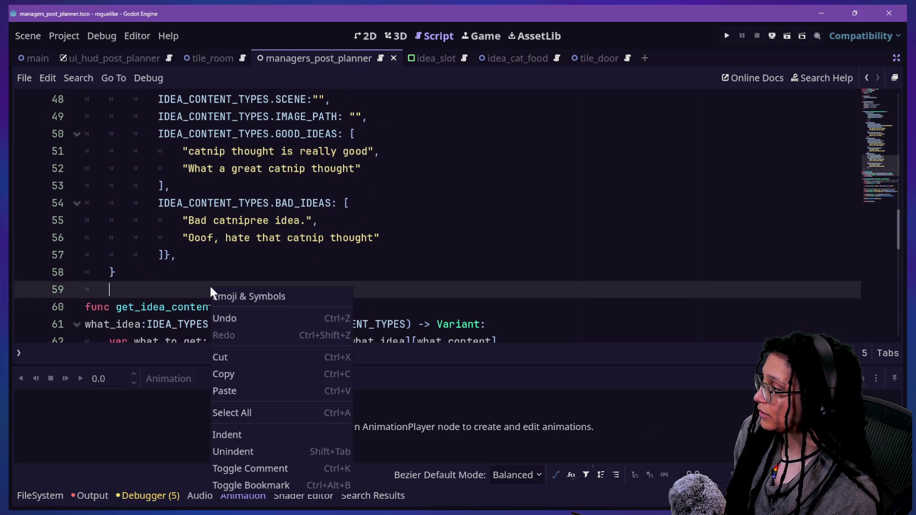
click(210, 285)
scroll(216, 237, up, 4)
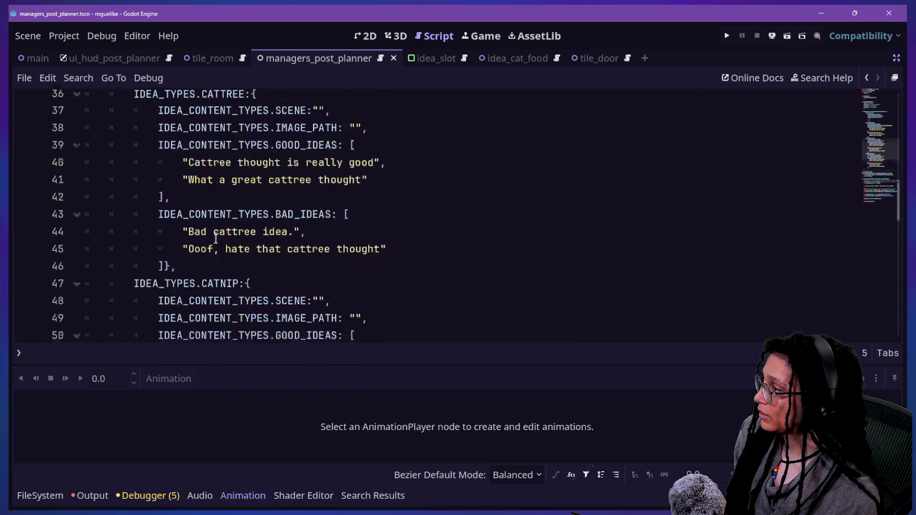
scroll(216, 237, up, 7)
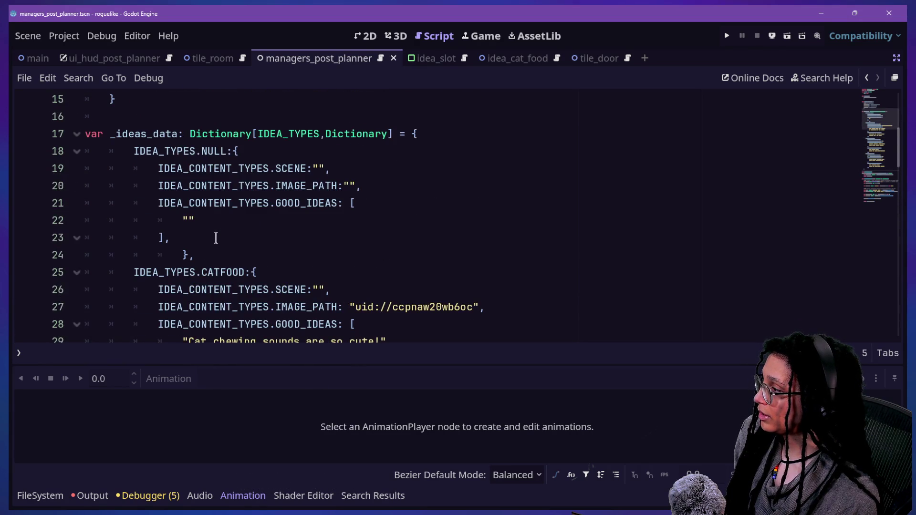
click(216, 237)
scroll(247, 239, up, 1)
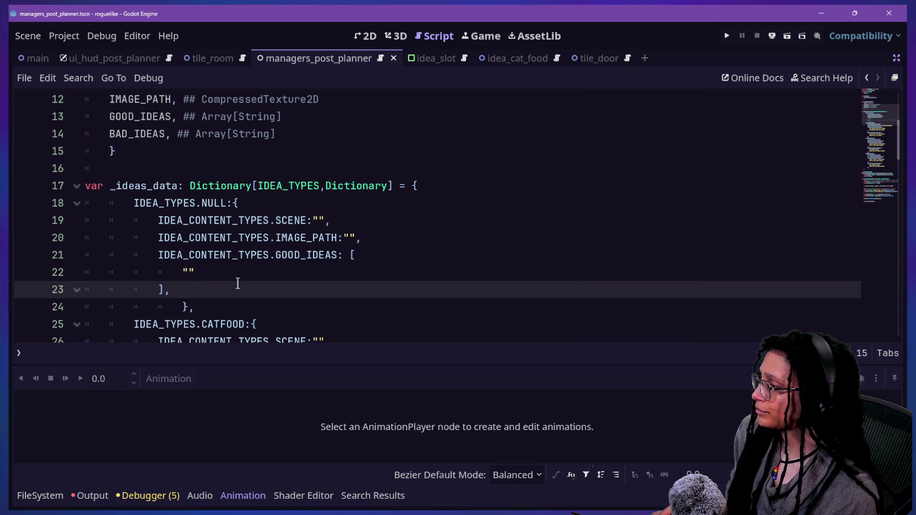
scroll(237, 284, up, 1)
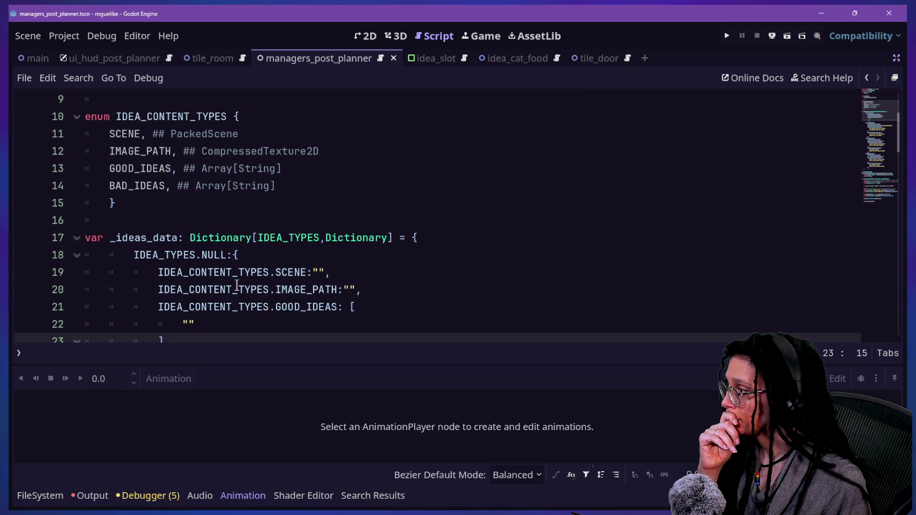
scroll(237, 284, down, 3)
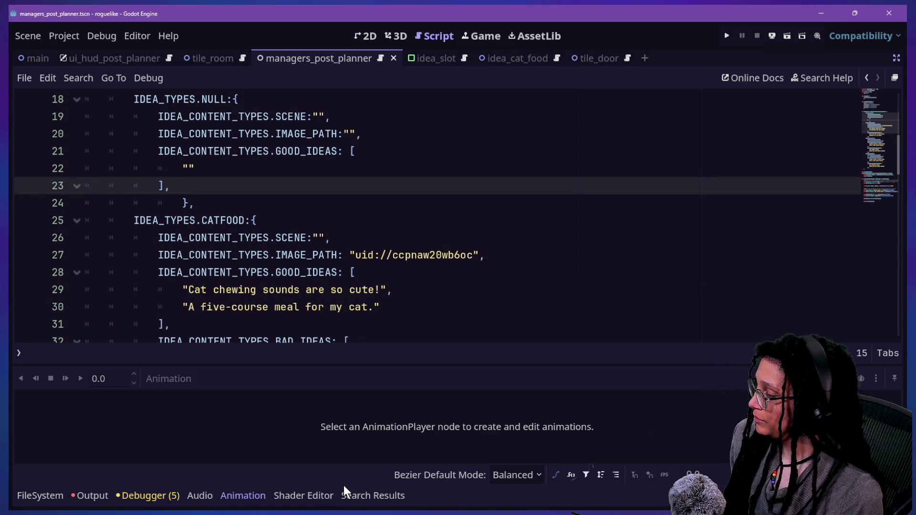
- Filter the FileSystem for 'cat' and rename idea_catfood.gd to idea_cat_food.gd
click(40, 496)
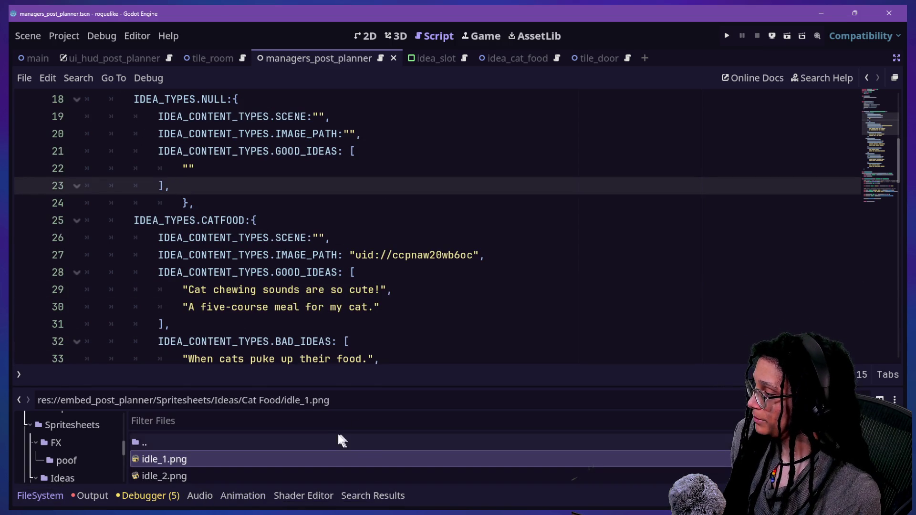
click(355, 419)
text(c)
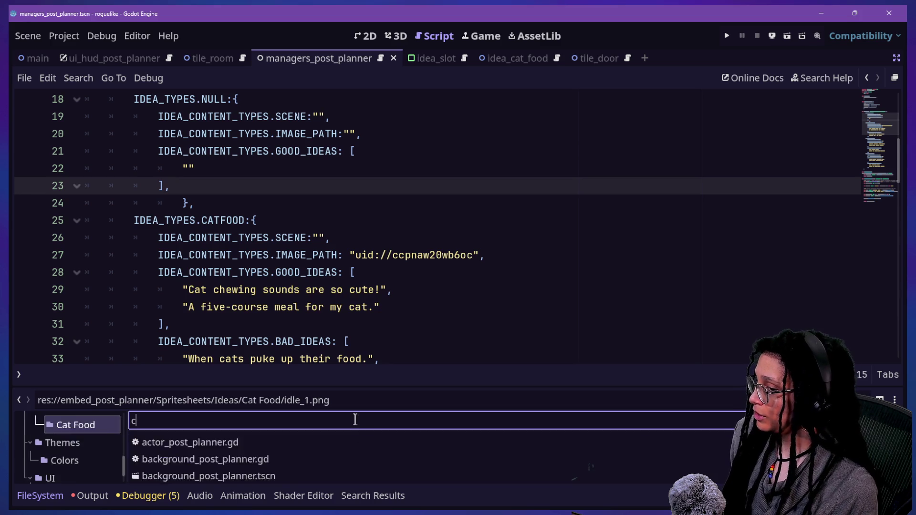
text(atf)
key(BackSpace)
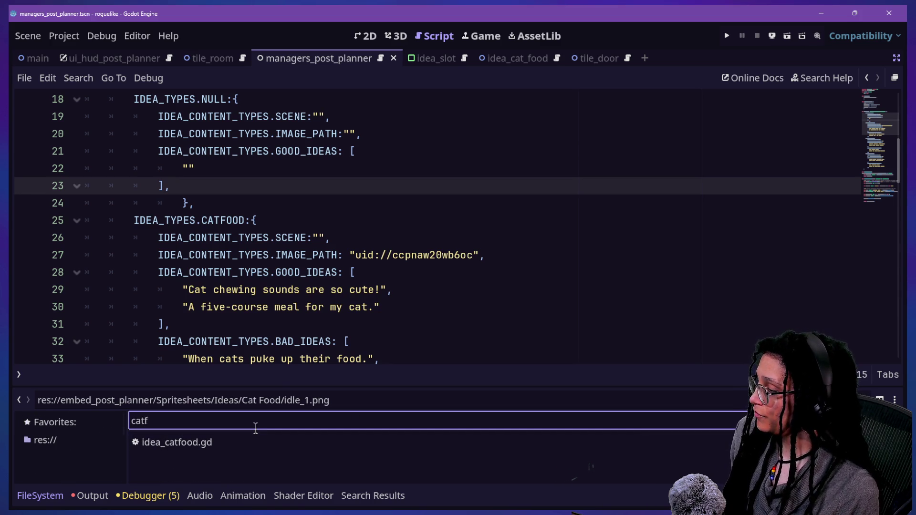
click(187, 458)
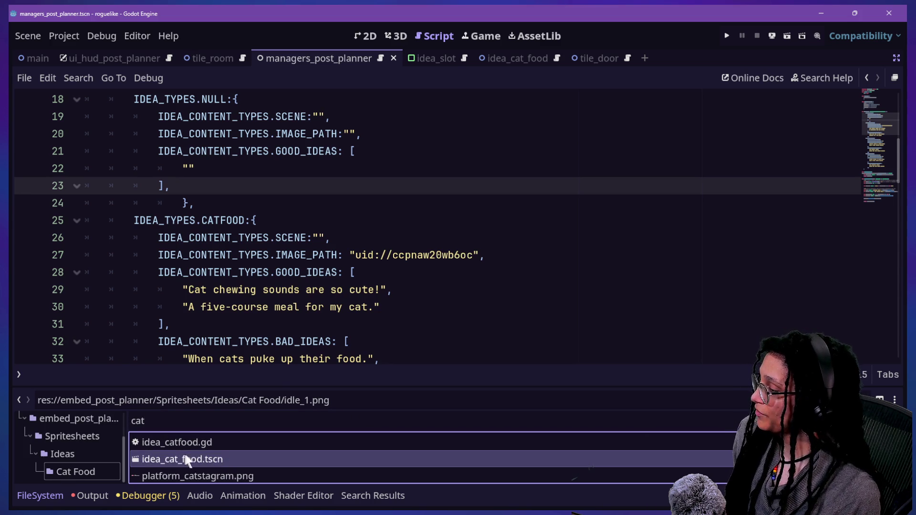
click(181, 439)
right_click(181, 439)
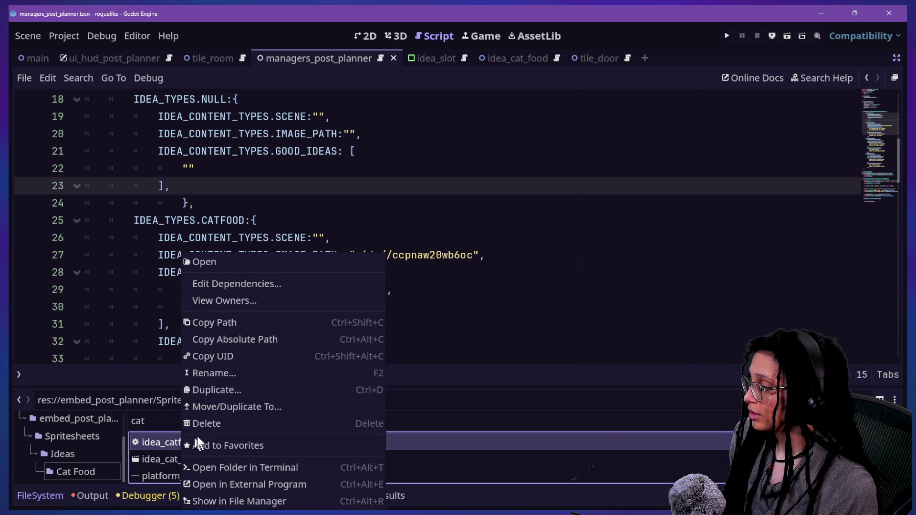
click(208, 373)
key(Left)
key(Left)
key(Left)
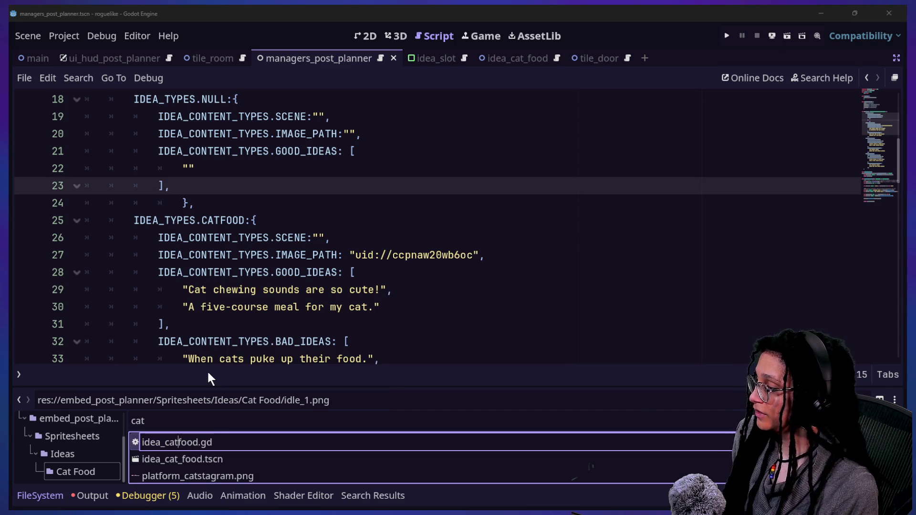
text(_)
key(Return)
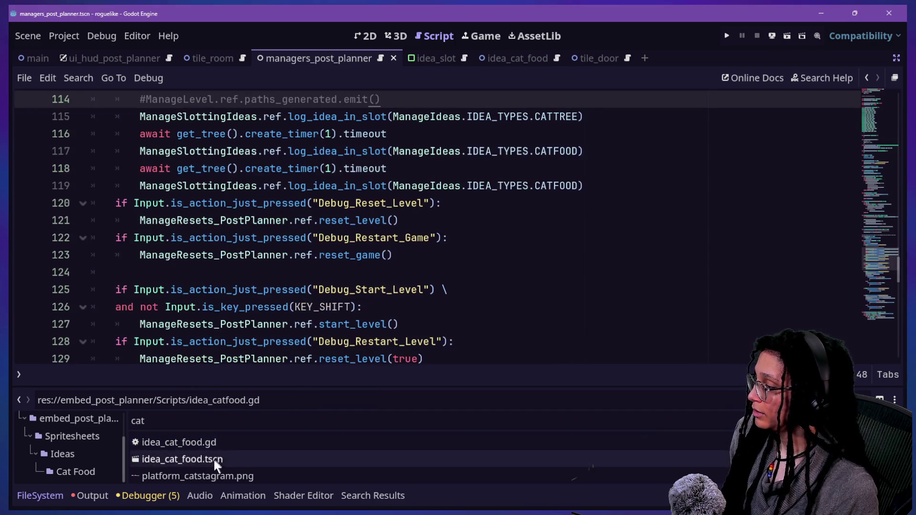
mouse_move(214, 460)
mouse_down()
mouse_move(382, 305)
mouse_move(252, 476)
mouse_move(242, 456)
mouse_up()
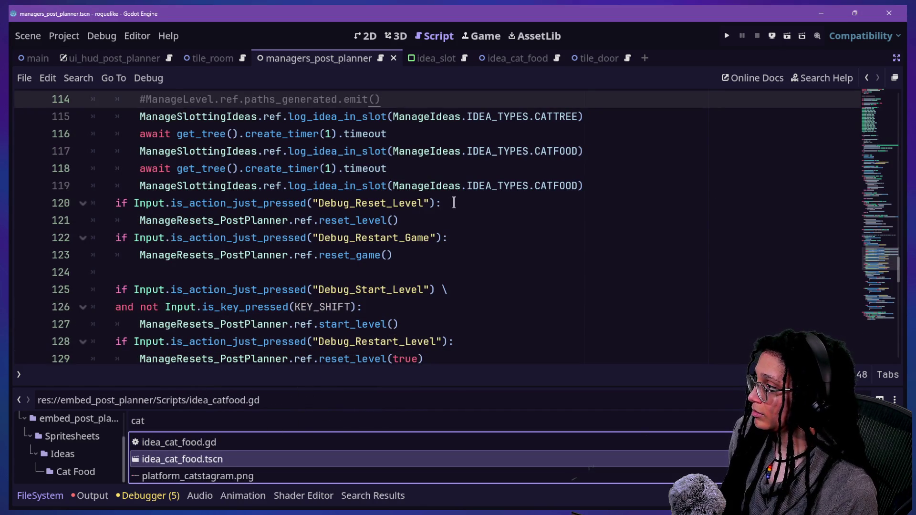
scroll(453, 203, up, 2)
- Quick-open the manage_ideas.gd script in the script editor
key(alt+shift+o)
key(Down)
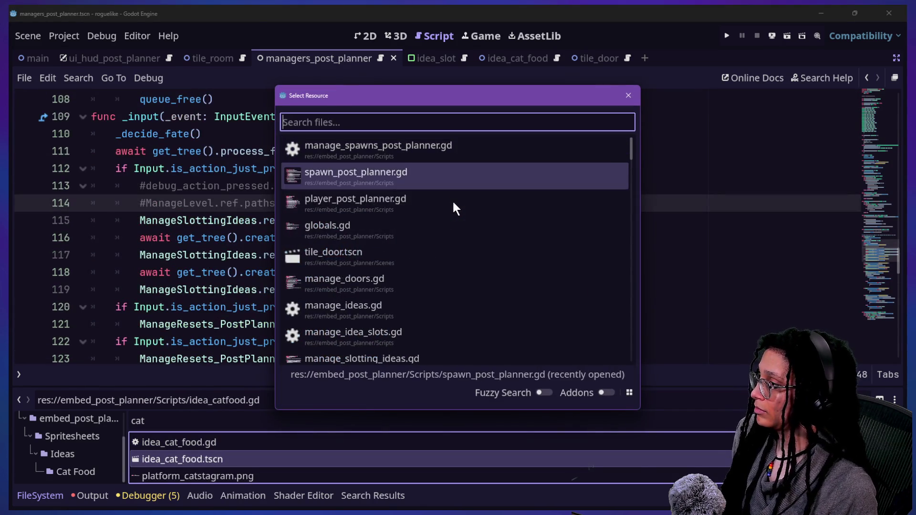
key(Down)
key(Up)
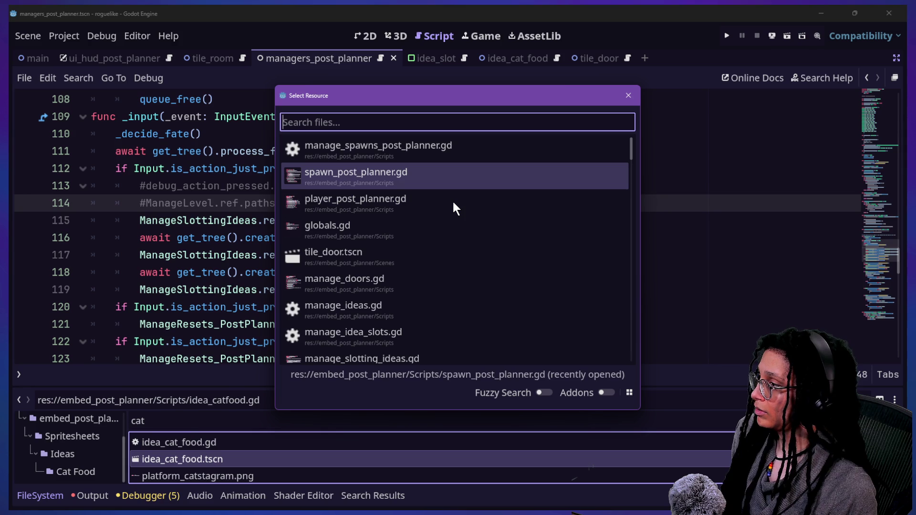
text(manage_i)
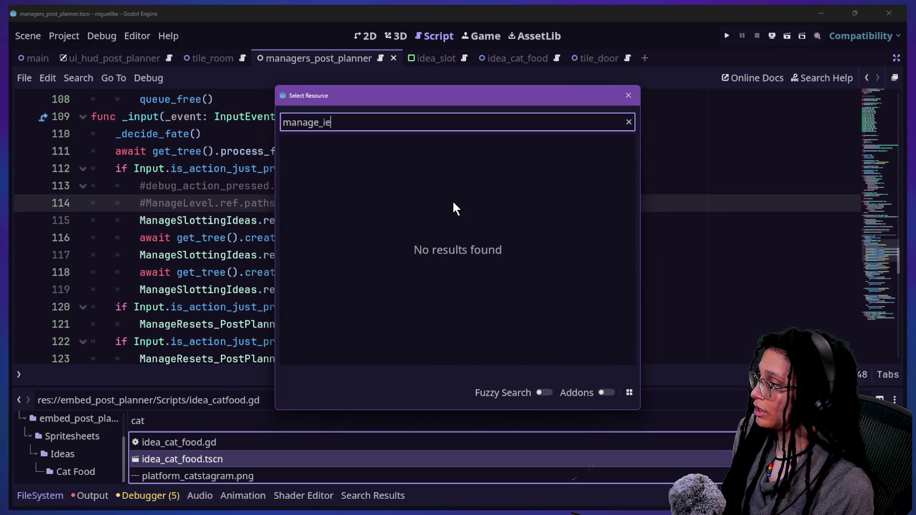
key(Return)
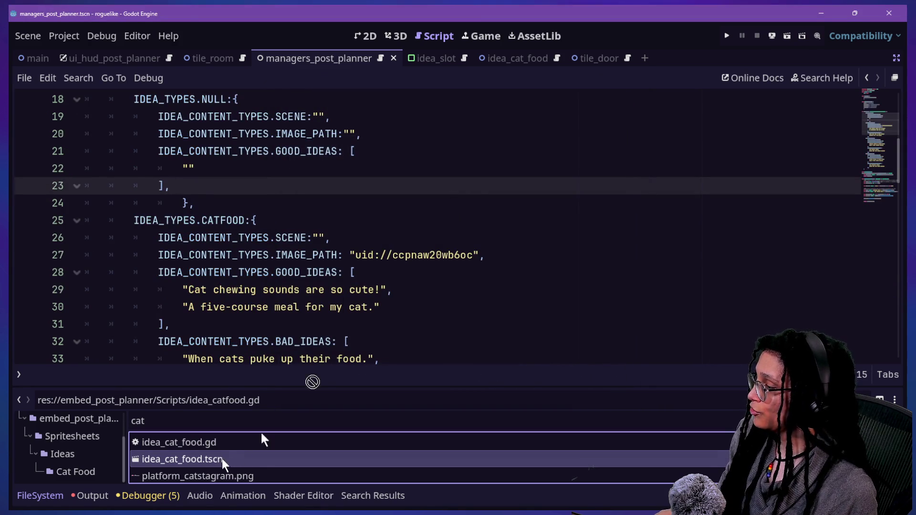
- Paste the idea_cat_food.tscn UID into the empty CATFOOD SCENE value on line 26 and save
right_click(274, 458)
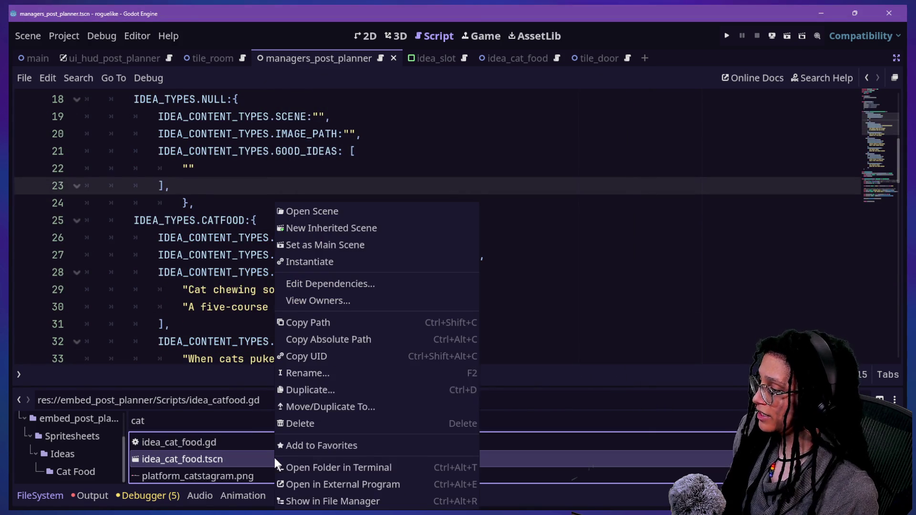
click(305, 358)
click(319, 238)
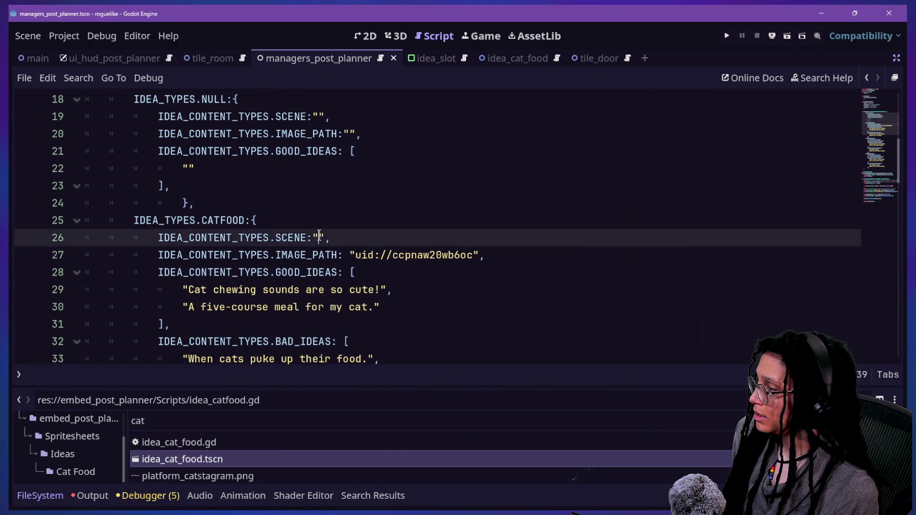
text(uid://8lsslacktrbd)
click(138, 219)
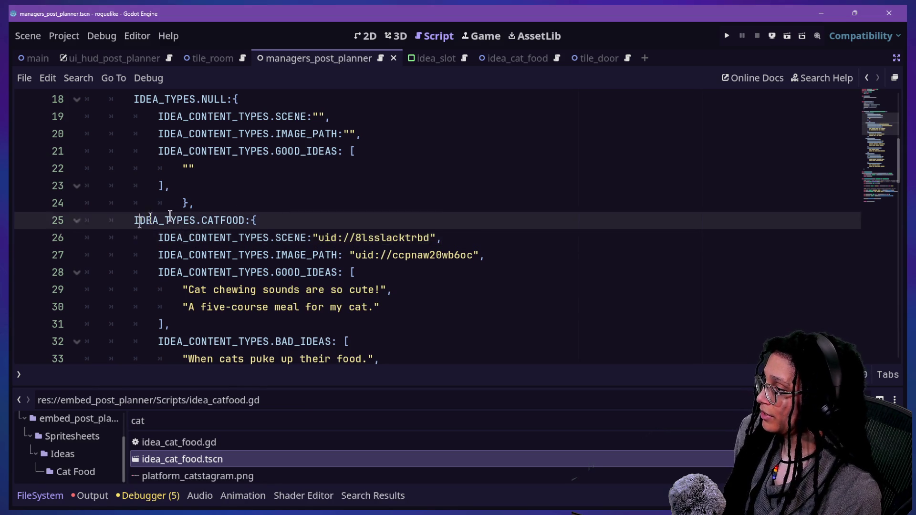
click(514, 244)
key(ctrl+s)
scroll(466, 308, down, 1)
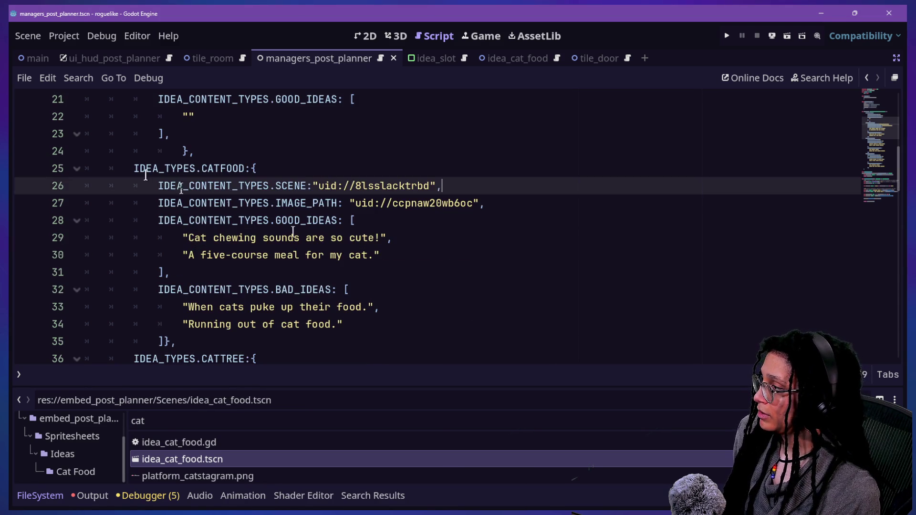
click(395, 168)
click(500, 190)
key(shift+alt+o)
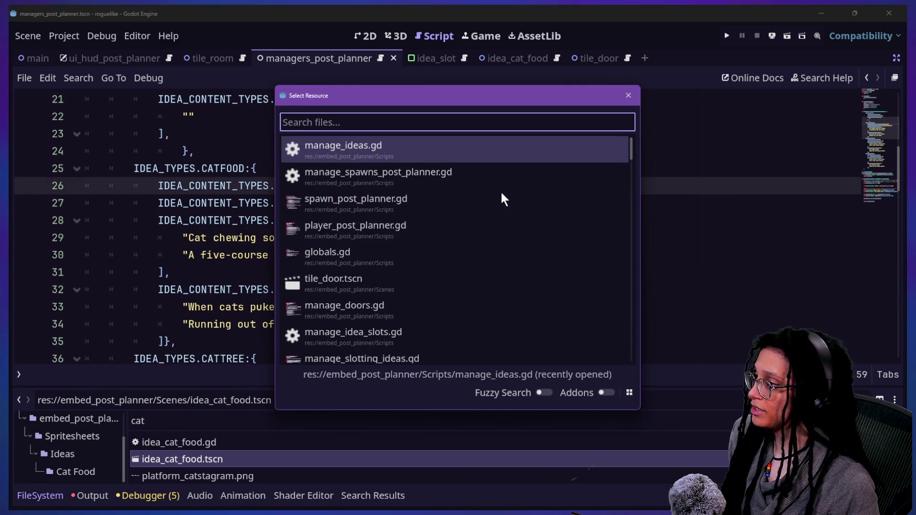
- Open manage_spawns_post_planner.gd and look over its variables
key(Return)
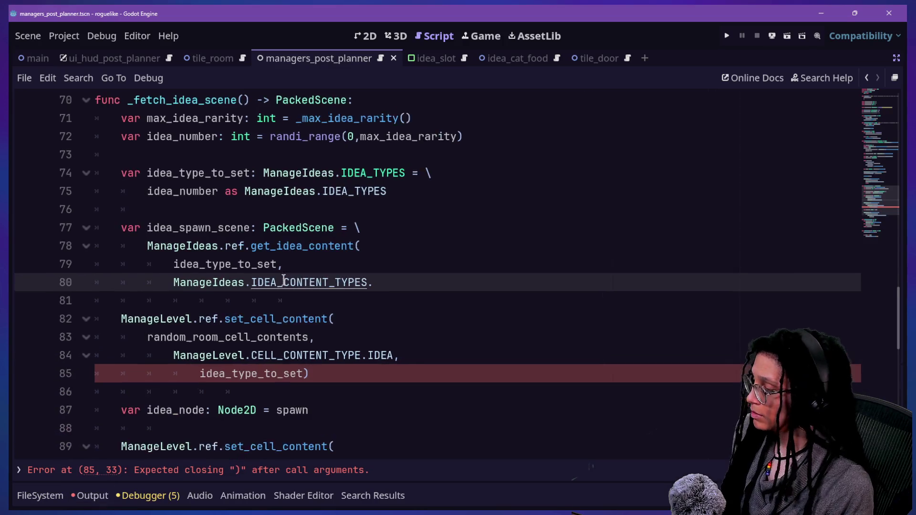
ctrl+scroll(283, 282, up, 5)
scroll(283, 281, down, 3)
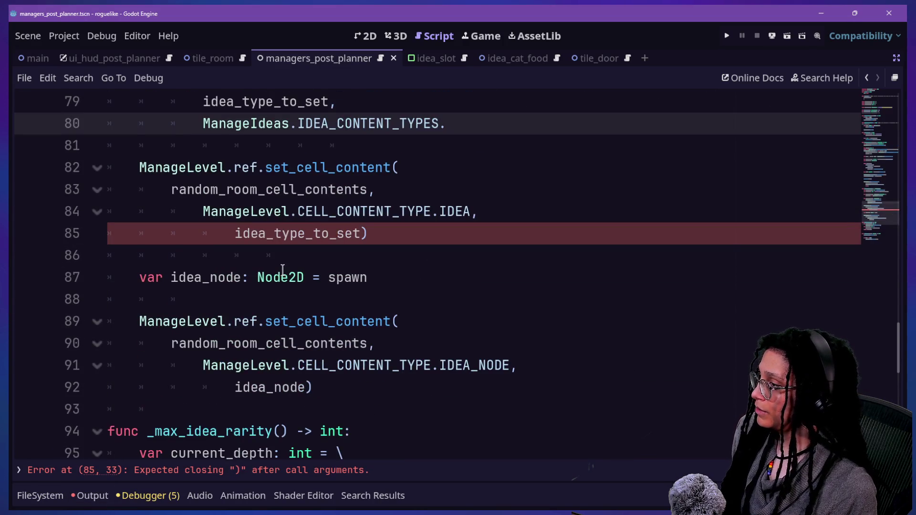
mouse_move(362, 233)
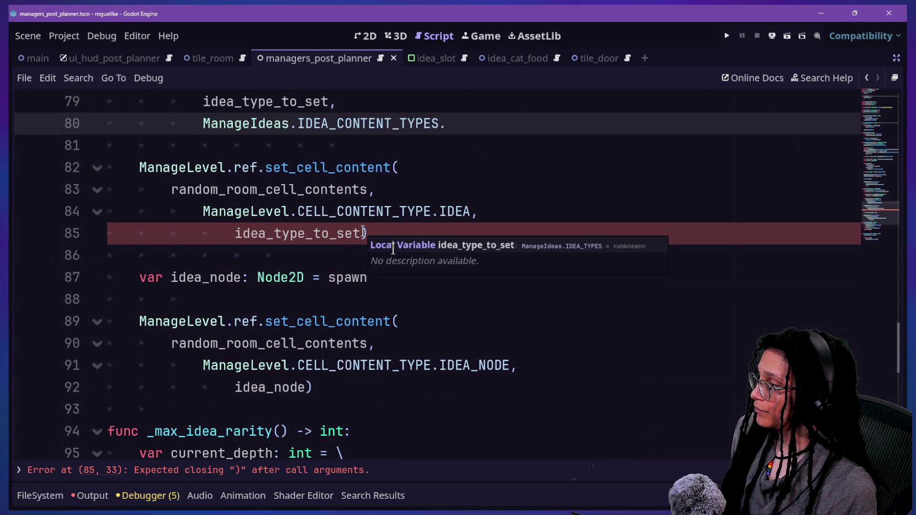
click(386, 333)
scroll(386, 334, up, 4)
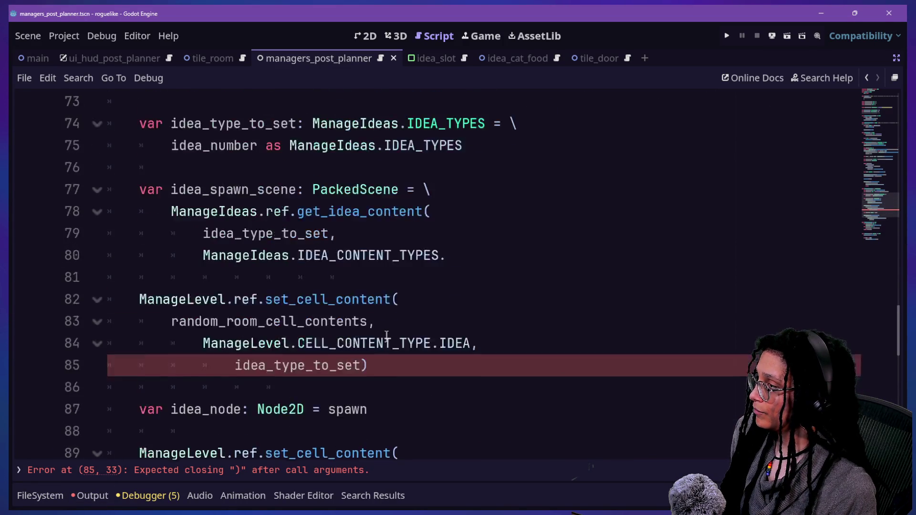
scroll(387, 336, up, 3)
scroll(386, 335, down, 8)
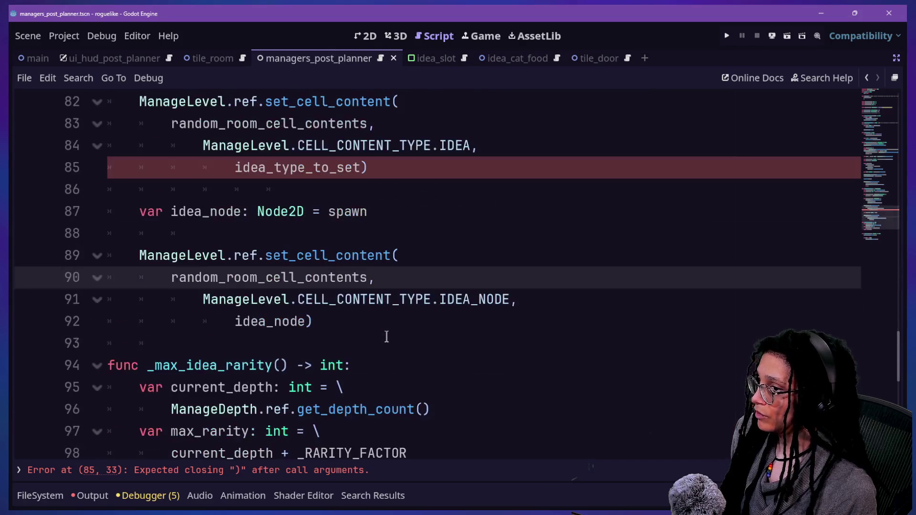
scroll(386, 335, up, 1)
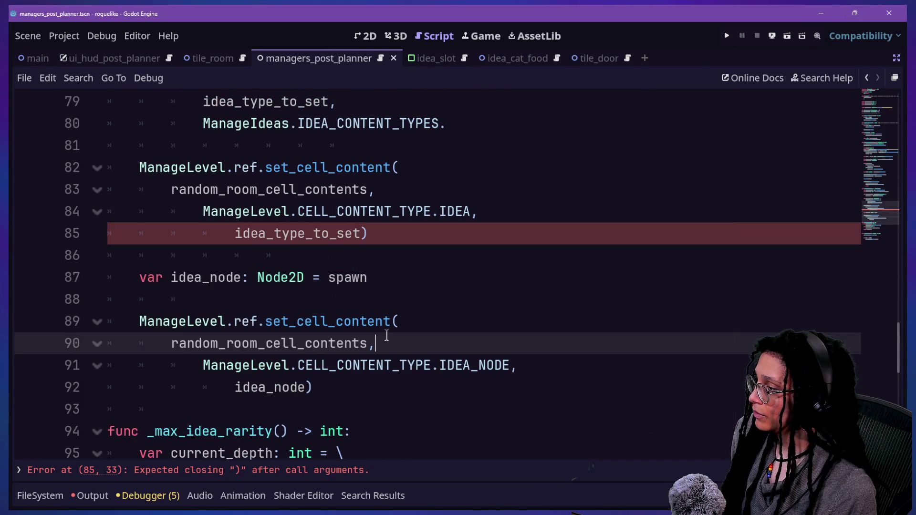
key(Up)
key(Up)
key(Up)
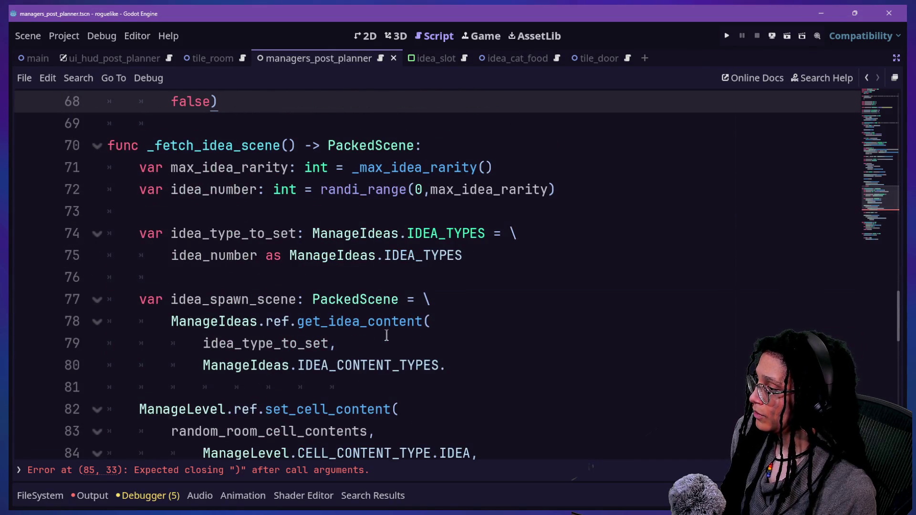
- Autocomplete line 80 to ManageIdeas.IDEA_CONTENT_TYPES.SCENE) in the get_idea_content call
click(490, 386)
click(487, 365)
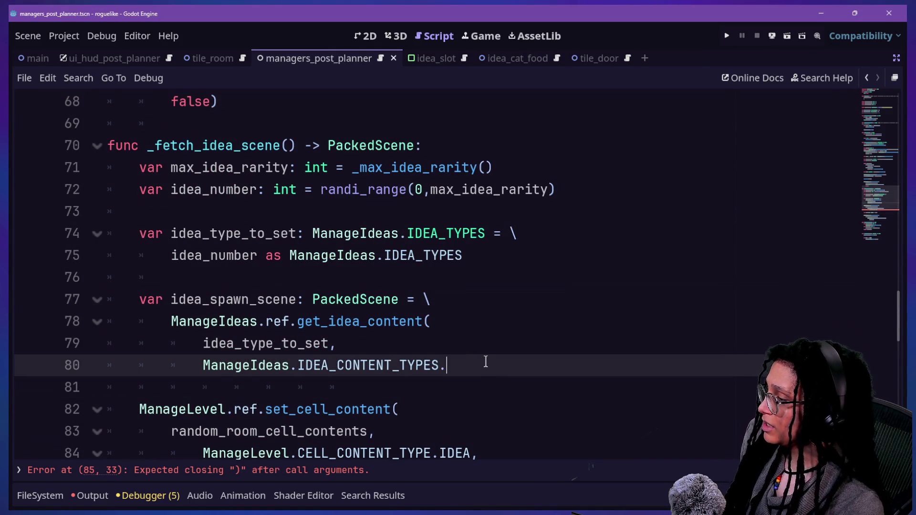
key(Down)
key(Up)
key(Return)
text())
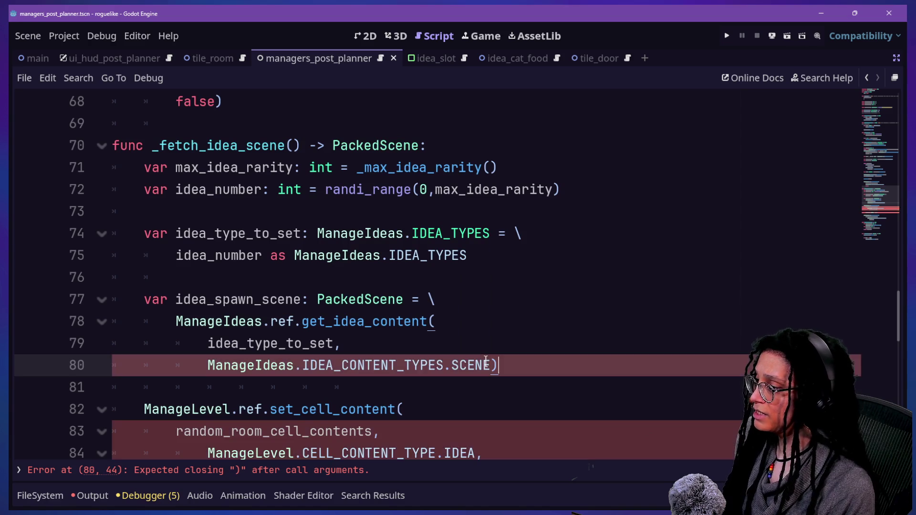
- Review the get_idea_content call on lines 76-80 and its method signature
mouse_move(215, 299)
mouse_down()
mouse_move(276, 321)
mouse_move(343, 321)
mouse_move(297, 284)
mouse_up()
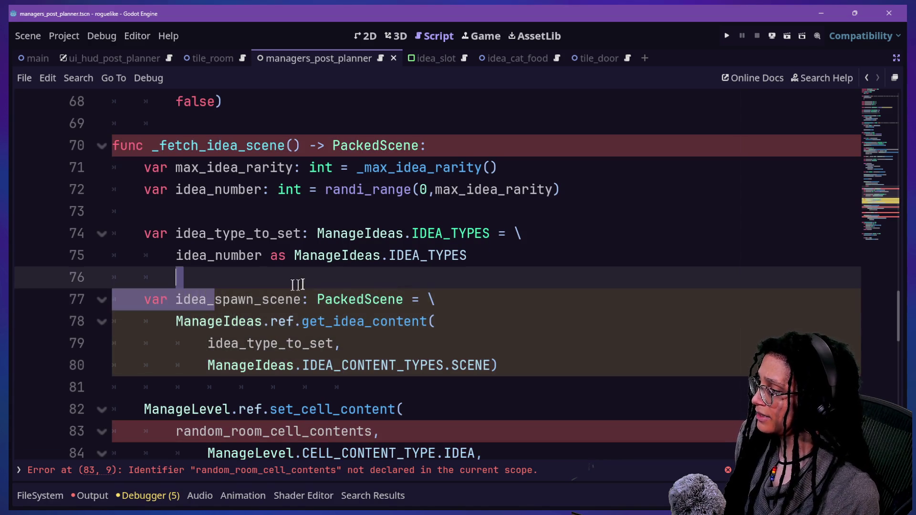
click(297, 284)
scroll(354, 300, down, 1)
click(449, 249)
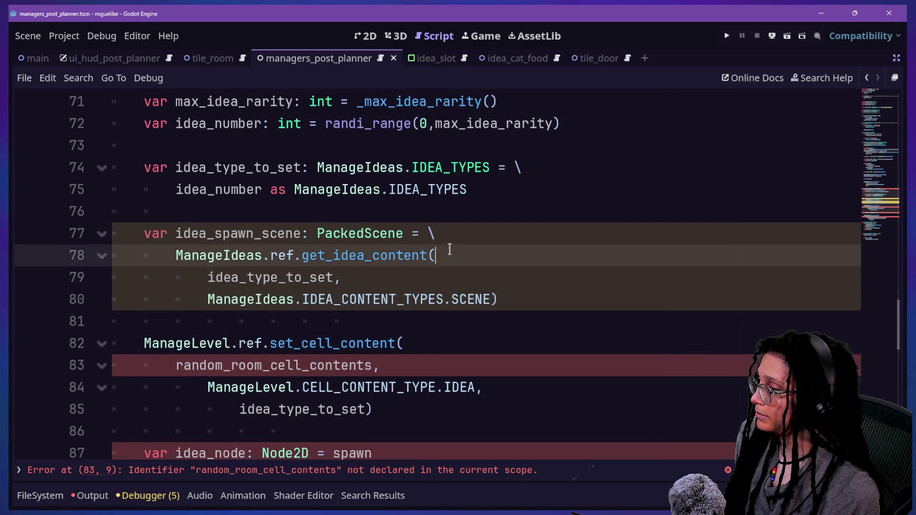
drag(172, 248, 489, 261)
click(488, 262)
click(491, 296)
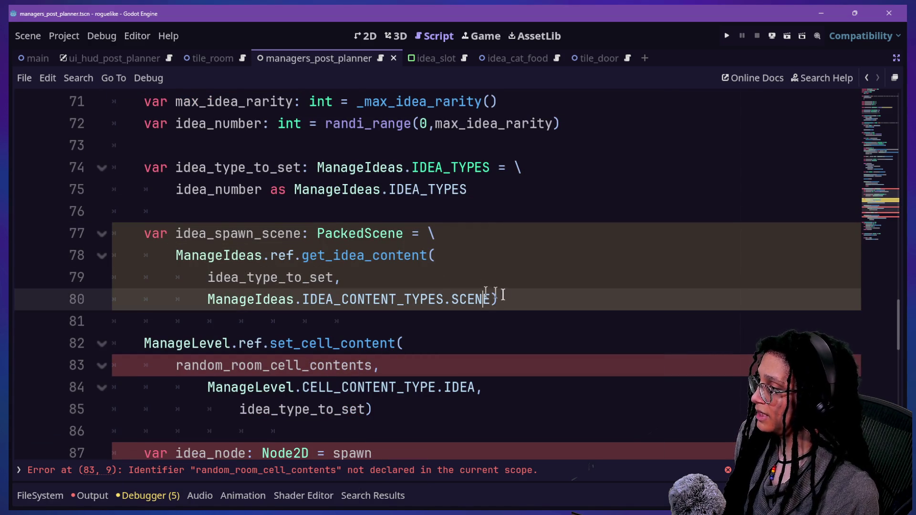
scroll(364, 278, up, 2)
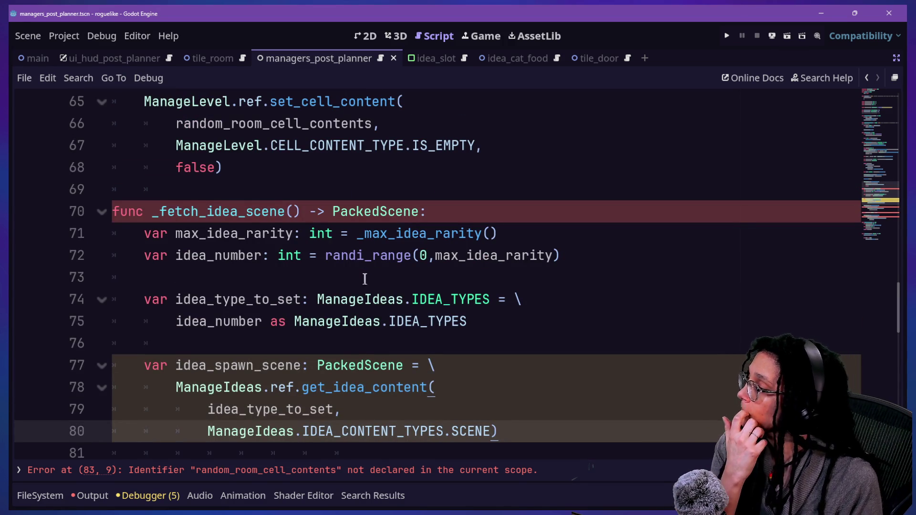
mouse_move(334, 387)
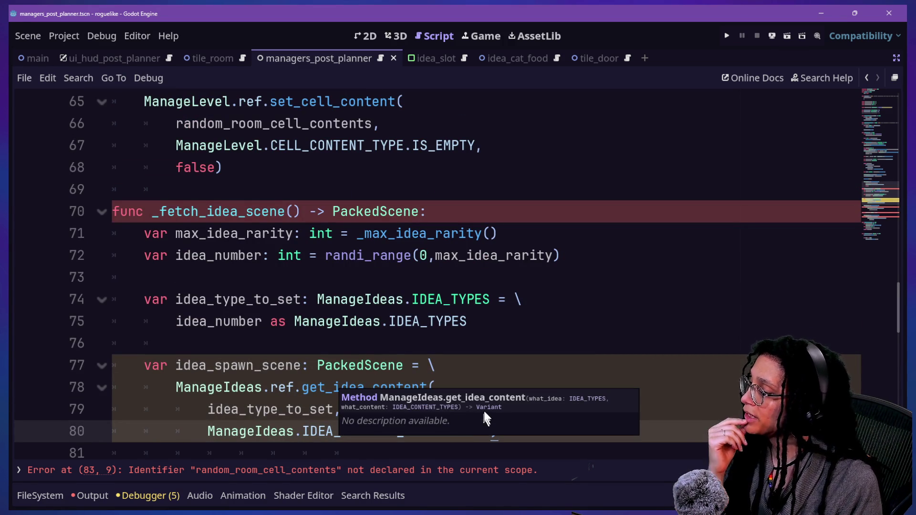
click(466, 346)
scroll(466, 351, down, 1)
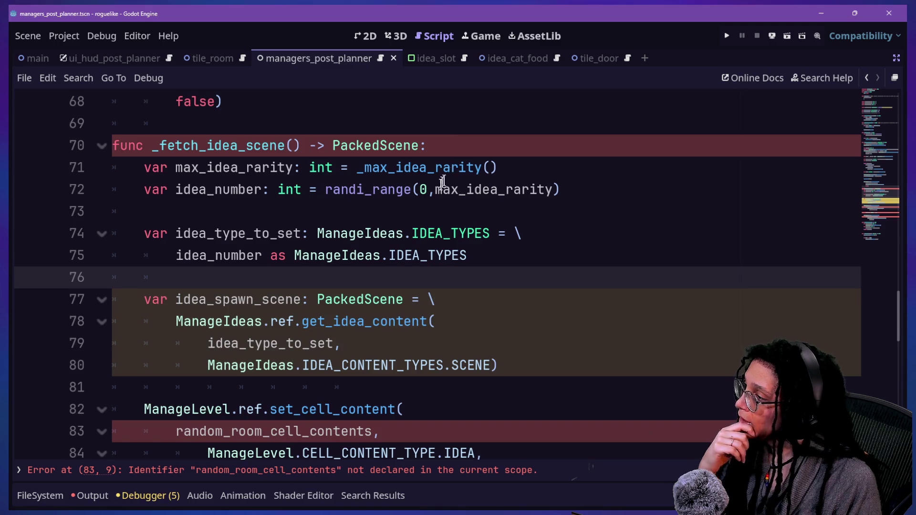
- Follow max_idea_rarity on line 72 to the _max_idea_rarity definition and inspect _RARITY_FACTOR
click(429, 189)
key(ctrl+shift+Right)
click(429, 212)
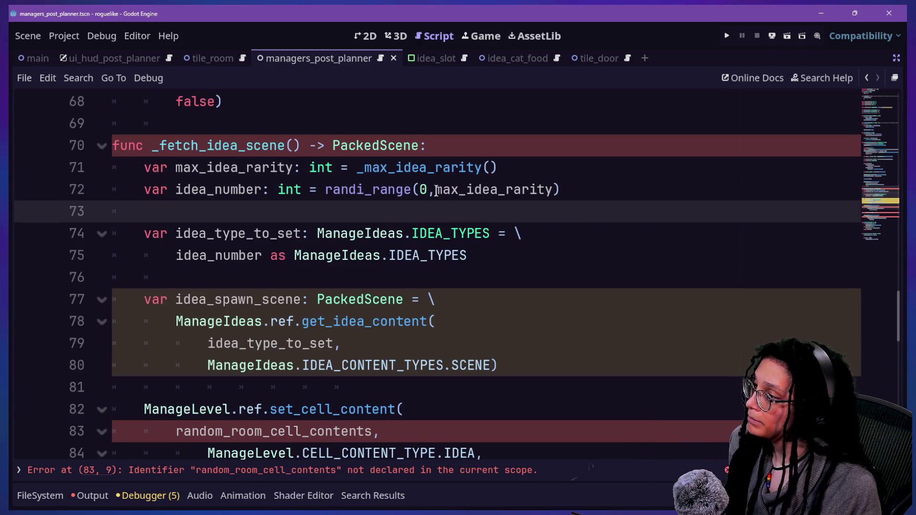
scroll(434, 200, up, 2)
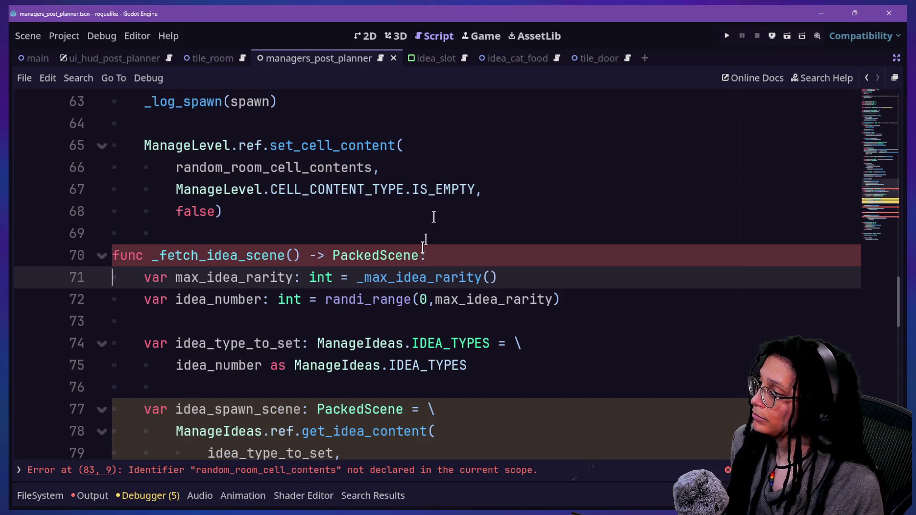
scroll(303, 262, down, 1)
ctrl+click(385, 211)
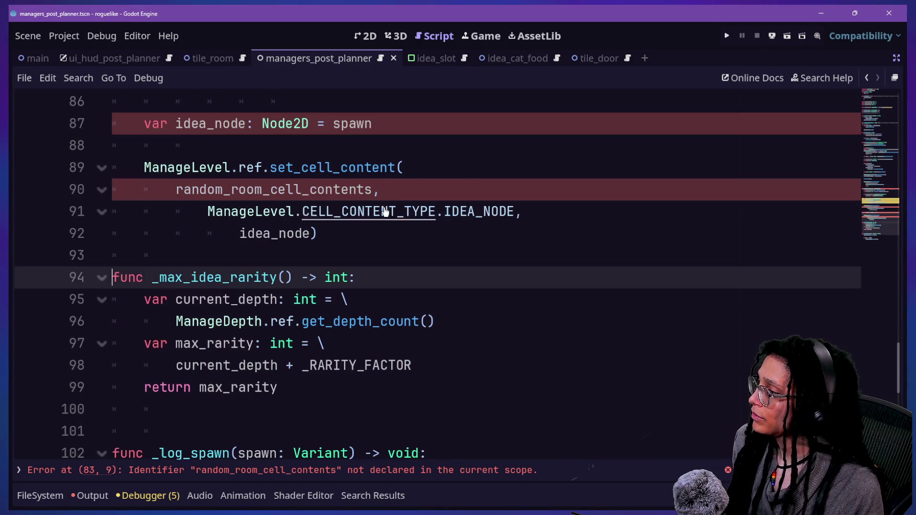
drag(144, 255, 287, 321)
click(137, 210)
click(246, 277)
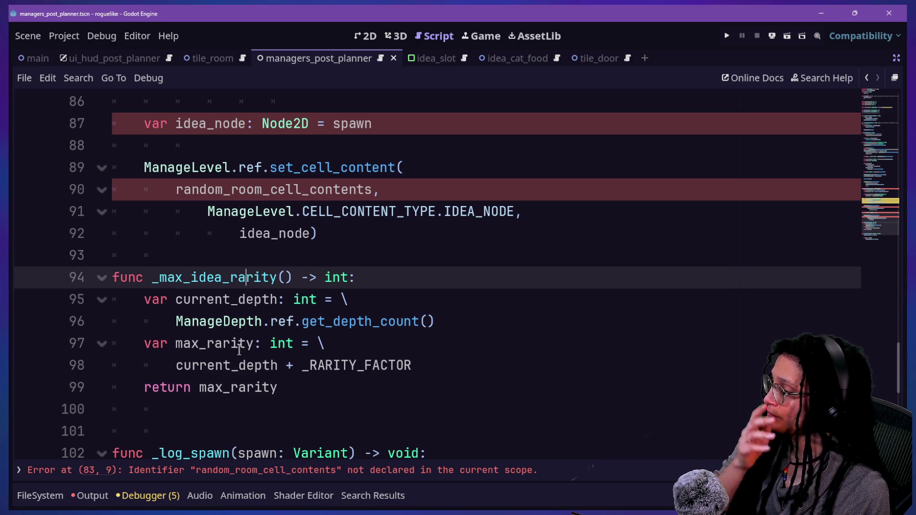
click(300, 365)
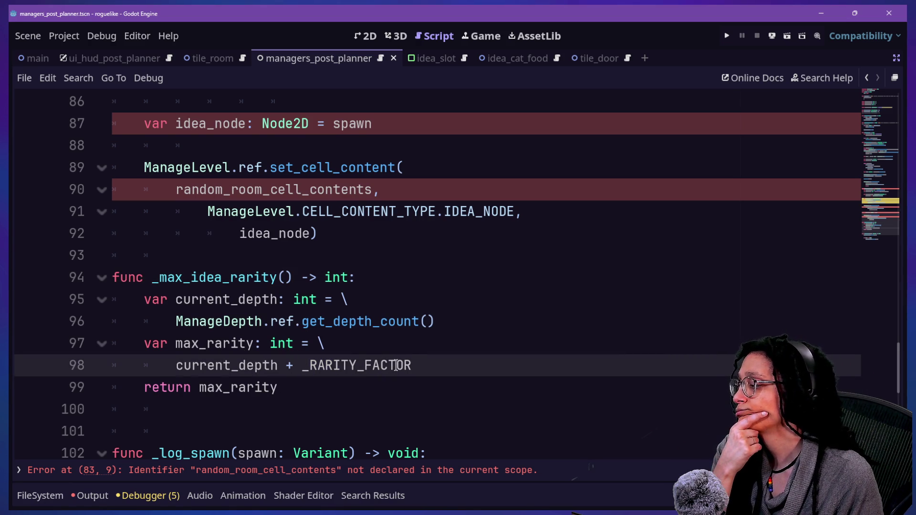
mouse_move(394, 361)
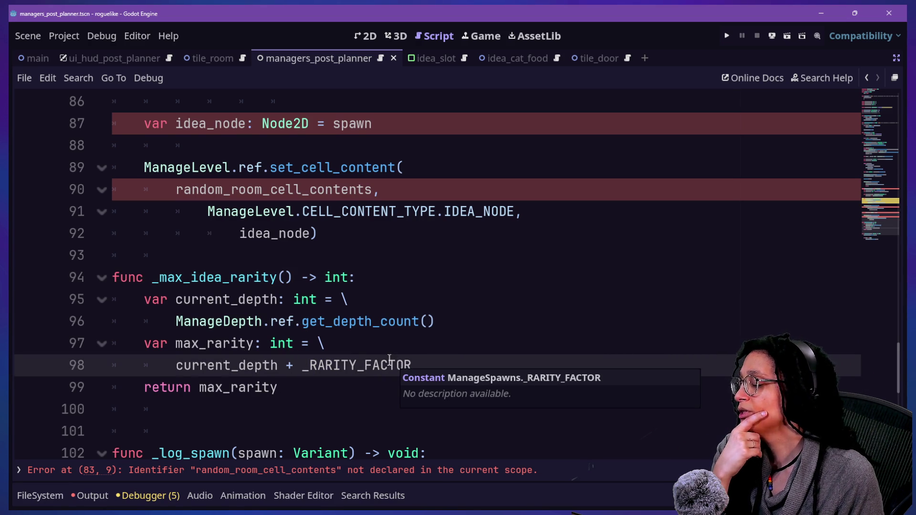
click(433, 366)
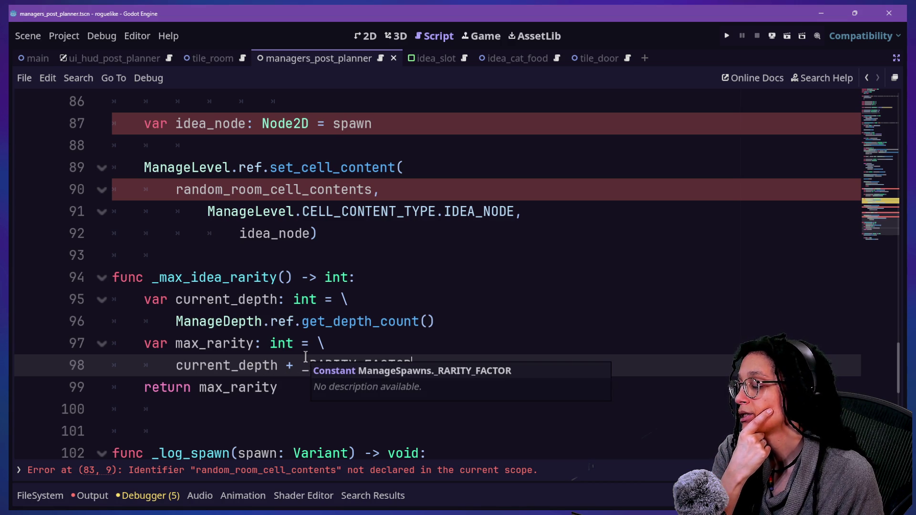
click(301, 370)
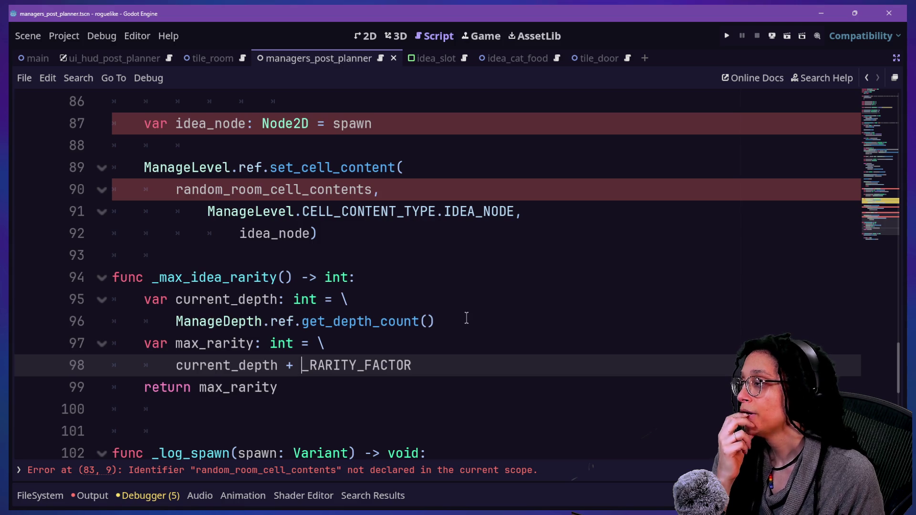
- Select the 0 lower bound in randi_range, then move up to the spawn constants
scroll(466, 317, up, 9)
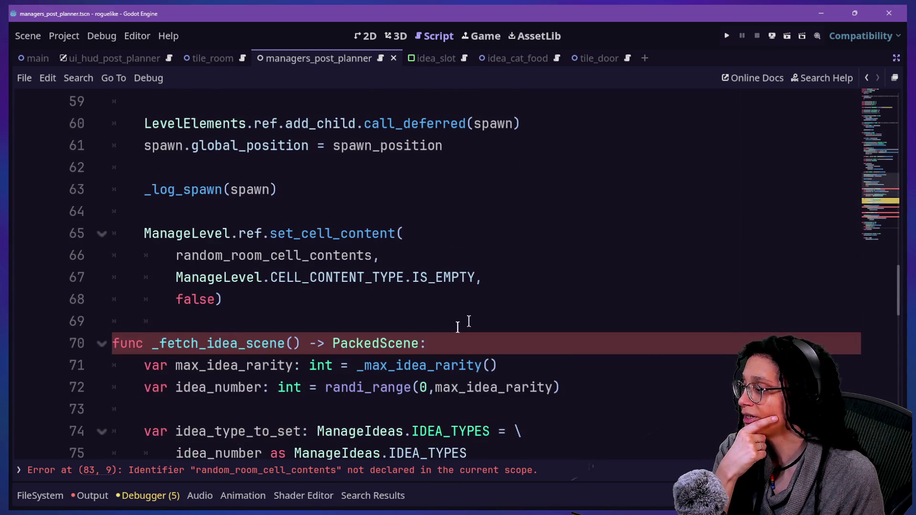
double_click(423, 387)
scroll(392, 258, up, 6)
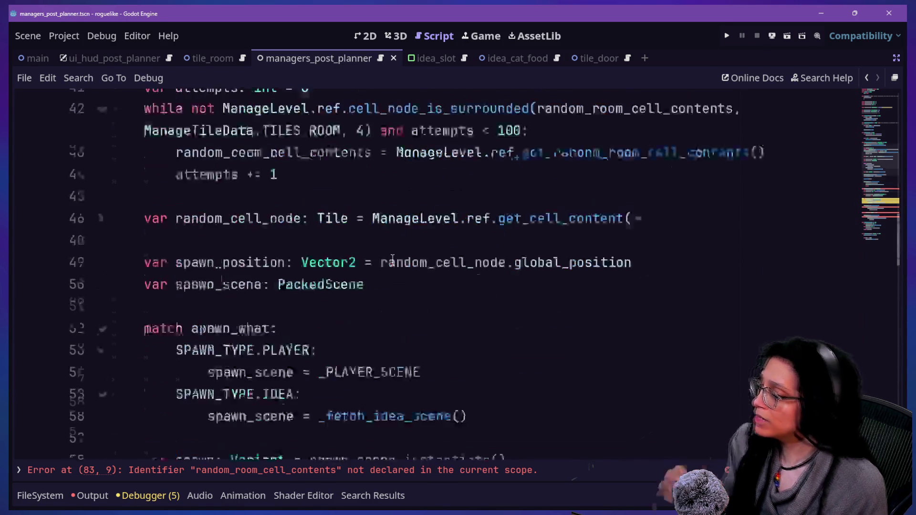
scroll(392, 258, up, 8)
click(408, 301)
- Add the constant _MIN_RARITY_IDEA: int = 1 below _RARITY_FACTOR
click(413, 323)
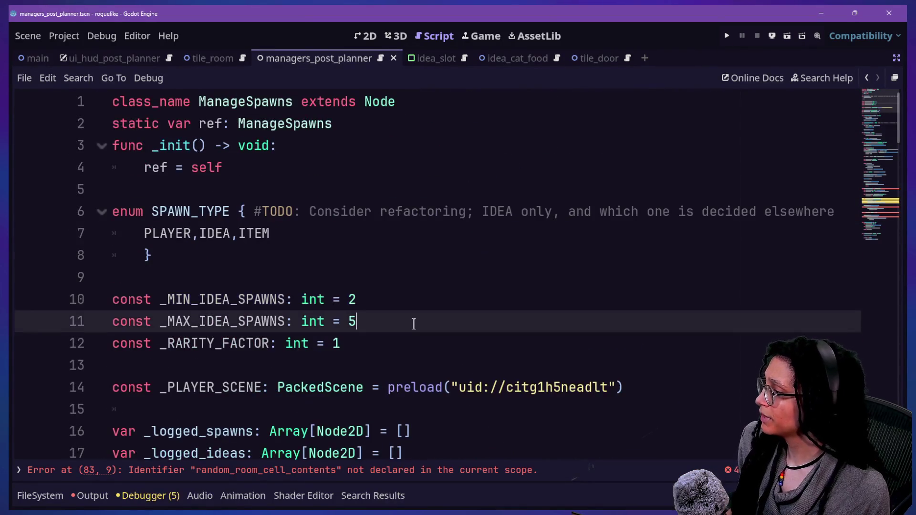
scroll(414, 324, down, 3)
scroll(401, 264, up, 1)
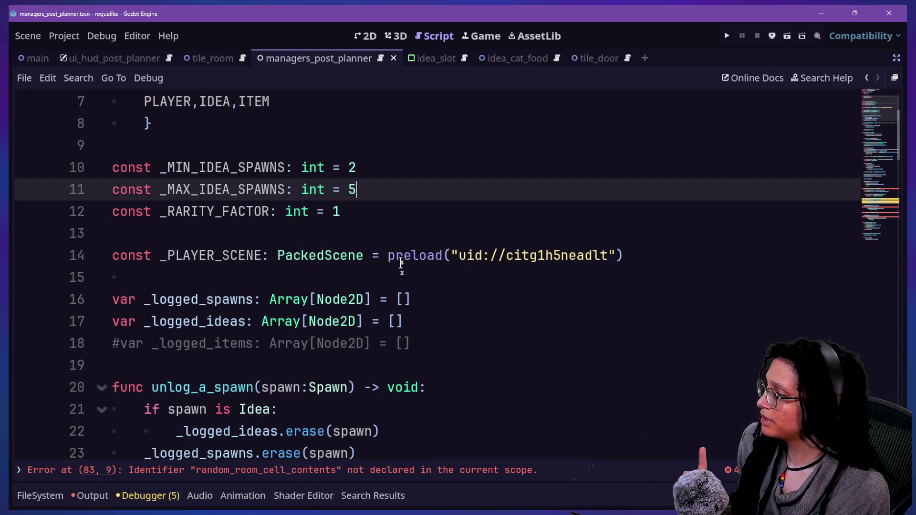
click(413, 211)
key(Return)
key(BackSpace)
text(const _MIN)
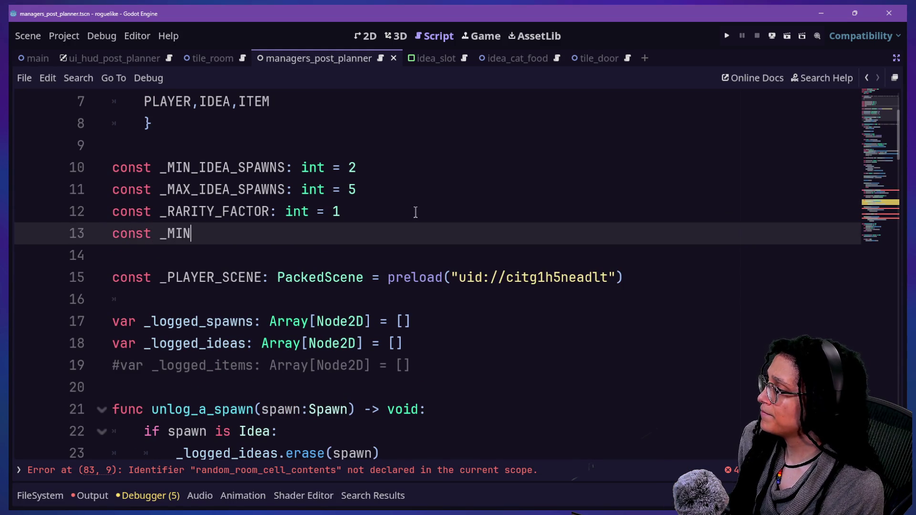
text(_RARITY_)
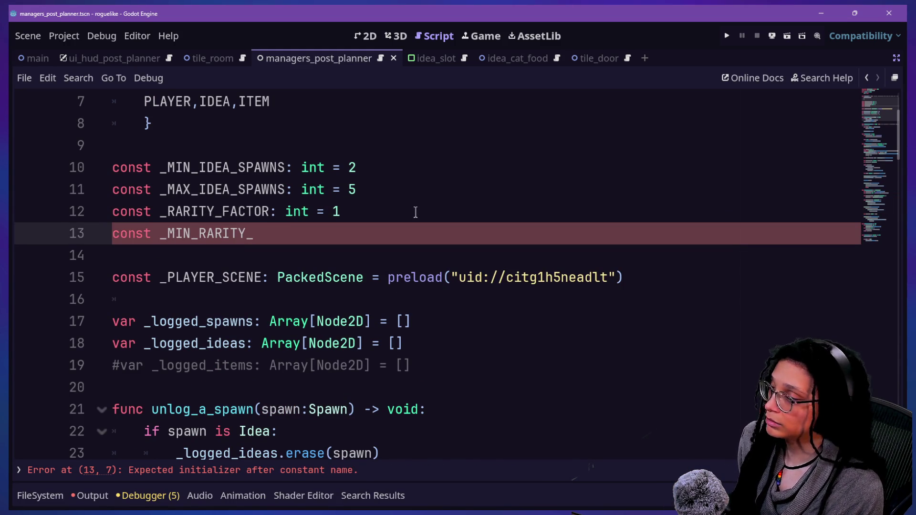
text(IDEA: int = 1)
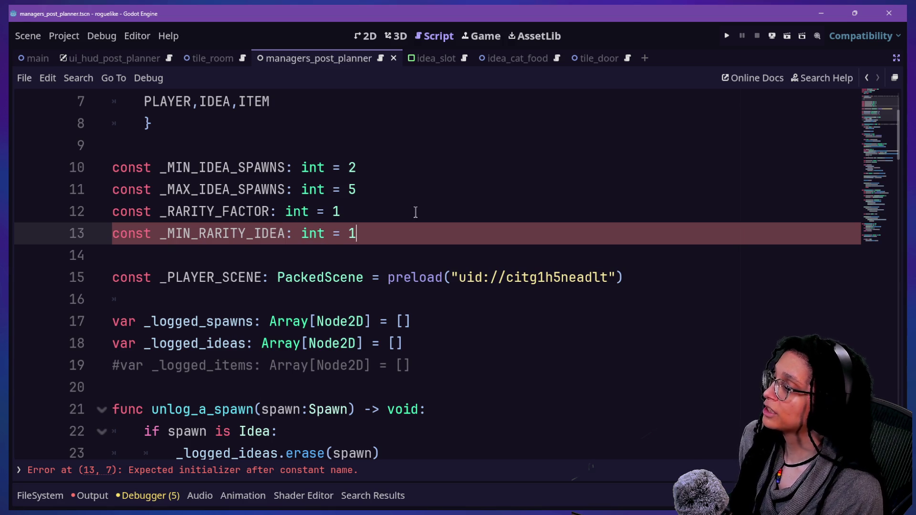
click(372, 196)
click(395, 233)
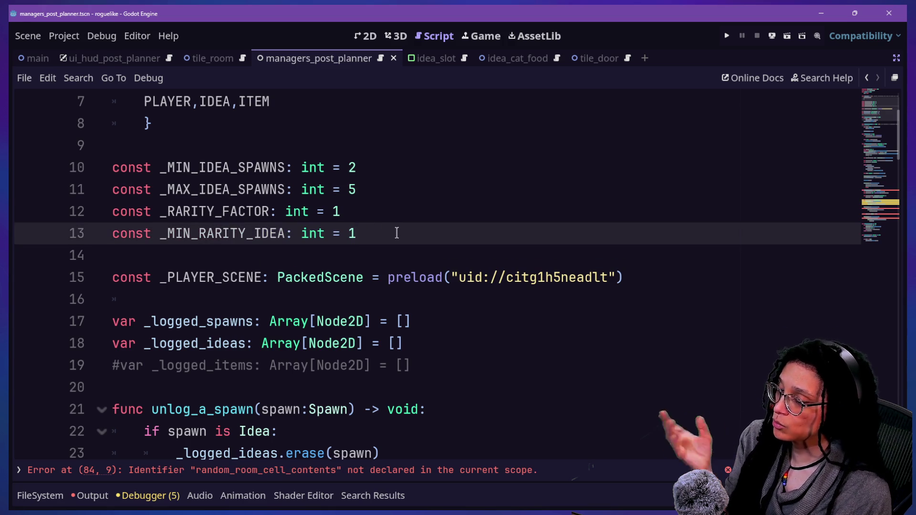
- Jump to the undeclared identifier error on line 84 and scroll back to randi_range
scroll(396, 233, down, 2)
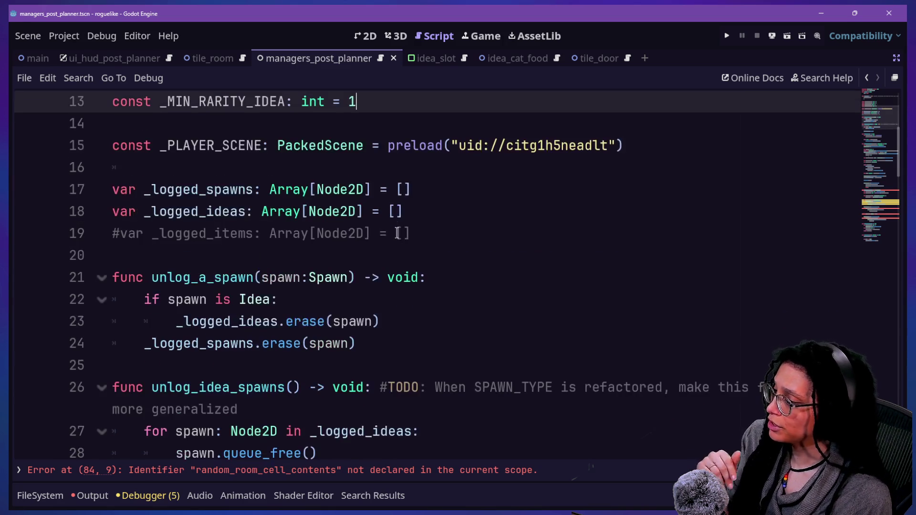
click(442, 479)
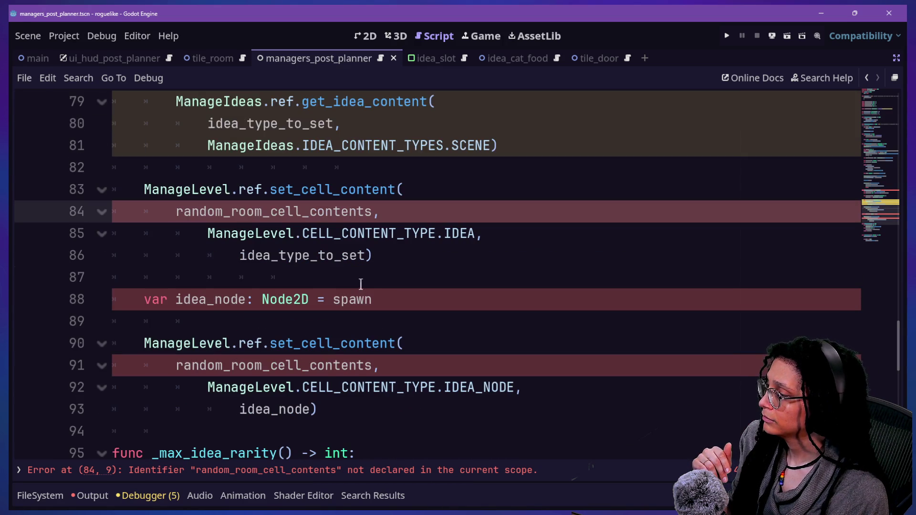
scroll(373, 296, down, 5)
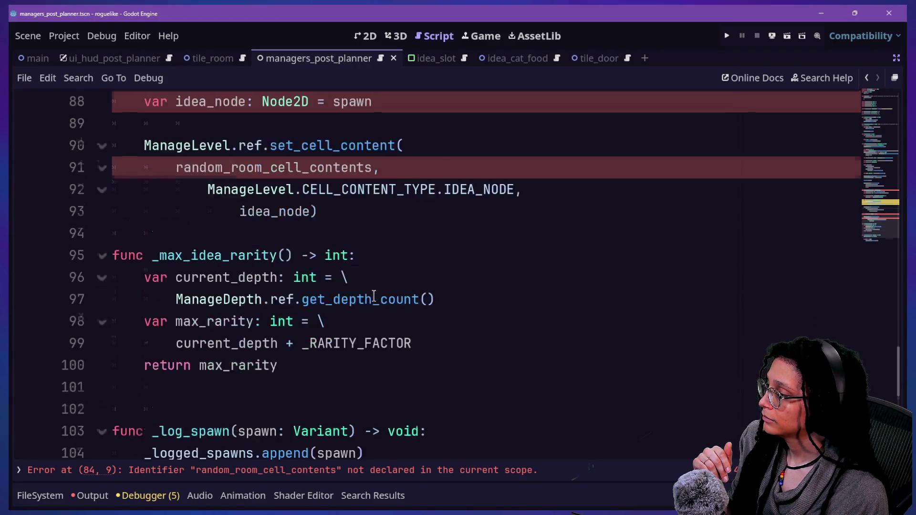
scroll(350, 270, up, 10)
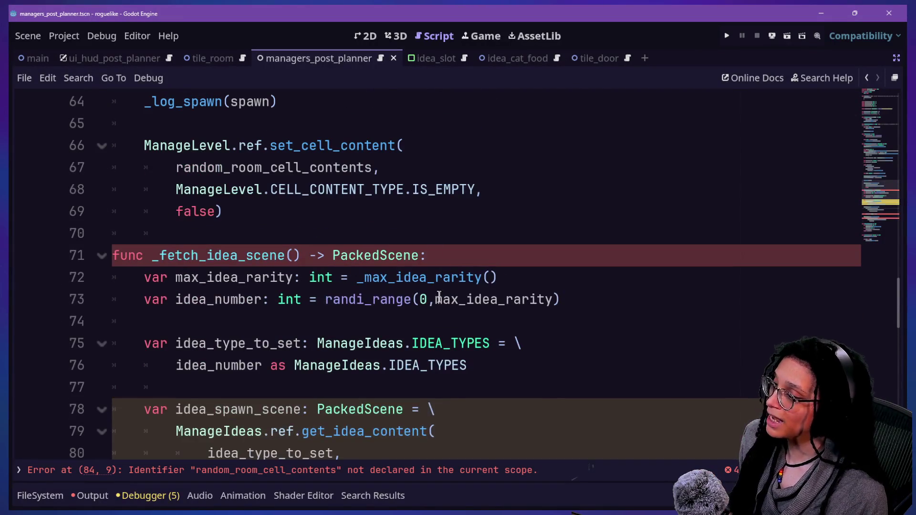
- Replace the 0 lower bound in randi_range with a _MIN_ constant from autocomplete
click(439, 296)
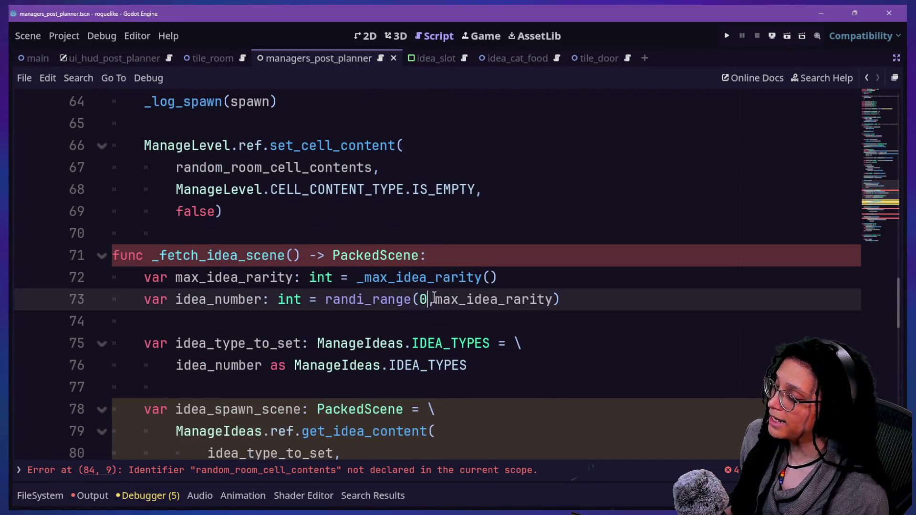
ctrl+scroll(439, 295, up, 2)
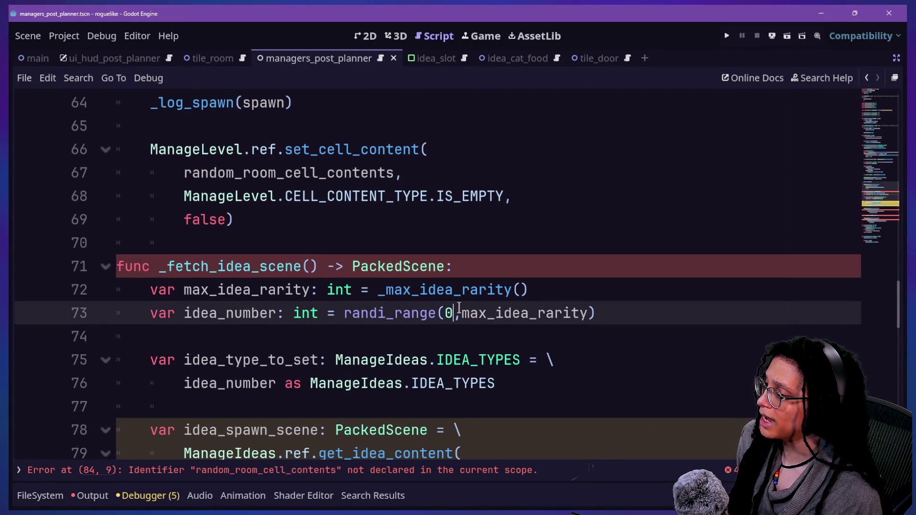
key(BackSpace)
text(_MAX)
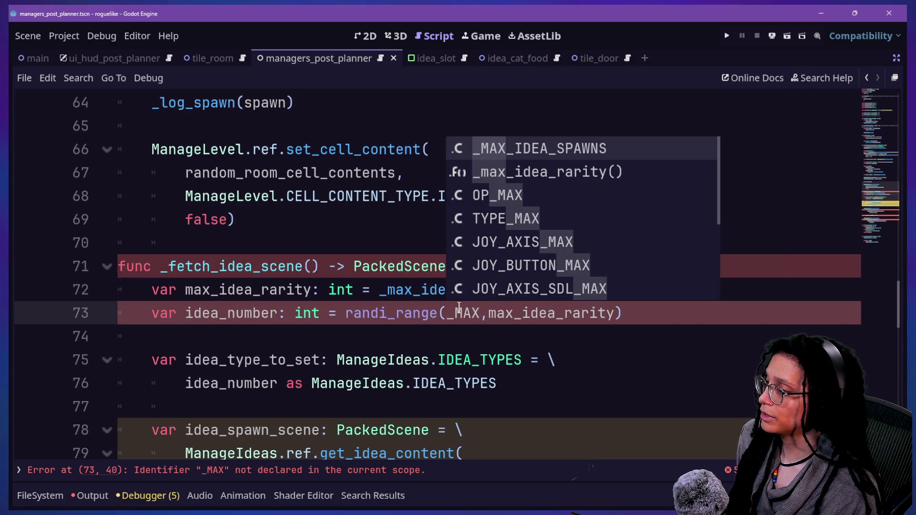
click(459, 305)
key(BackSpace)
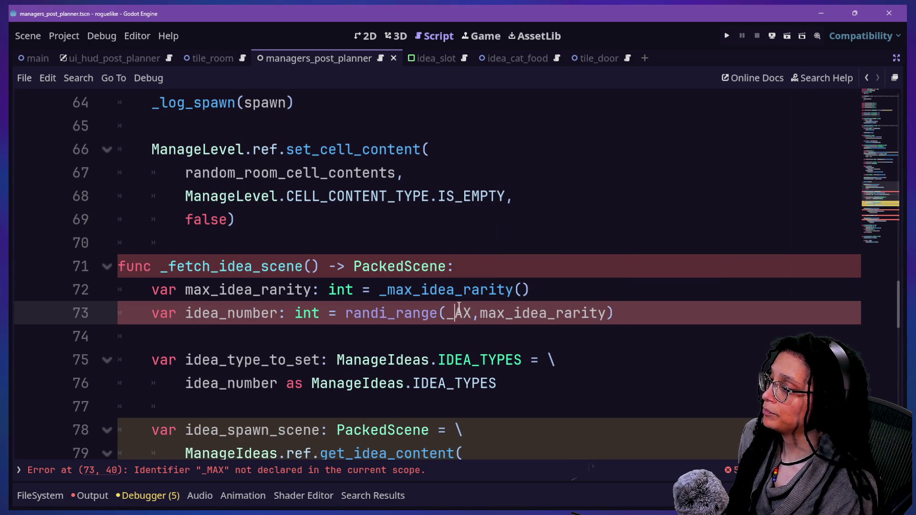
key(Delete)
text(M)
key(Delete)
text(IN)
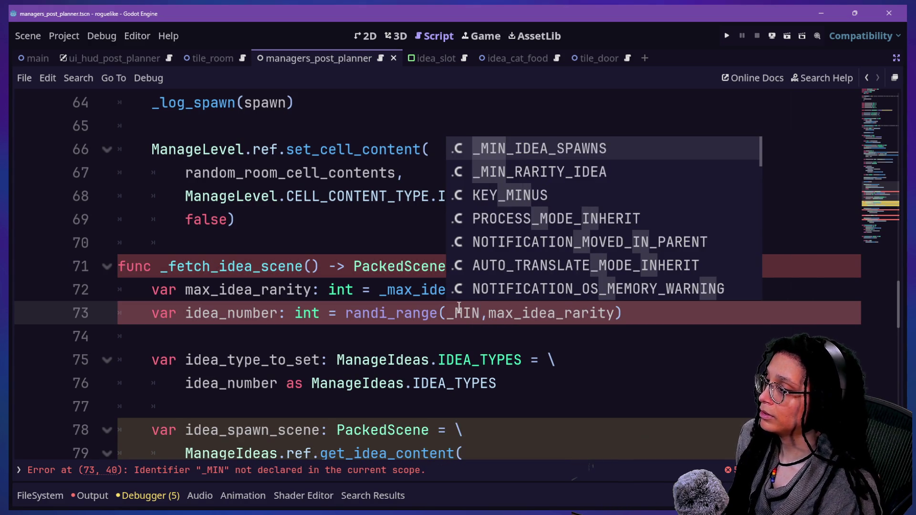
key(Return)
- Correct the randi_range lower-bound argument to _MIN_IDEA_RARITY
key(BackSpace)
key(BackSpace)
key(BackSpace)
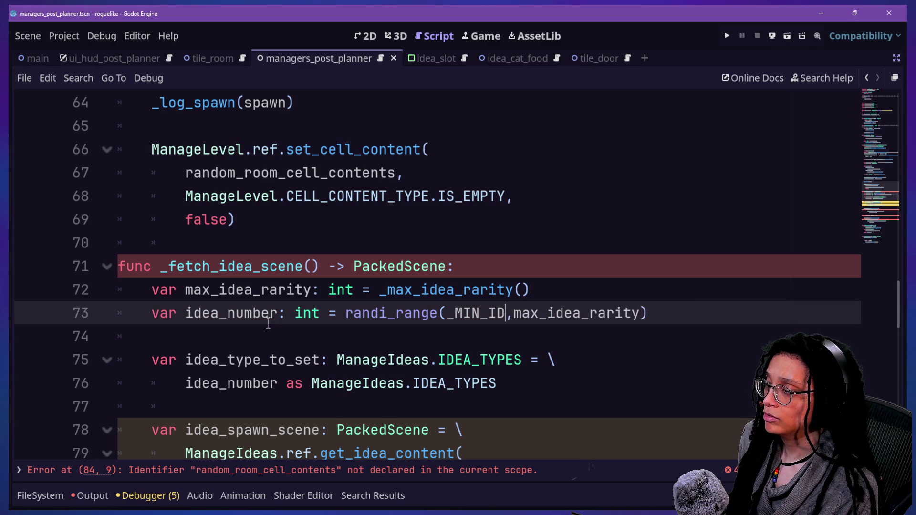
text(R)
key(Return)
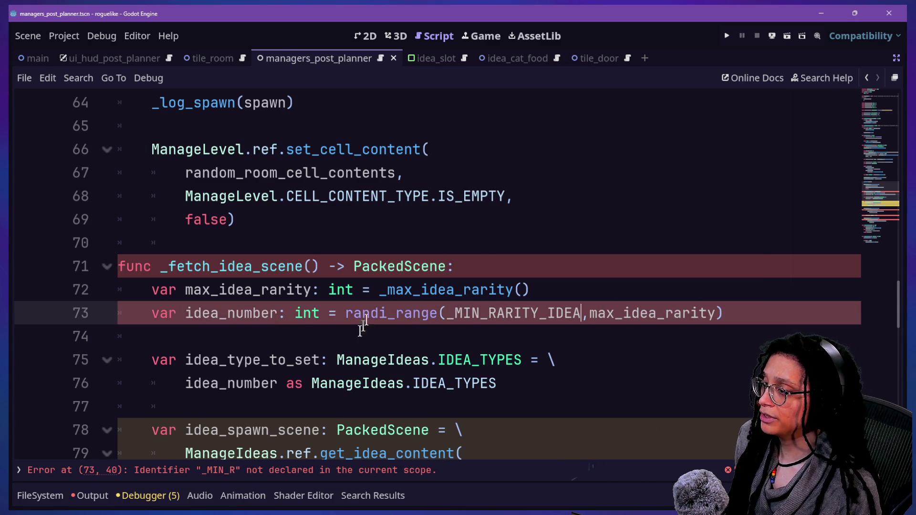
click(492, 312)
text(_IDEA)
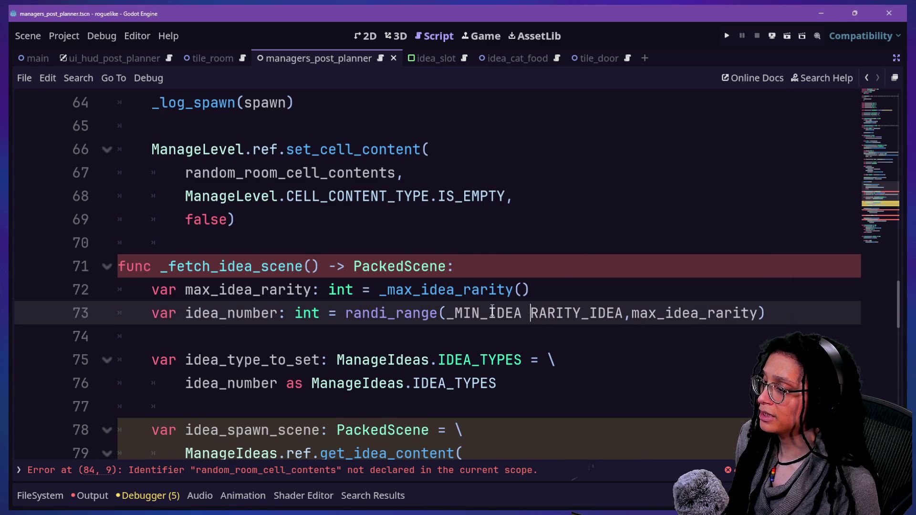
key(Right)
key(BackSpace)
key(Delete)
key(Delete)
key(Delete)
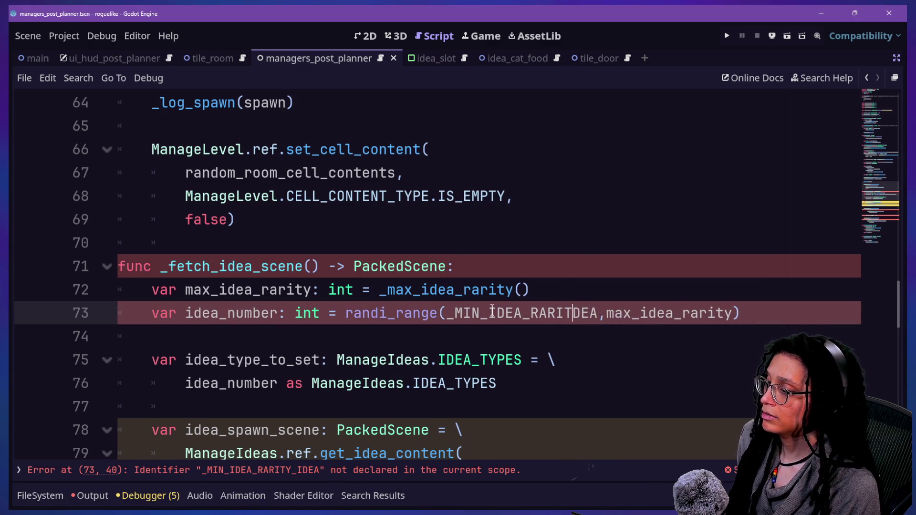
text(Y)
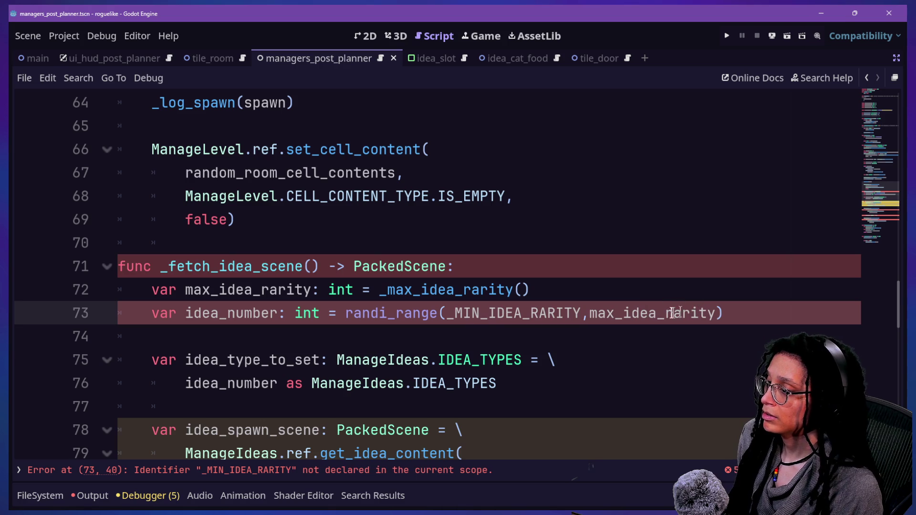
- Rename the line 13 constant to _MIN_IDEA_RARITY and save the script
scroll(274, 278, up, 15)
scroll(274, 278, up, 2)
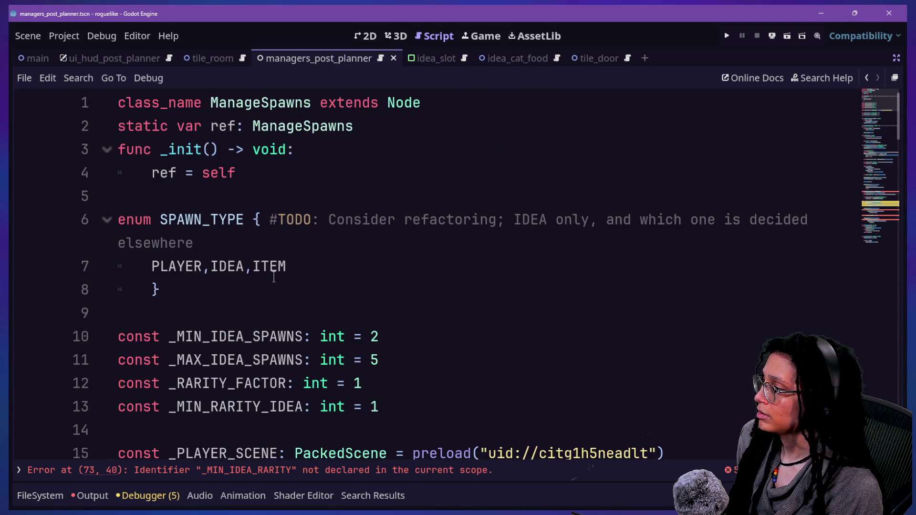
scroll(274, 278, down, 3)
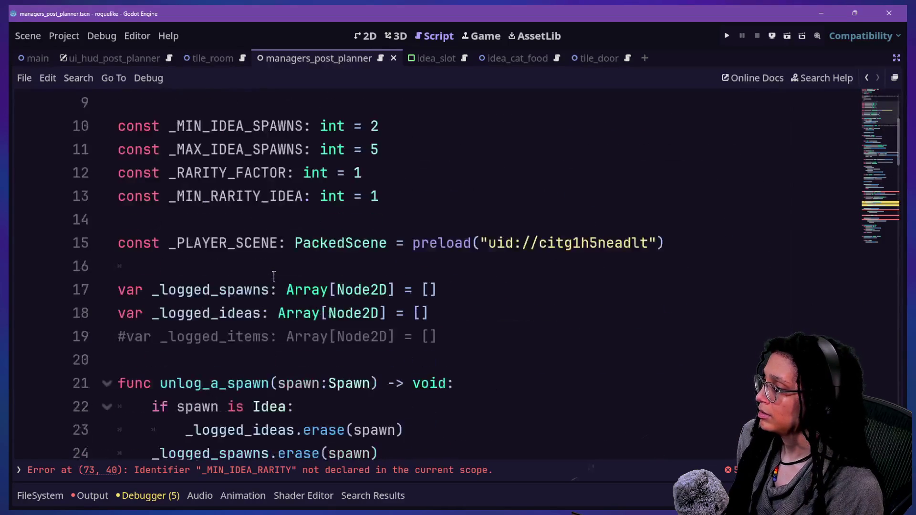
click(252, 196)
key(BackSpace)
key(BackSpace)
key(BackSpace)
click(239, 197)
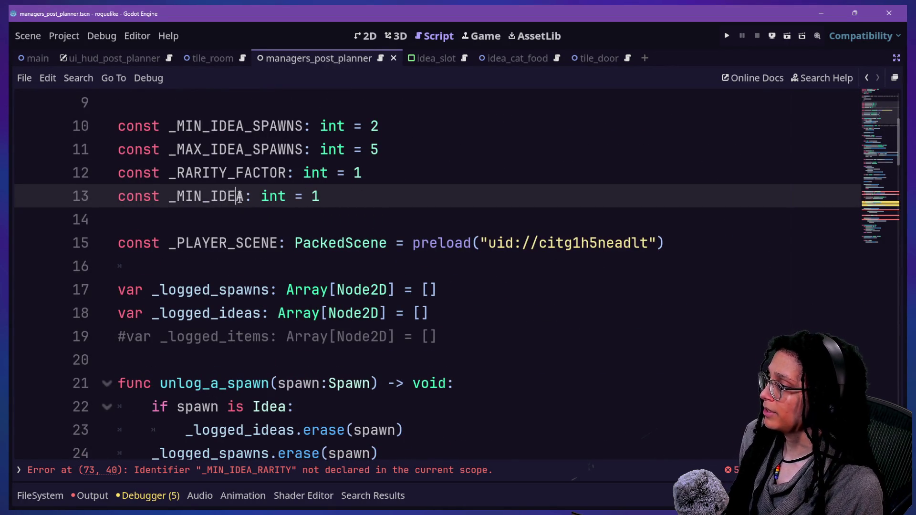
text(_RARITY)
key(ctrl+s)
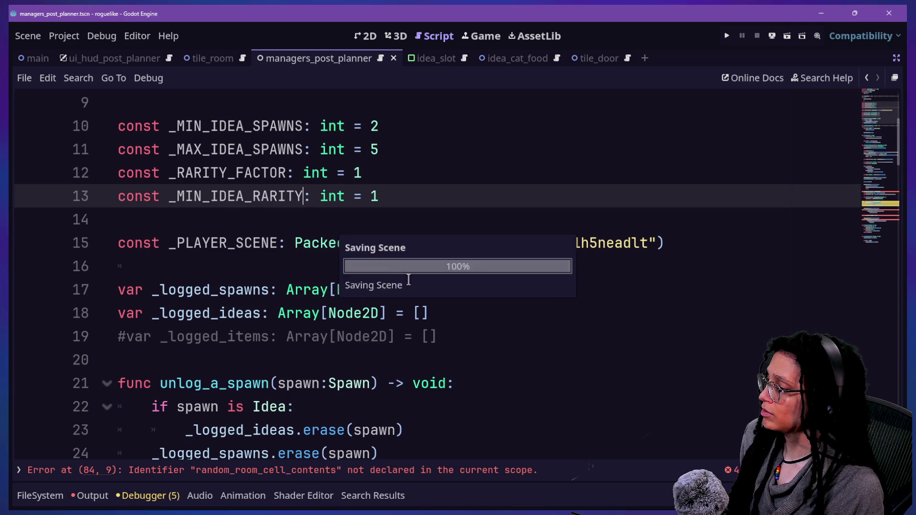
click(468, 469)
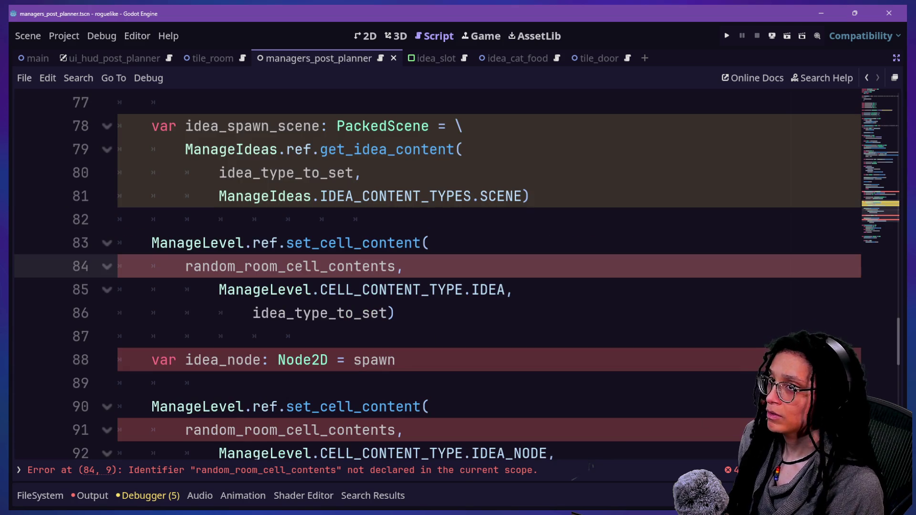
- Find min_idea_rarit and move the randi_range arguments onto their own line
click(488, 196)
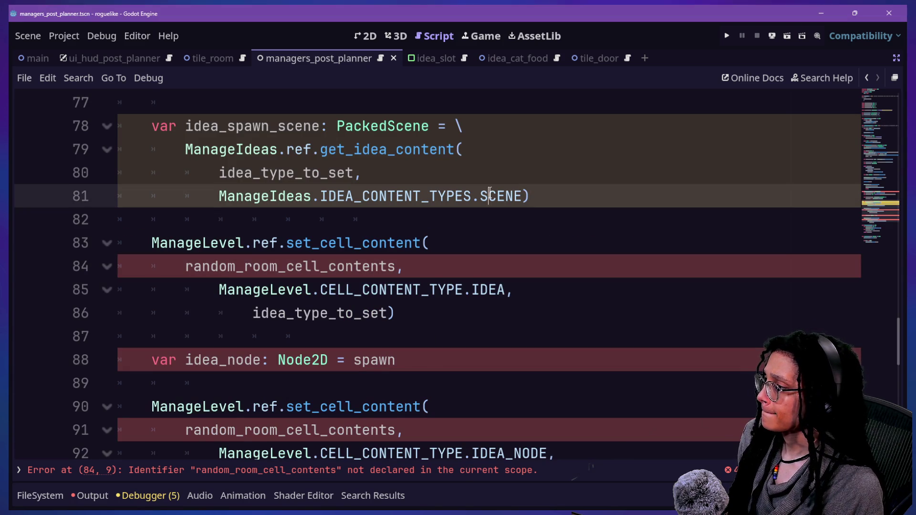
scroll(490, 192, up, 1)
key(ctrl+f)
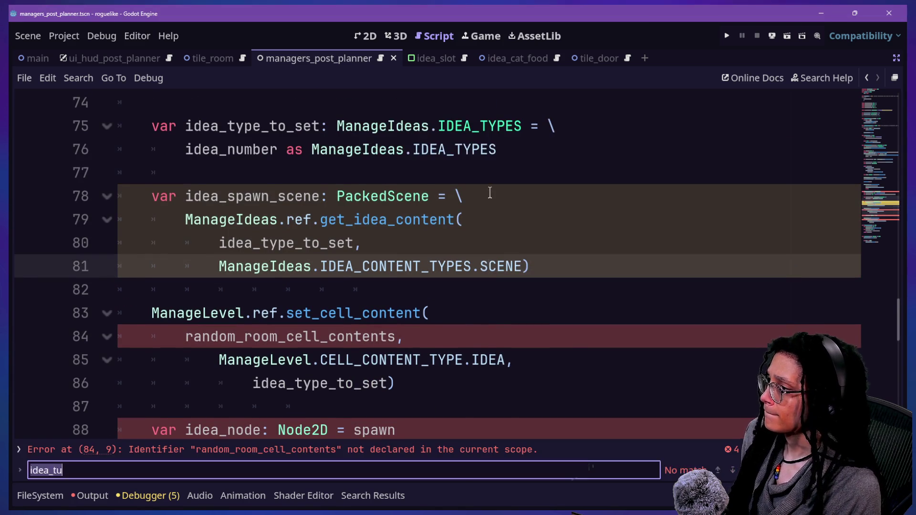
text(min_idea_rarit)
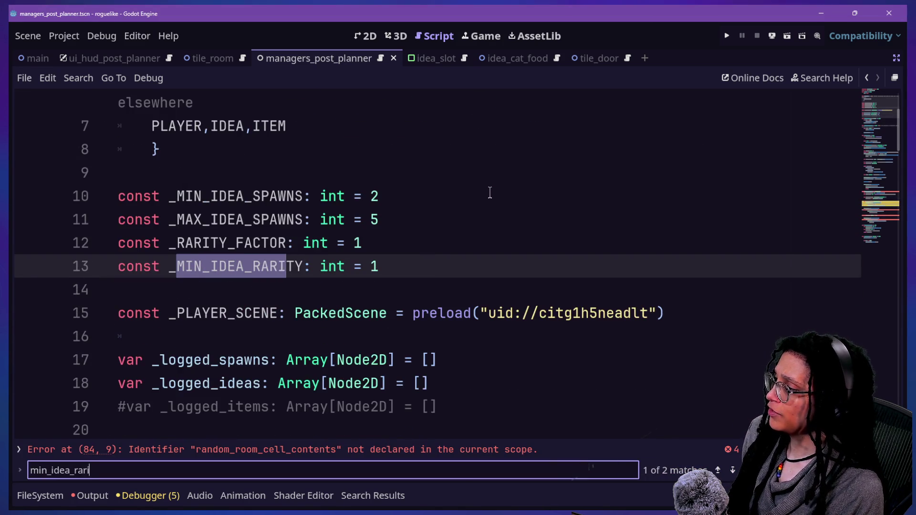
key(Return)
click(439, 270)
key(Right)
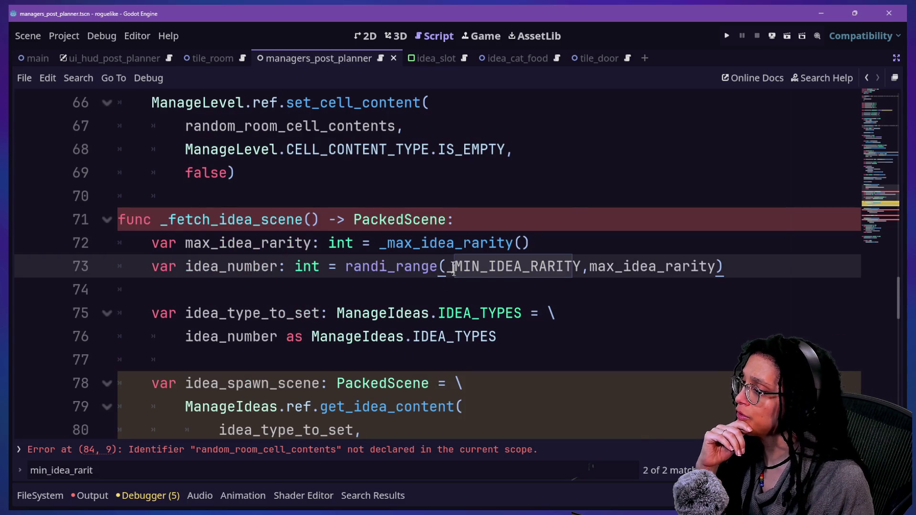
key(Return)
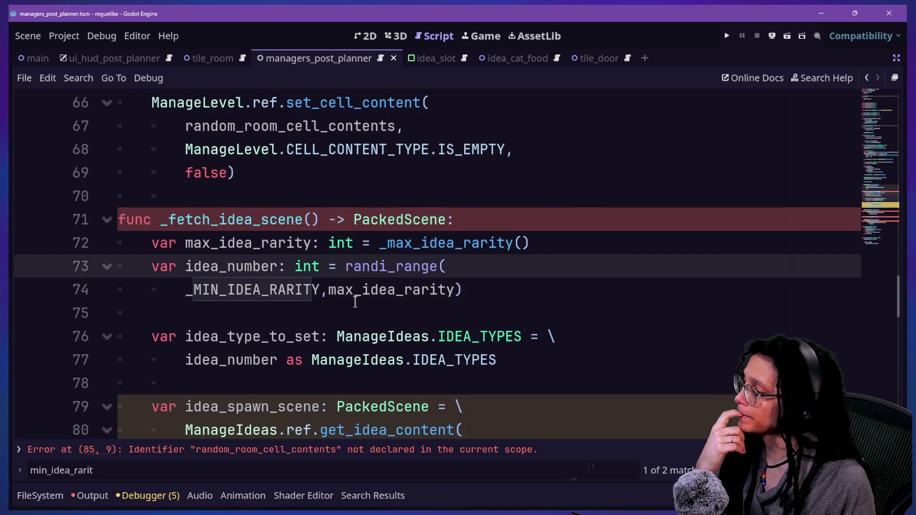
drag(327, 290, 433, 291)
click(433, 293)
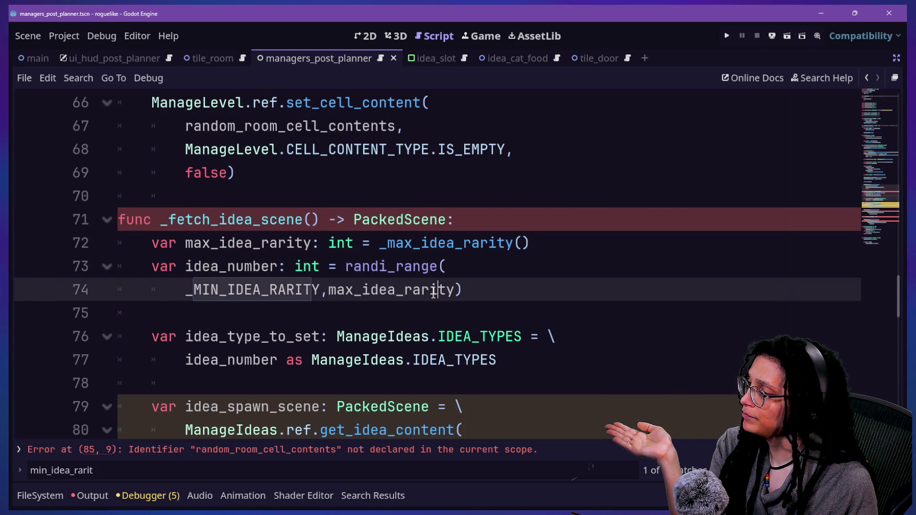
scroll(332, 315, up, 20)
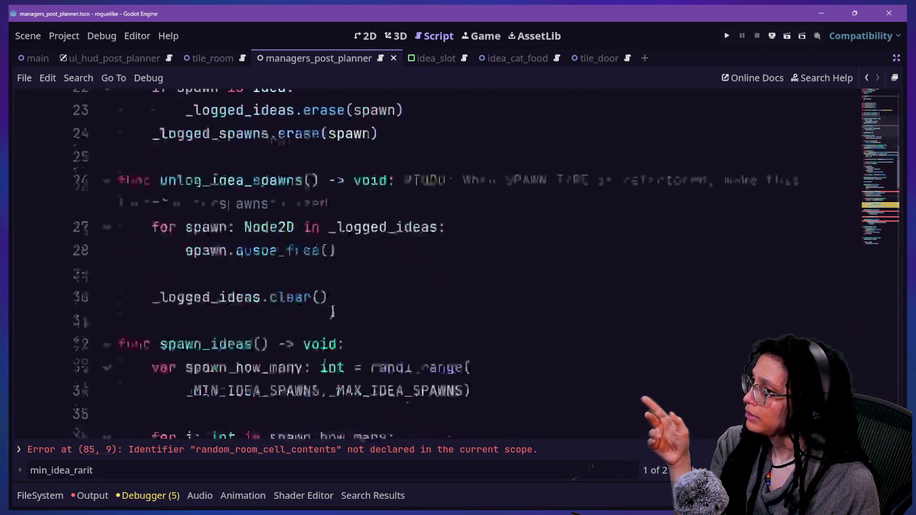
scroll(332, 311, down, 3)
- Comment out the _RARITY_FACTOR constant and duplicate the commented line beneath it
click(328, 313)
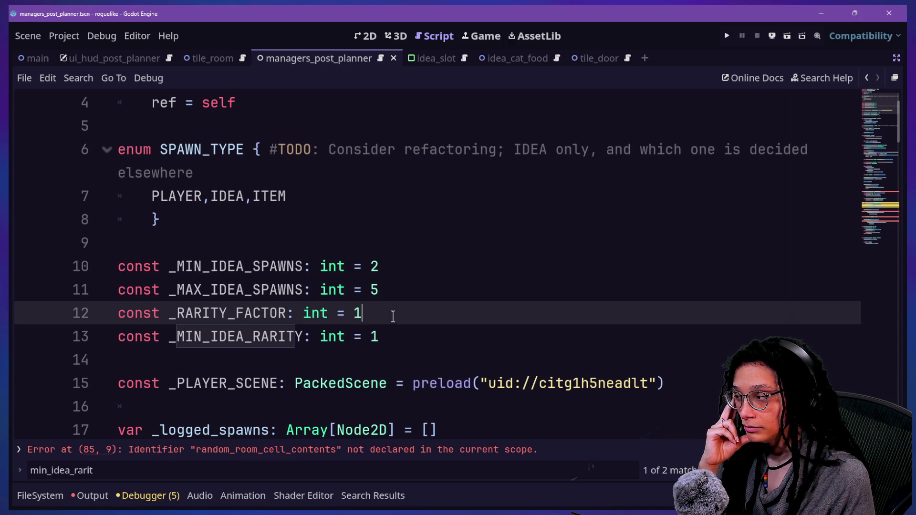
key(ctrl+k)
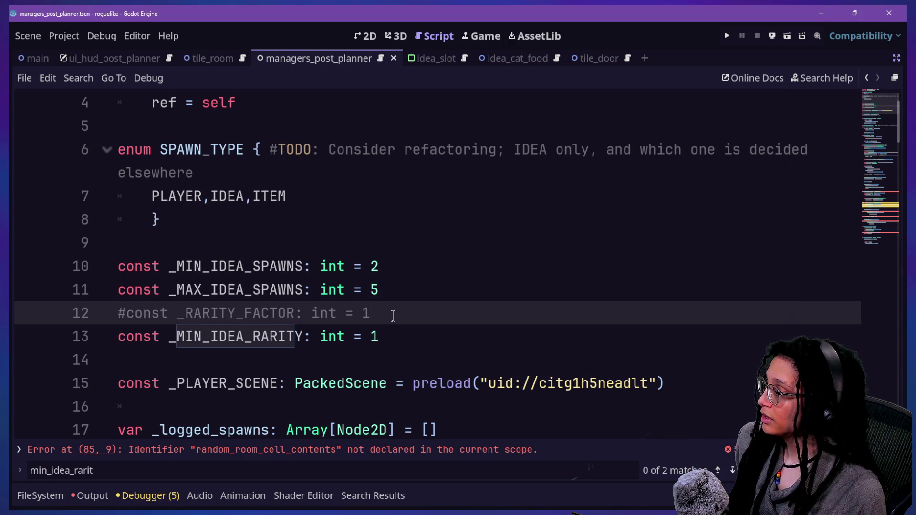
triple_click(396, 310)
key(ctrl+shift+d)
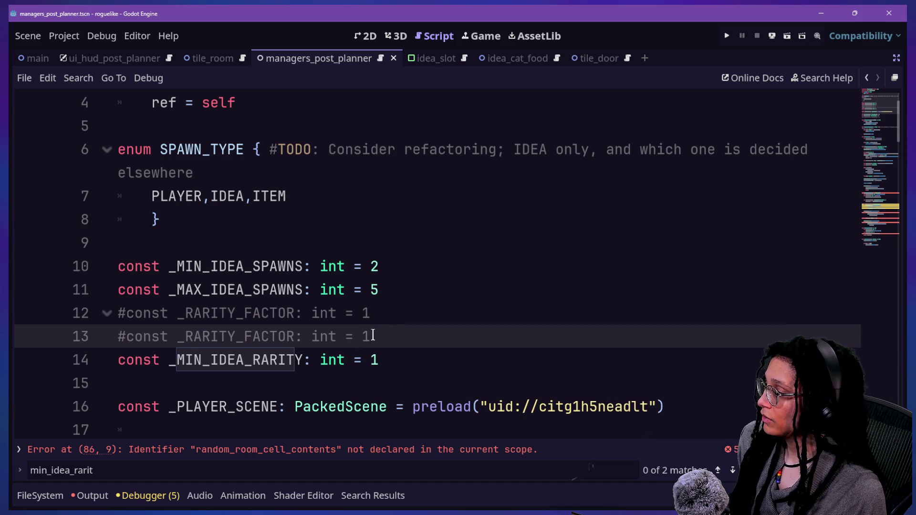
text(0)
- Uncomment the duplicate and end the commented line with '## TODO: Comment this back in when ready for more spawns', then save
key(ctrl+k)
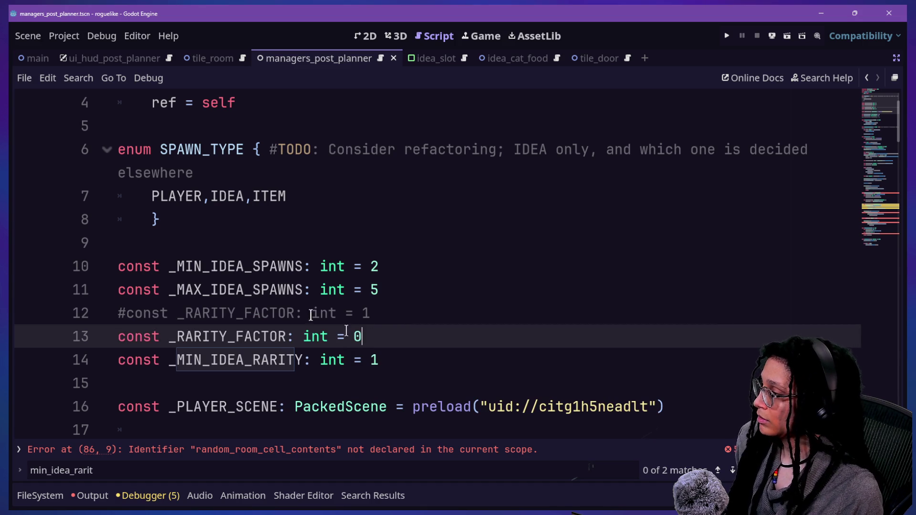
drag(225, 266, 217, 313)
click(425, 312)
text(##)
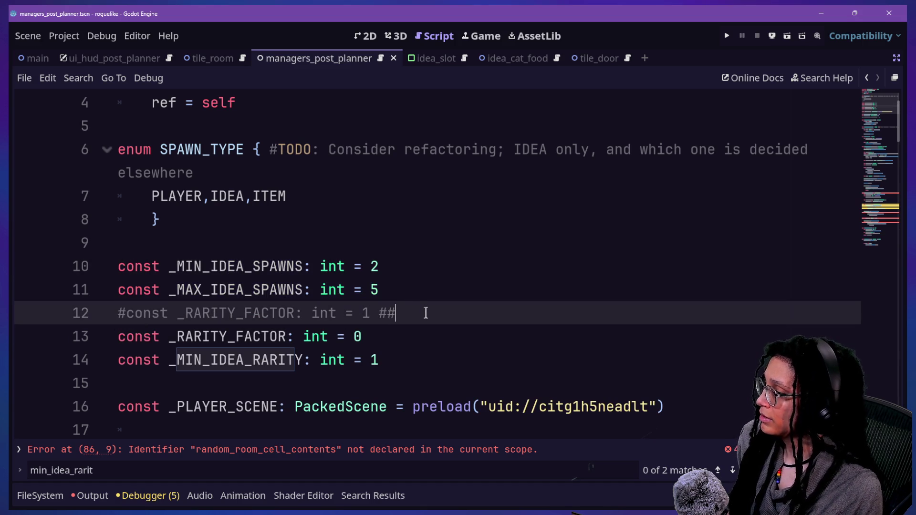
text( TODO: Replace)
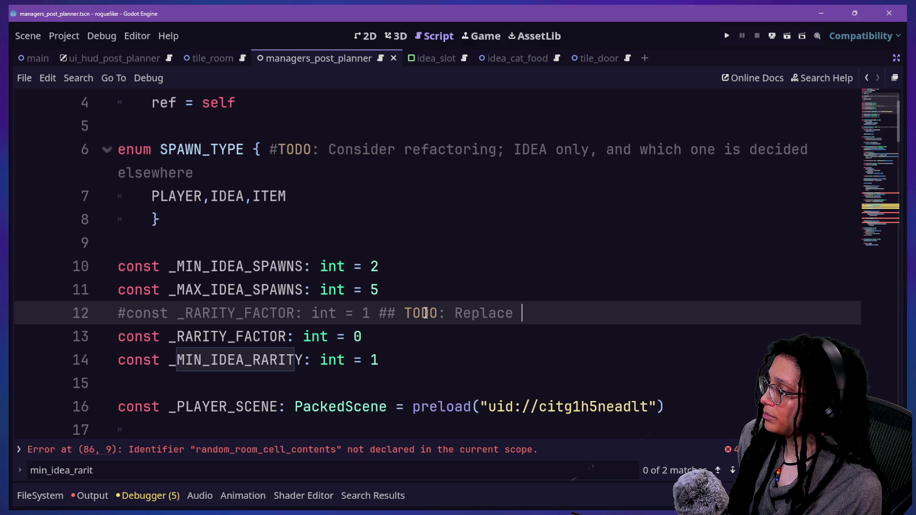
key(BackSpace)
key(BackSpace)
key(BackSpace)
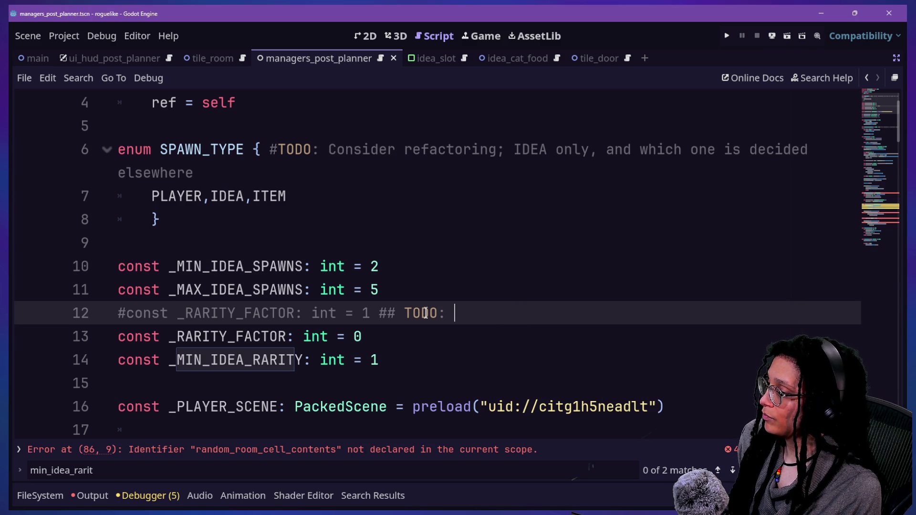
text(Comment this back i)
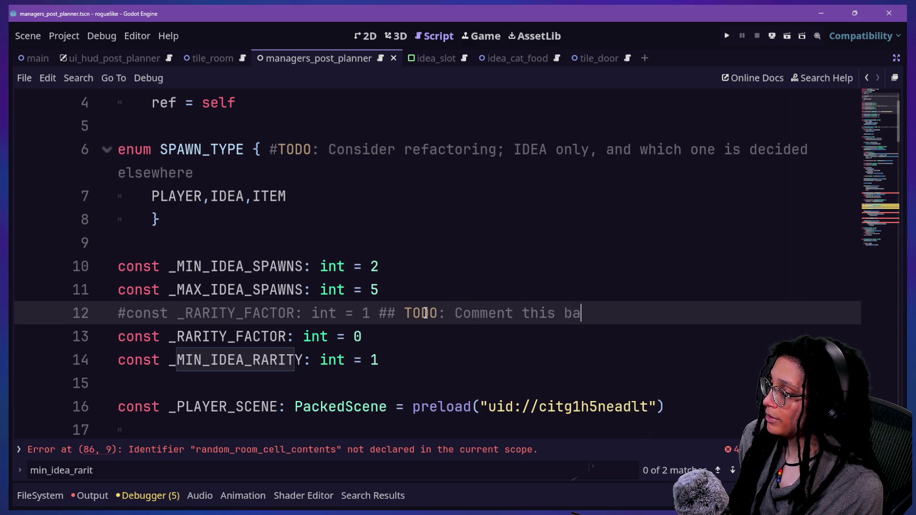
text(n when r)
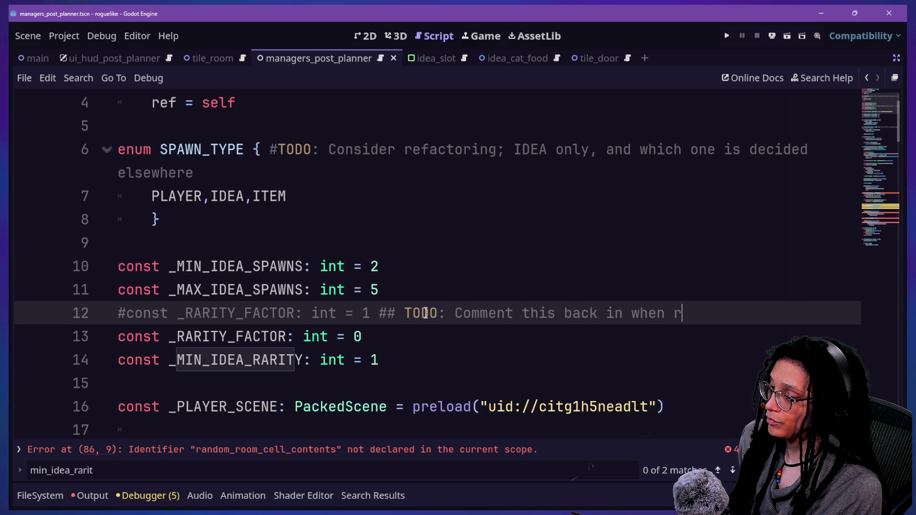
text(eady for more spawns)
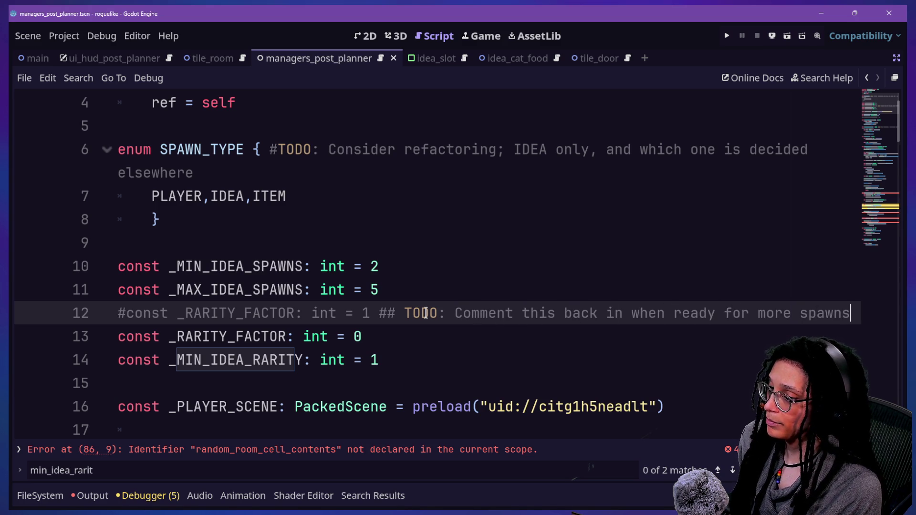
click(272, 213)
key(ctrl+s)
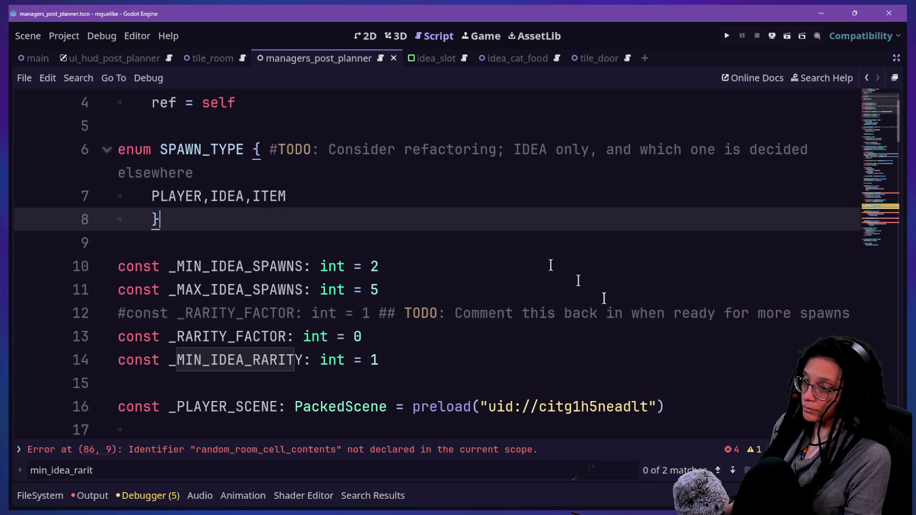
click(639, 314)
- Scroll down to _fetch_idea_scene and review its rarity roll lines
click(675, 337)
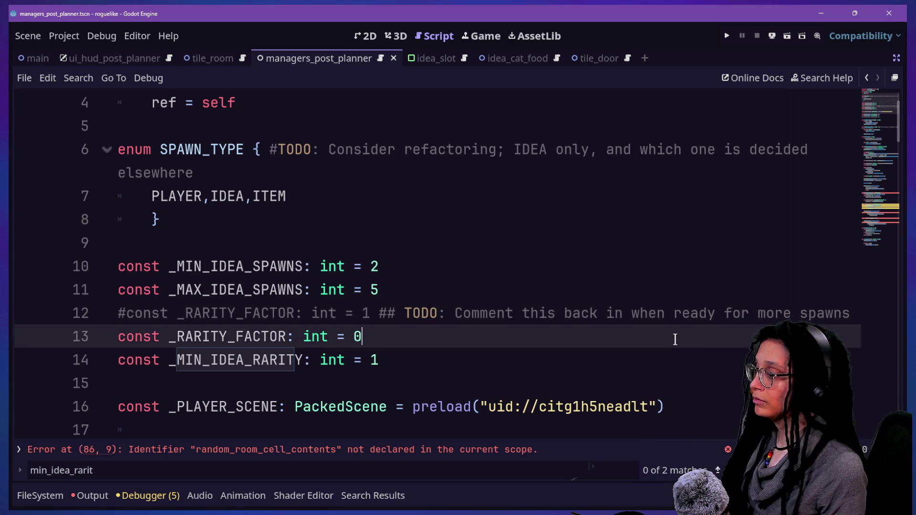
scroll(675, 339, down, 12)
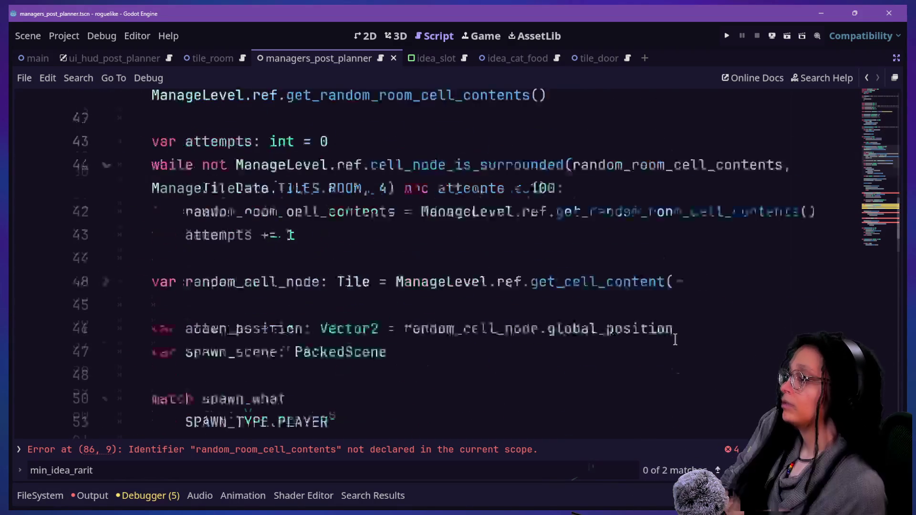
scroll(675, 339, down, 7)
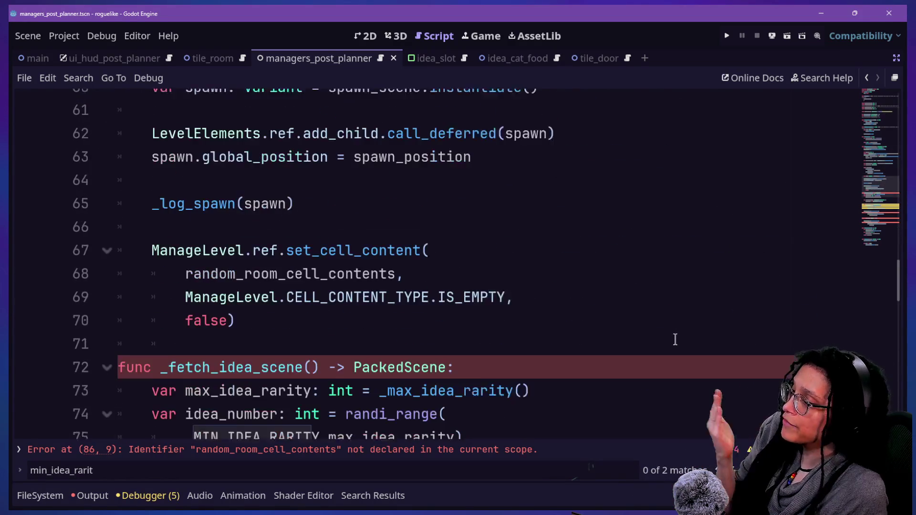
scroll(675, 334, down, 1)
click(639, 304)
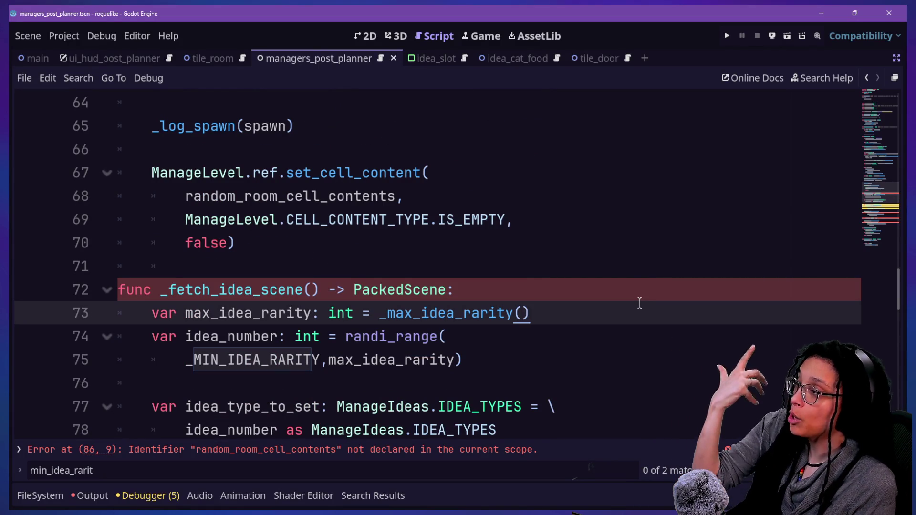
click(625, 266)
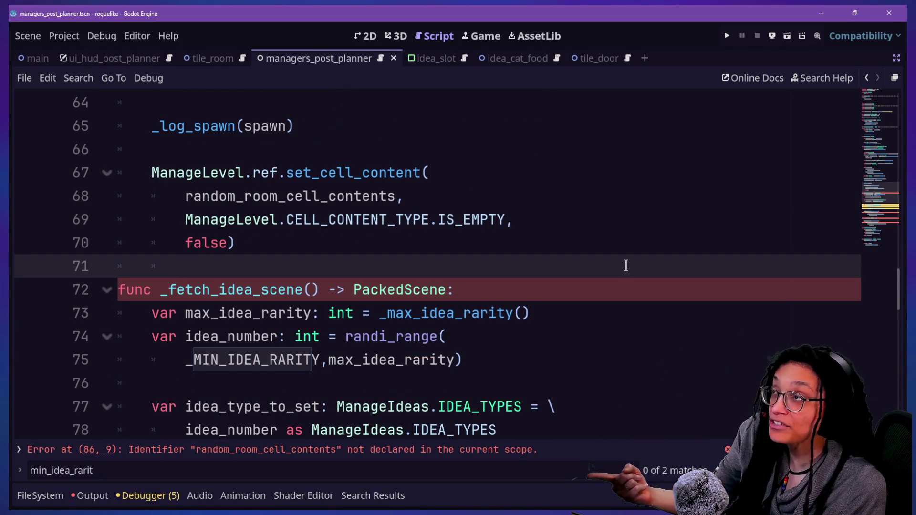
click(570, 242)
click(475, 139)
shift+click(535, 379)
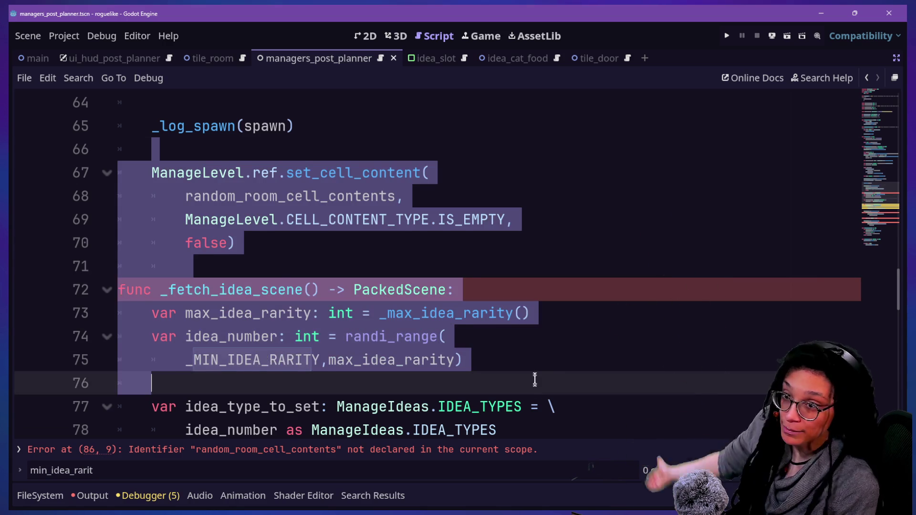
click(535, 379)
click(524, 312)
drag(523, 293, 538, 355)
click(540, 345)
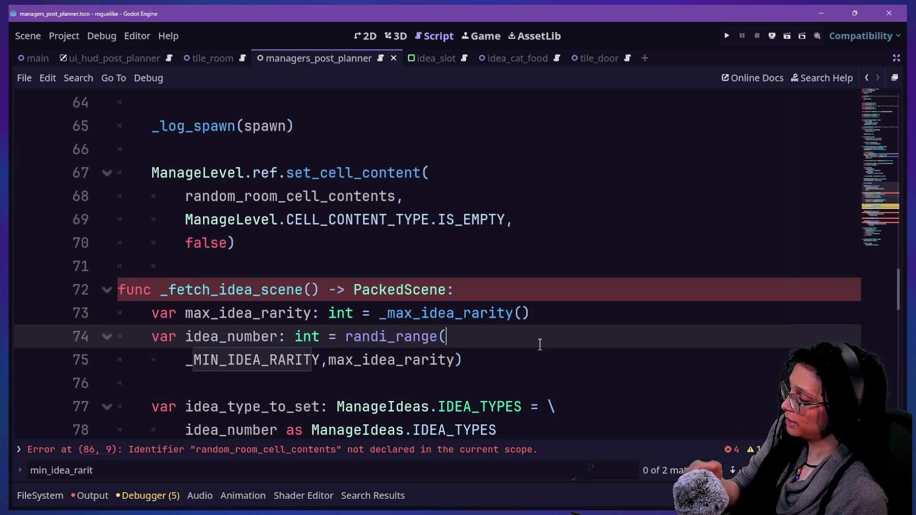
- Select the misplaced set_cell_content block after the idea scene lookup
key(Up)
key(Down)
key(Down)
key(Down)
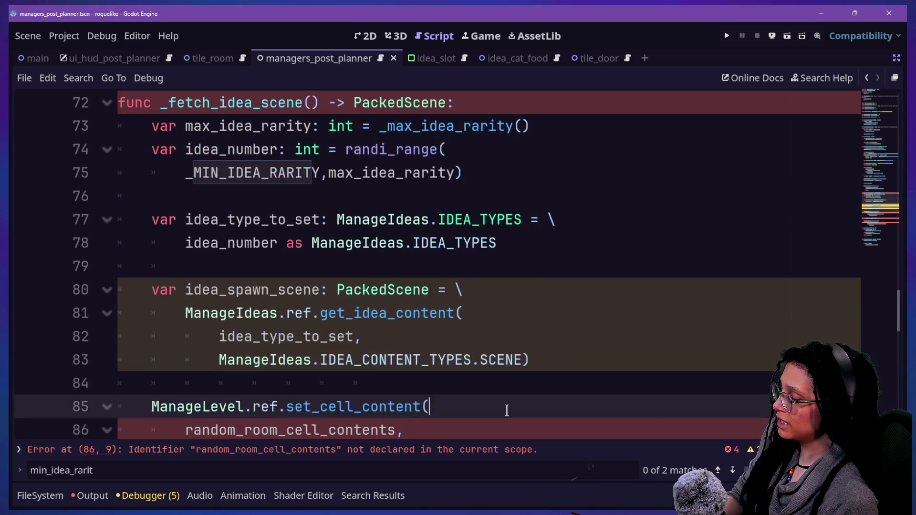
key(Down)
key(Down)
key(Down)
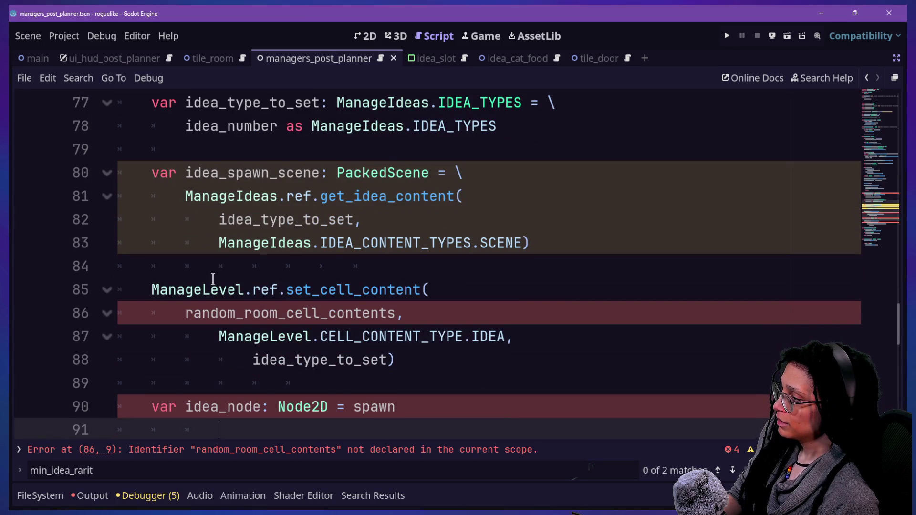
drag(150, 290, 396, 338)
scroll(416, 338, down, 1)
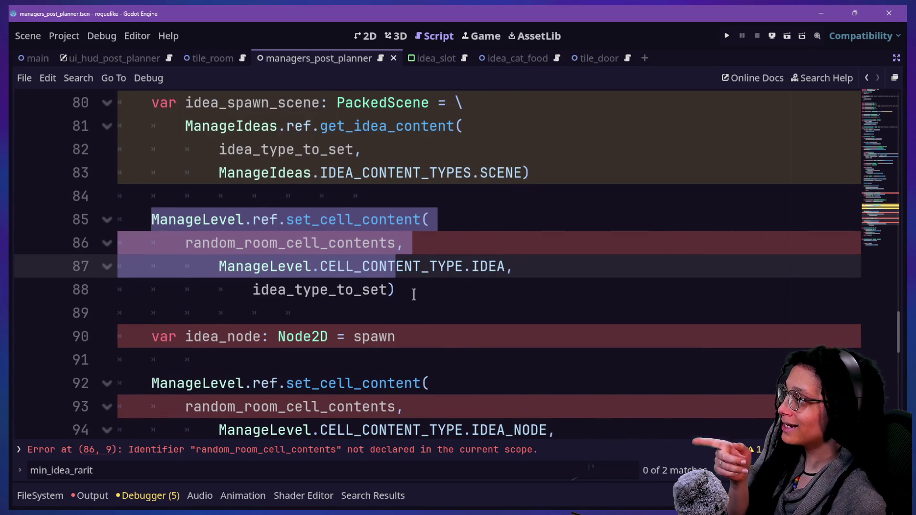
scroll(414, 295, up, 1)
scroll(382, 305, down, 3)
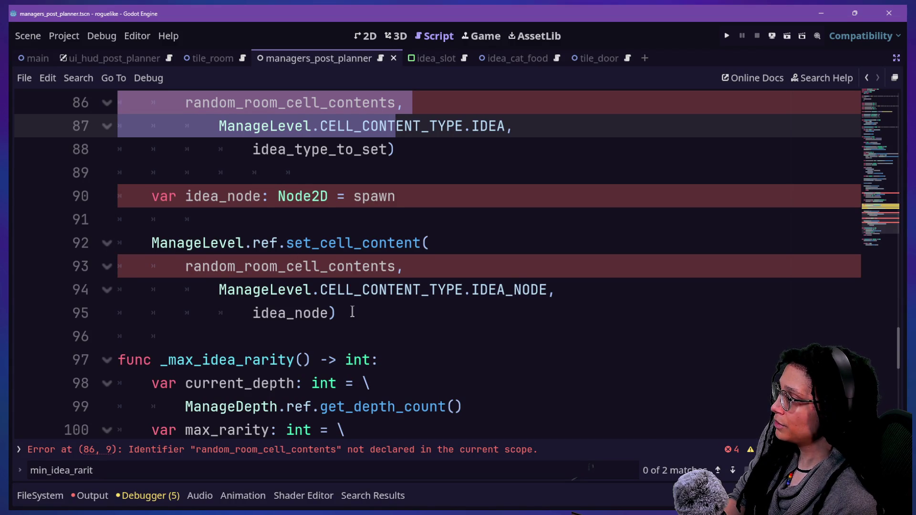
- Delete the selected set_cell_content code and the leftover blank lines
shift+click(343, 312)
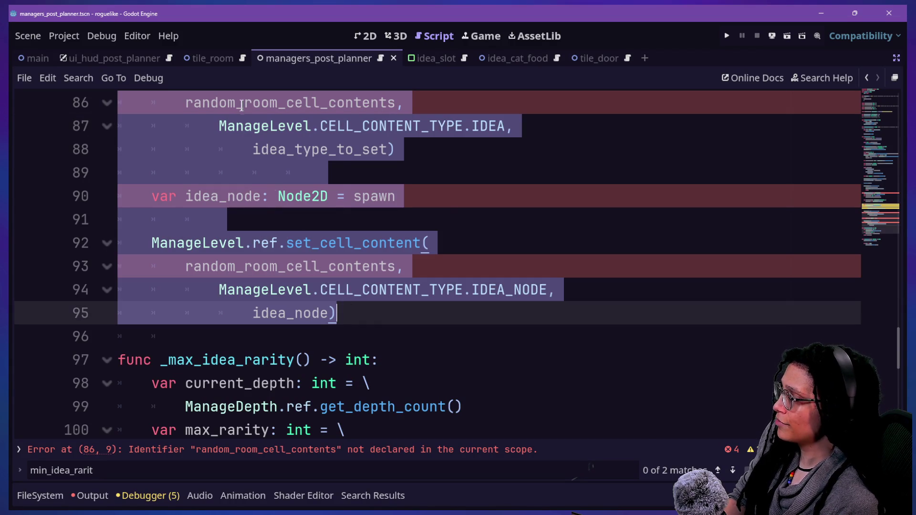
key(BackSpace)
scroll(364, 242, up, 1)
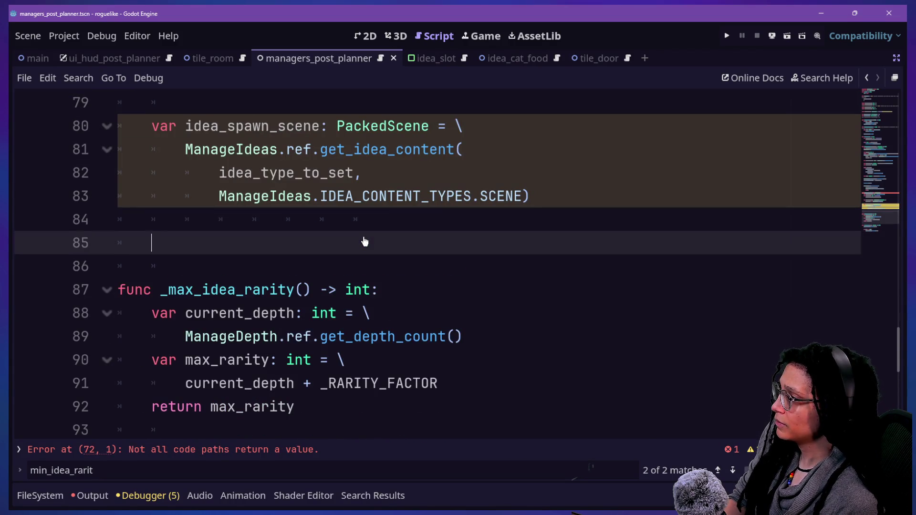
scroll(364, 242, up, 1)
key(BackSpace)
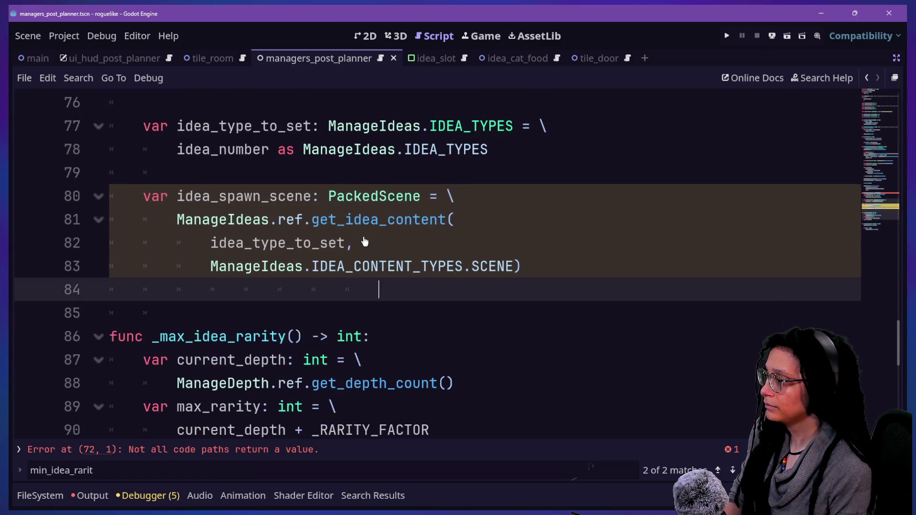
key(BackSpace)
key(BackSpace)
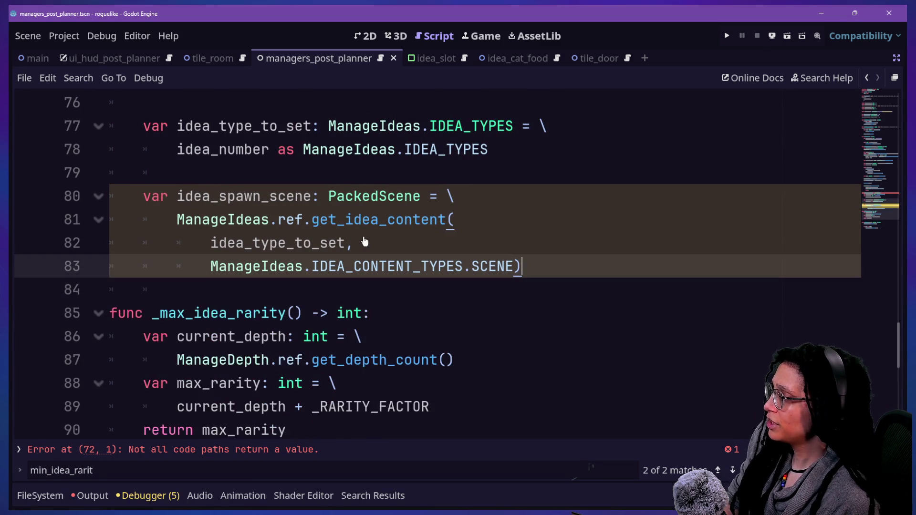
- End _fetch_idea_scene with 'return idea_spawn_scene'
key(Return)
key(Return)
text(return)
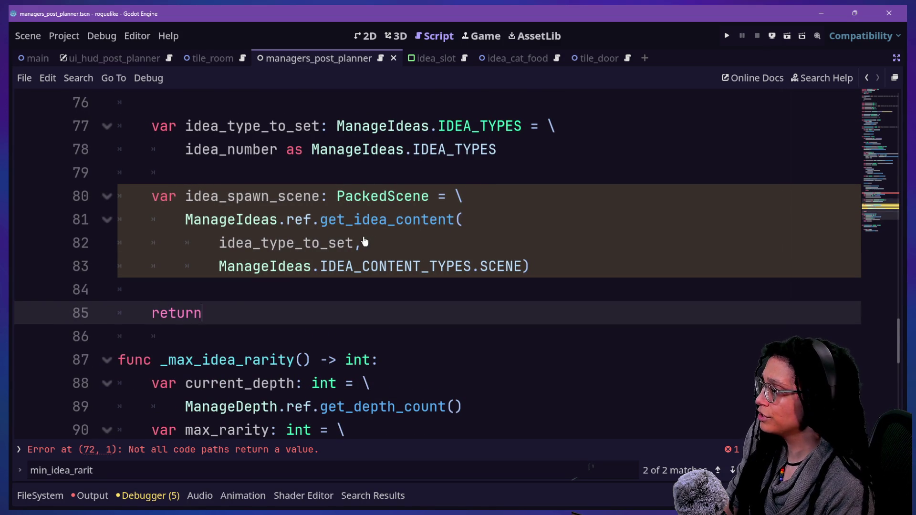
text( idea_spawn)
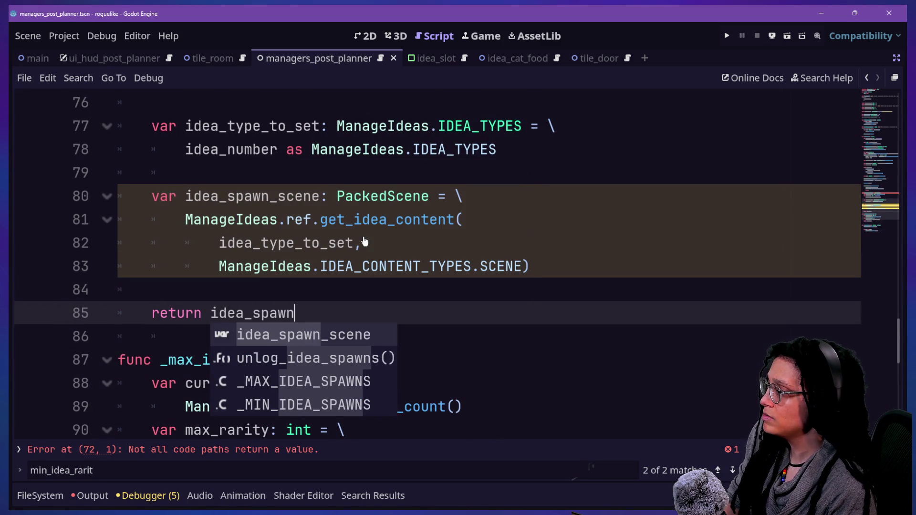
key(Return)
click(330, 223)
scroll(331, 229, up, 8)
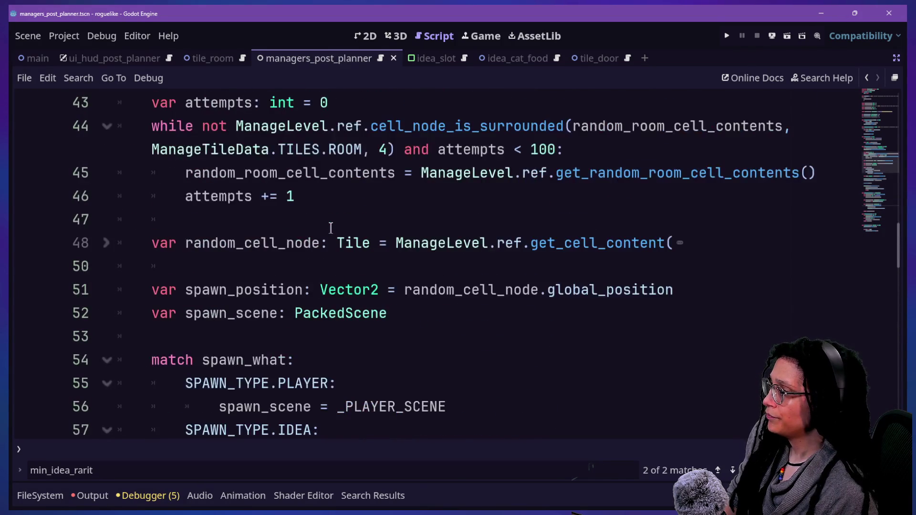
- Add a _log_idea_spawn() call under the IDEA case's scene assignment
scroll(331, 228, down, 1)
click(516, 383)
key(Return)
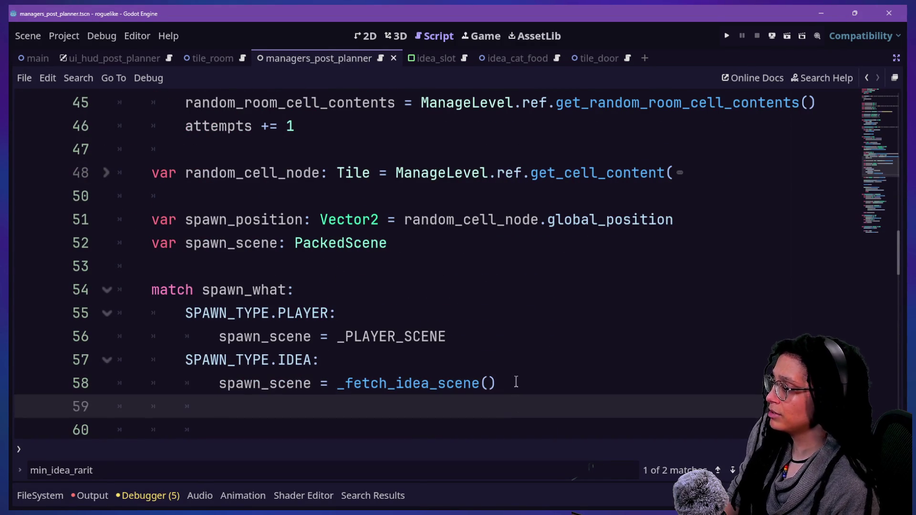
text(_log)
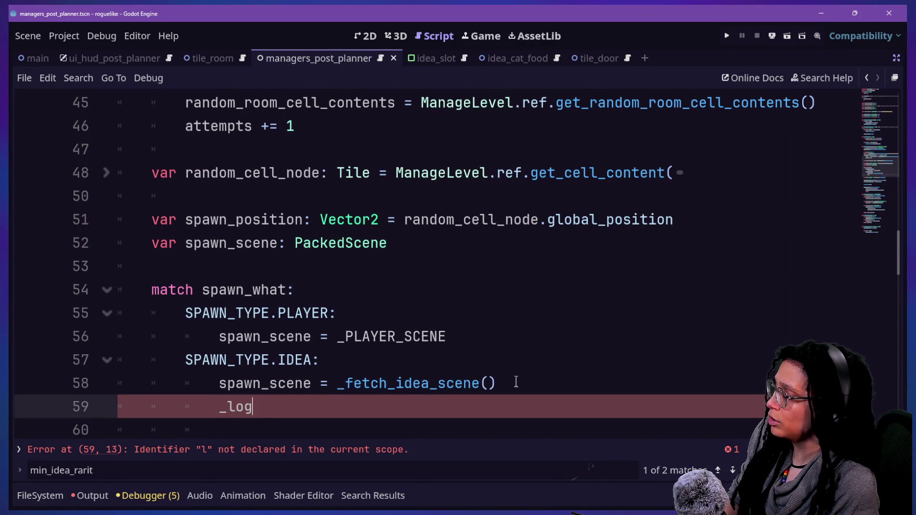
text(_spawn)
scroll(516, 382, down, 3)
key(BackSpace)
key(BackSpace)
key(BackSpace)
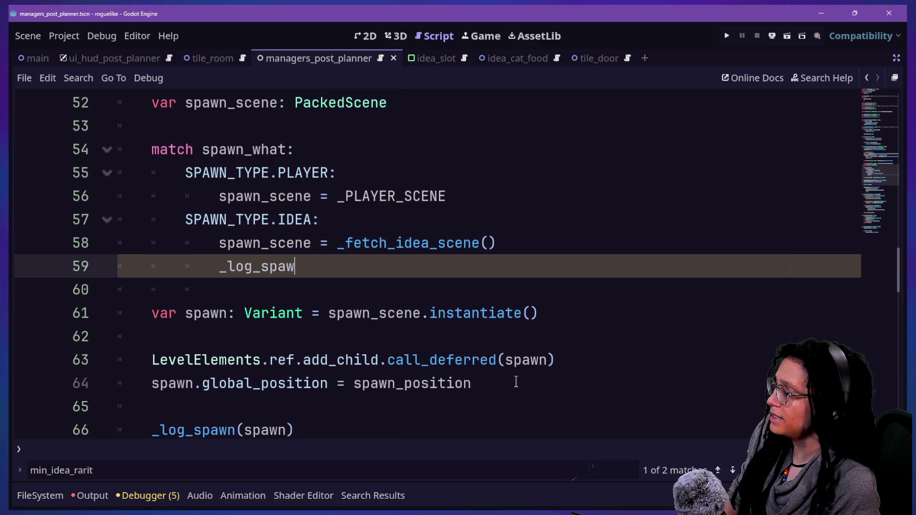
text(id)
key(BackSpace)
key(BackSpace)
key(BackSpace)
text(idea_s)
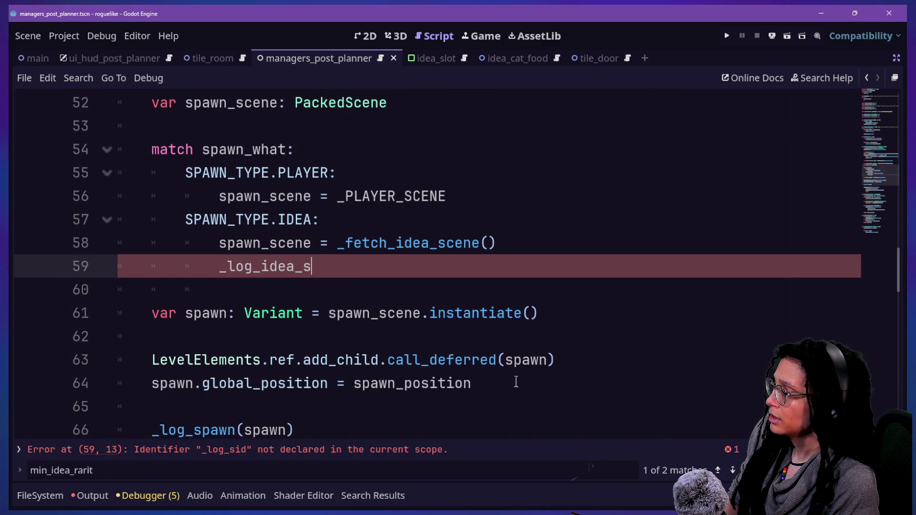
text(apawn())
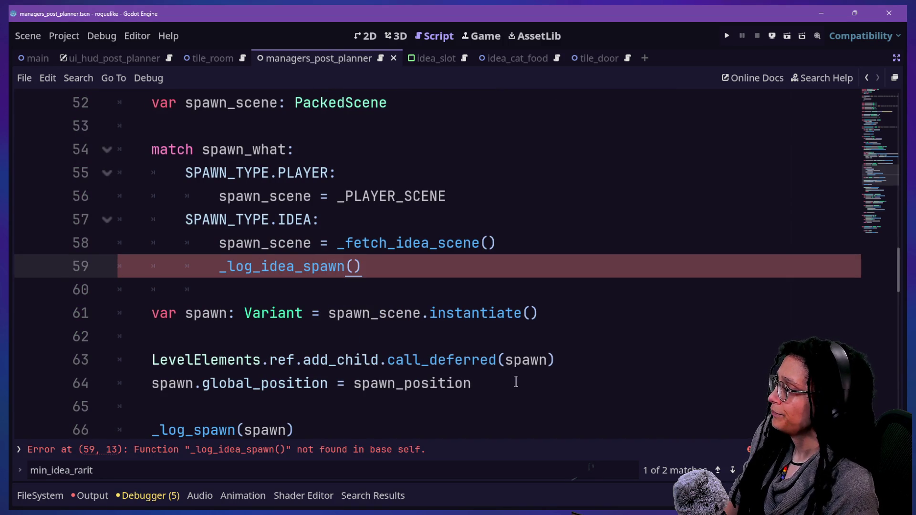
key(BackSpace)
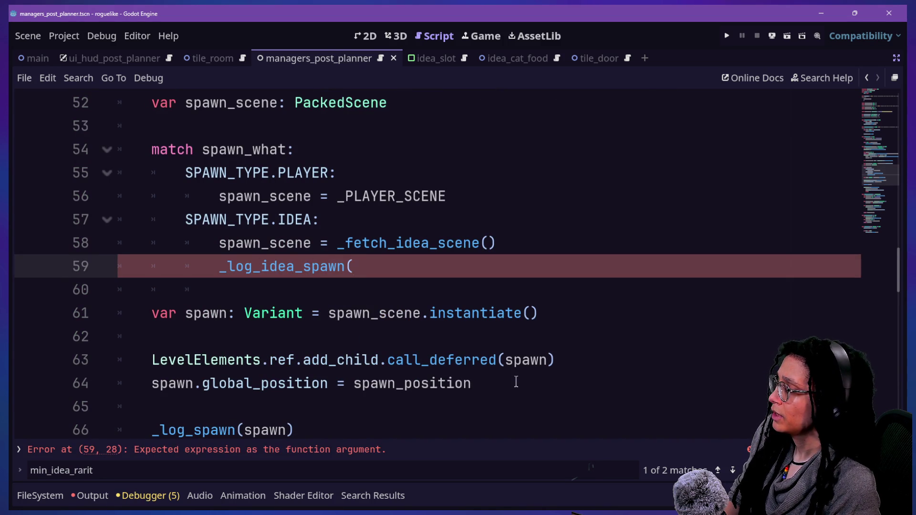
text())
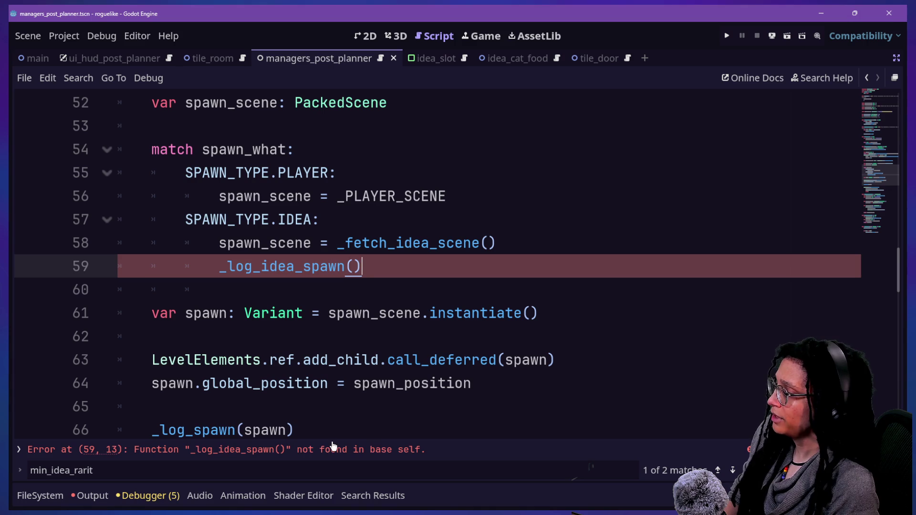
- Rename the line-66 call to _log_any_spawn and search the script for '_log_spaw'
click(190, 433)
text(any_)
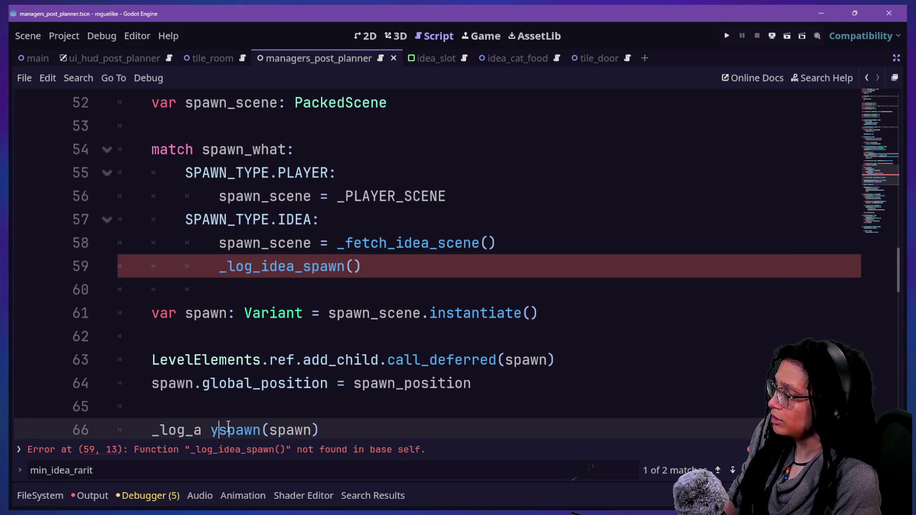
key(ctrl+f)
text(_log_spaw)
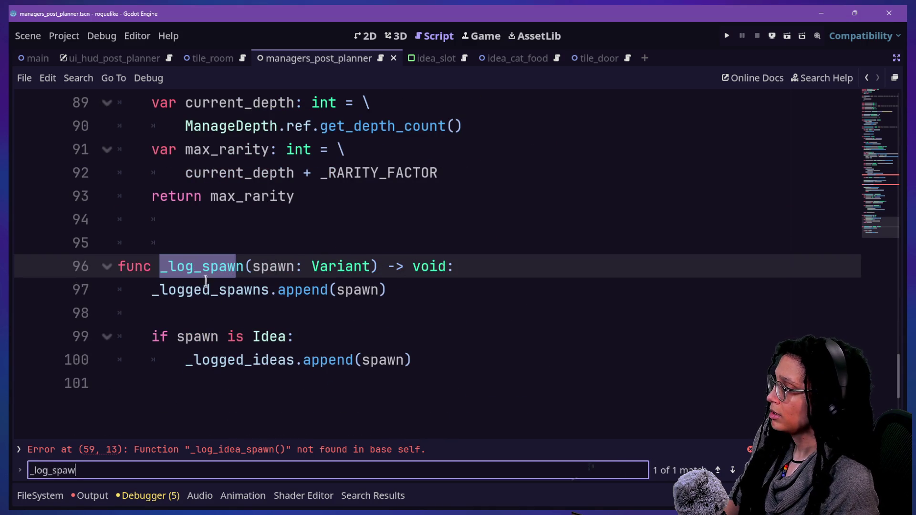
- Rename the function to _log_any_spawn and insert 'func _log_idea_spawn() -> void:' above it
click(202, 267)
text(any_)
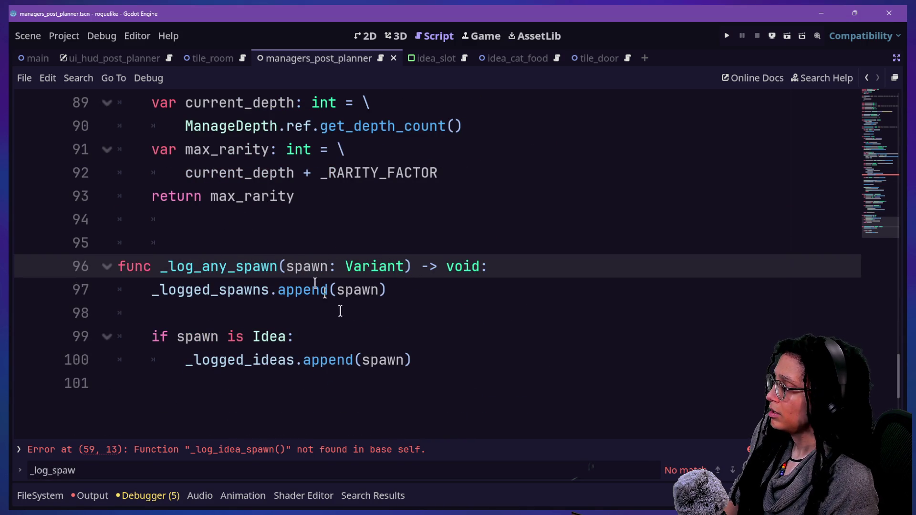
click(327, 234)
key(BackSpace)
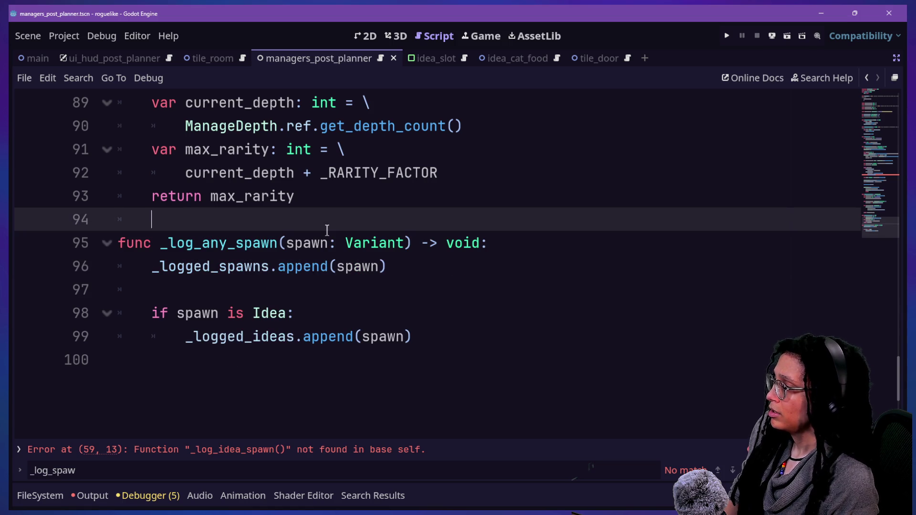
key(Return)
key(Up)
key(Return)
text(func _lo)
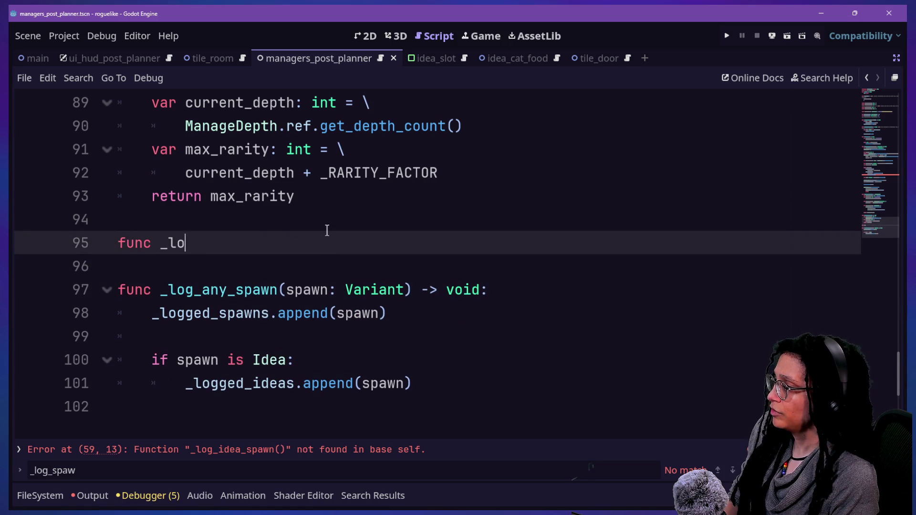
text(g_idea_spawn)
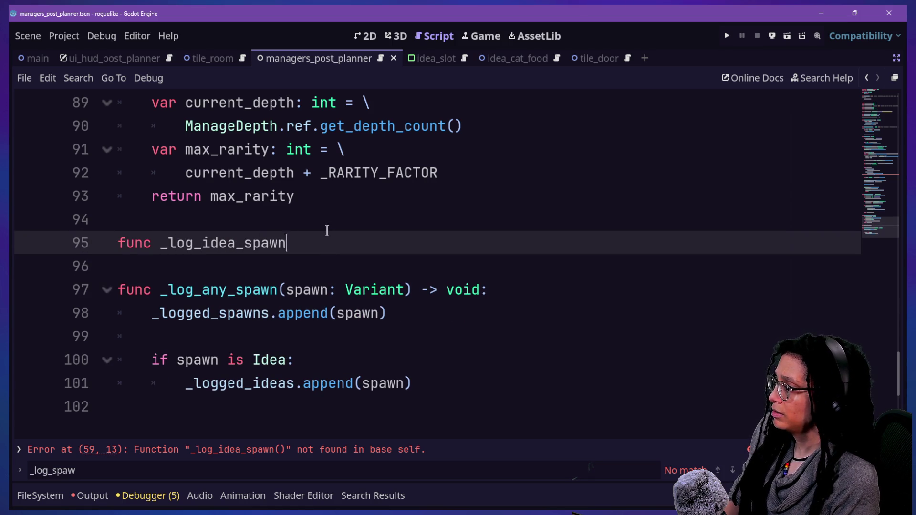
text(() -)
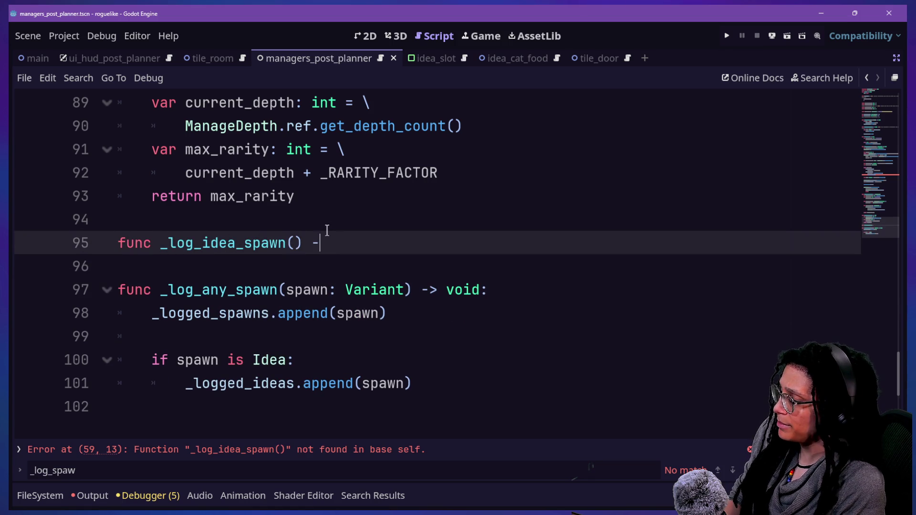
text(> void:)
- Paste the idea set_cell_content code into the new function's body
key(Return)
text(ManageLevel.ref.set_cell_content( 		random_room_cell_contents, 			ManageLevel.CELL_CONTENT_TYPE.IDEA, 				idea_type_to_set) 				 	var idea_node: Node2D = spawn 	 	ManageLevel.ref.set_cell_content( 		random_room_cell_contents, 			ManageLevel.CELL_CONTENT_TYPE.IDEA_NODE, 				idea_node))
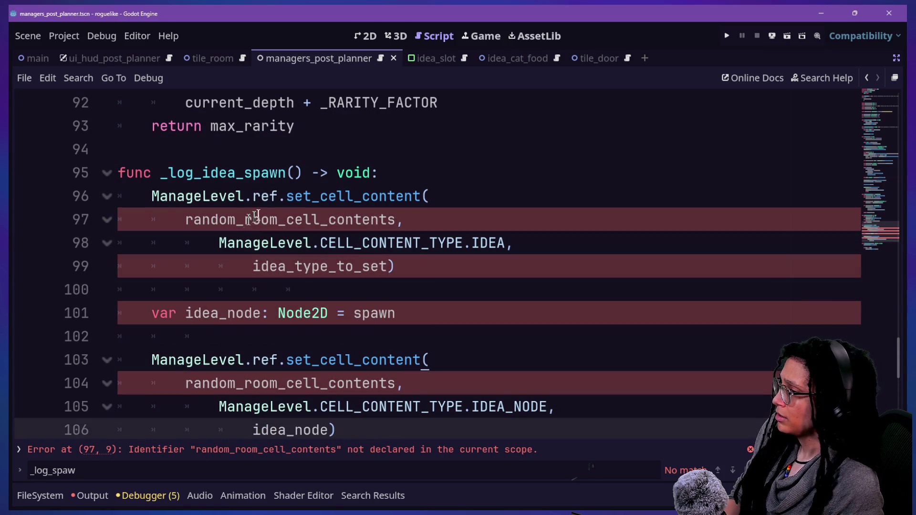
click(342, 244)
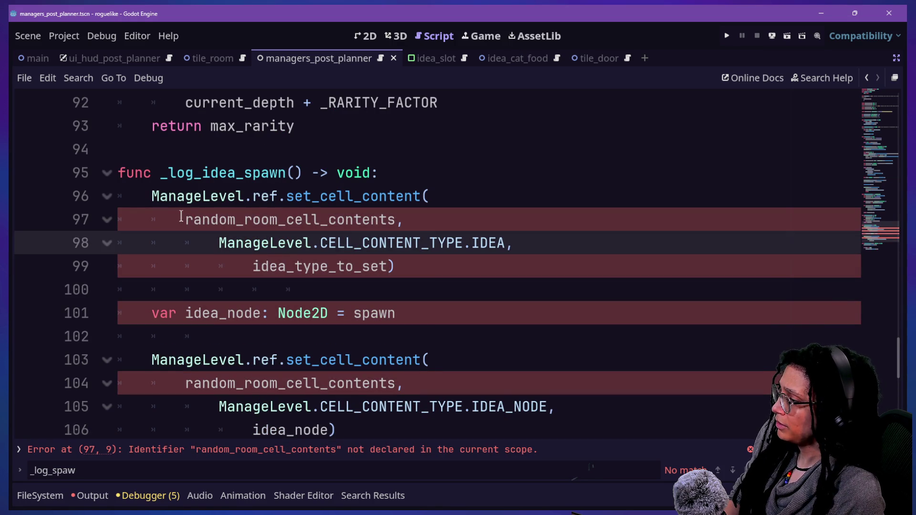
key(Up)
key(Up)
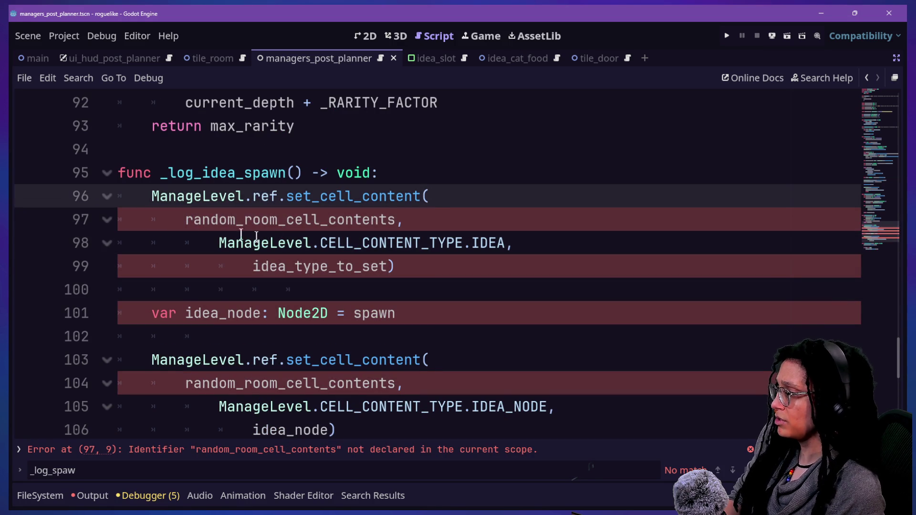
scroll(234, 352, down, 2)
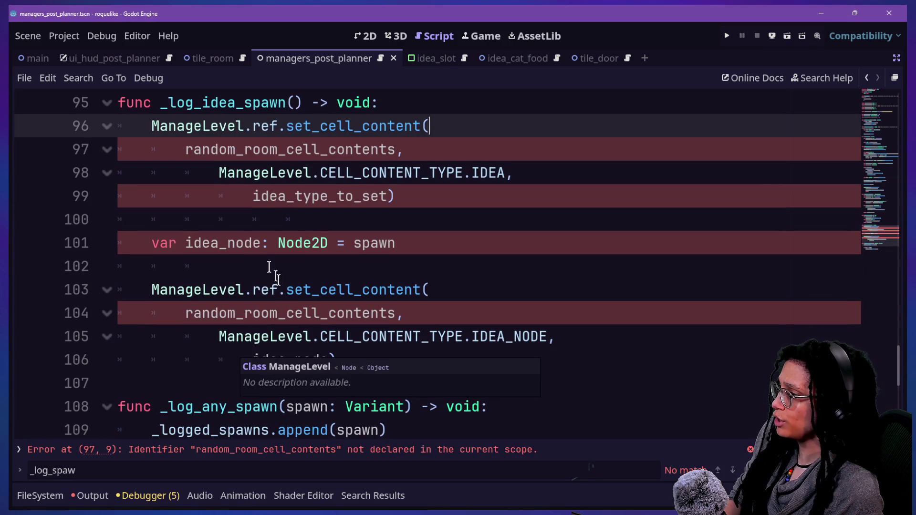
double_click(253, 195)
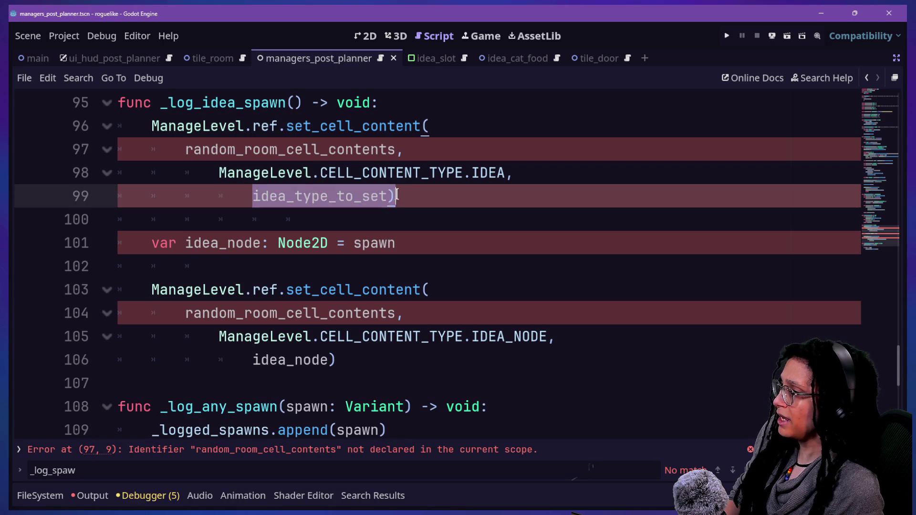
key(End)
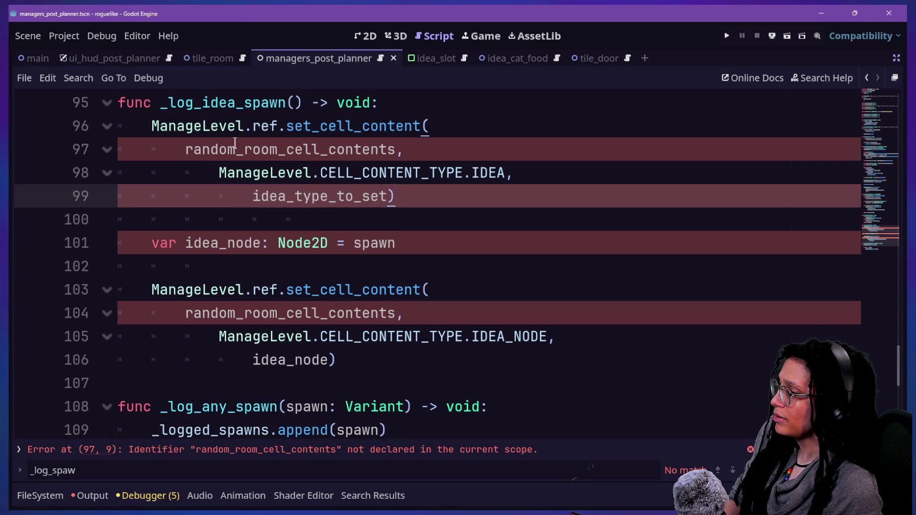
click(228, 128)
scroll(263, 155, up, 2)
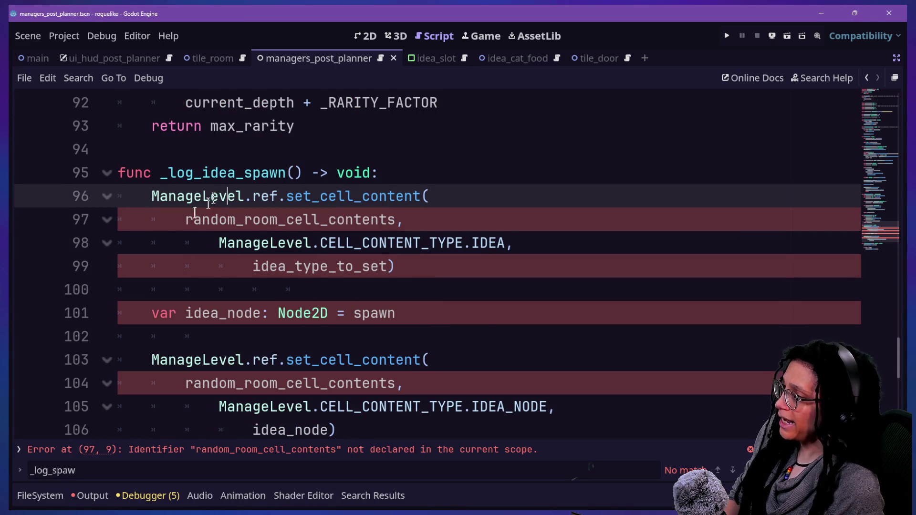
- Give _log_idea_spawn the parameters cell: Dictionary and idea_type: ManageIdeas.IDEA_TYPES
drag(185, 220, 294, 220)
key(Escape)
key(Up)
key(Up)
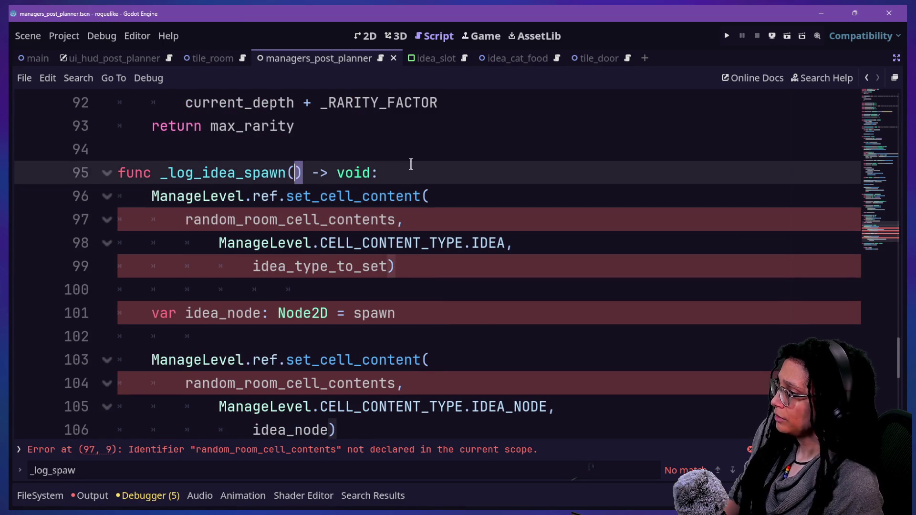
text(cel)
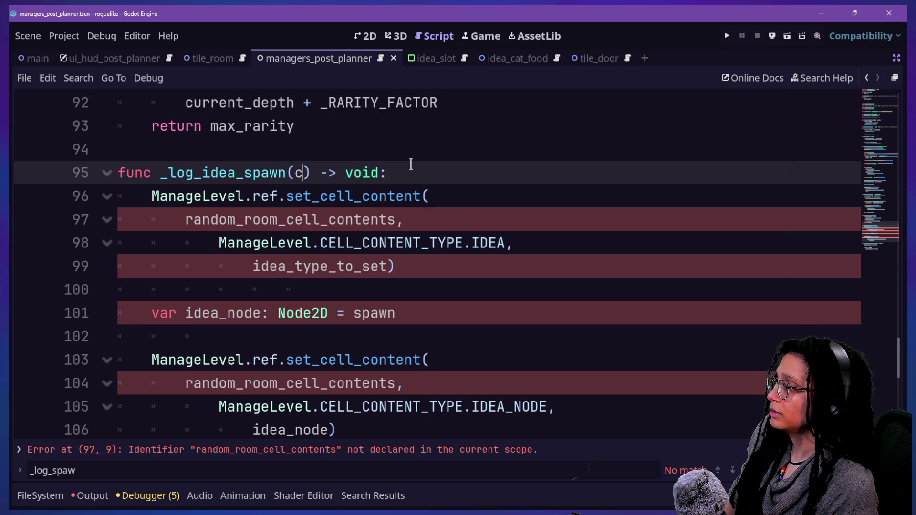
text(l)
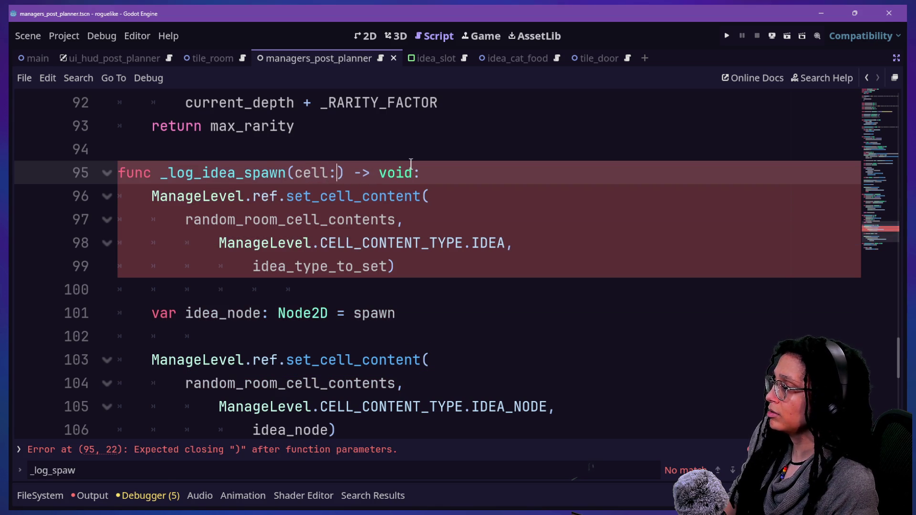
text(:)
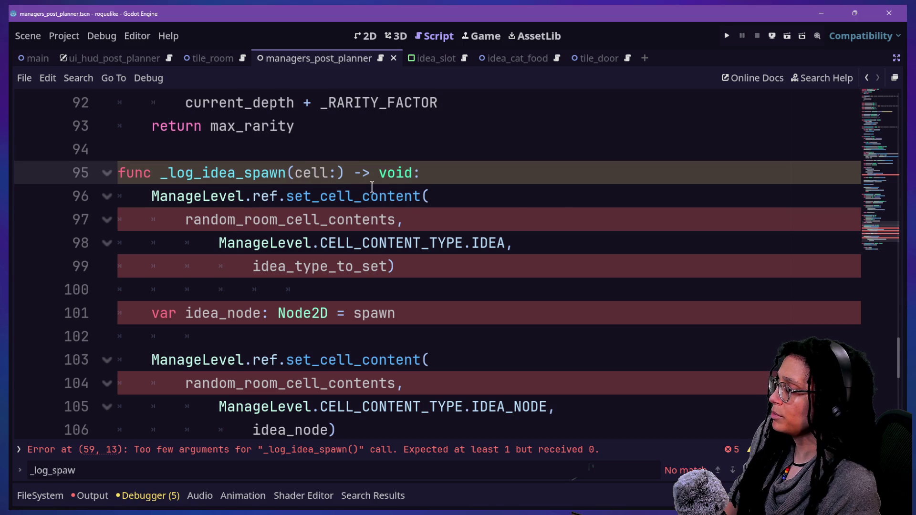
text(Dictionary,)
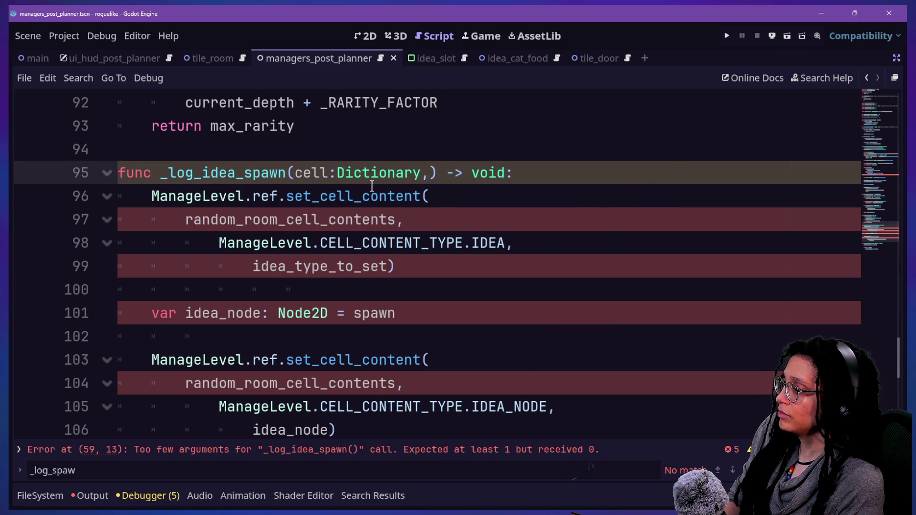
text(idea_type)
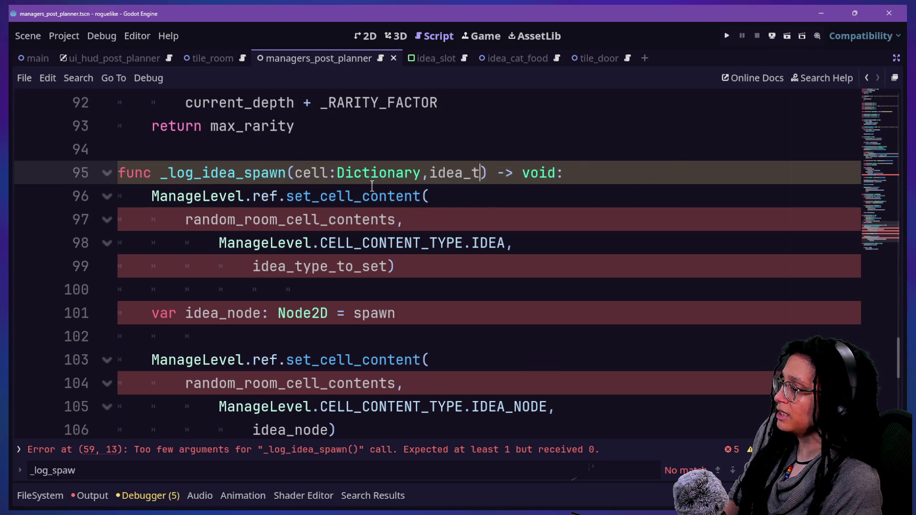
text(_to_se)
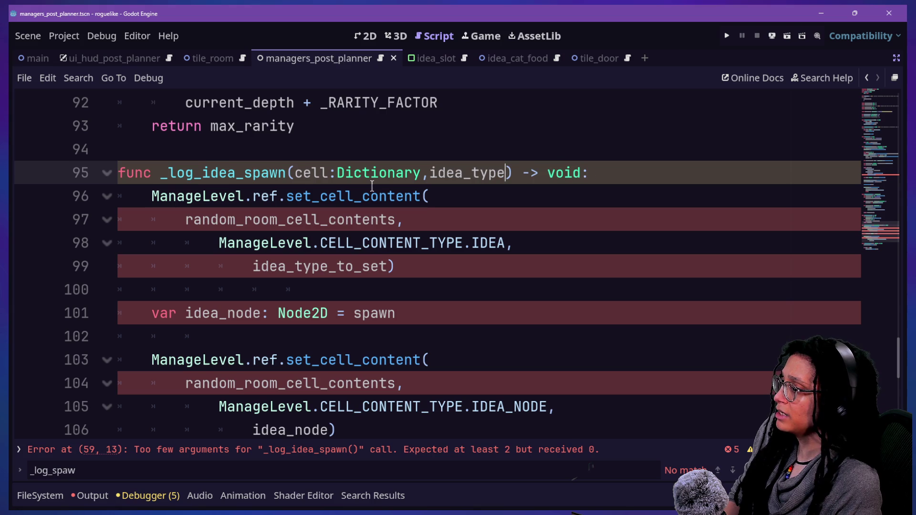
key(BackSpace)
key(BackSpace)
key(BackSpace)
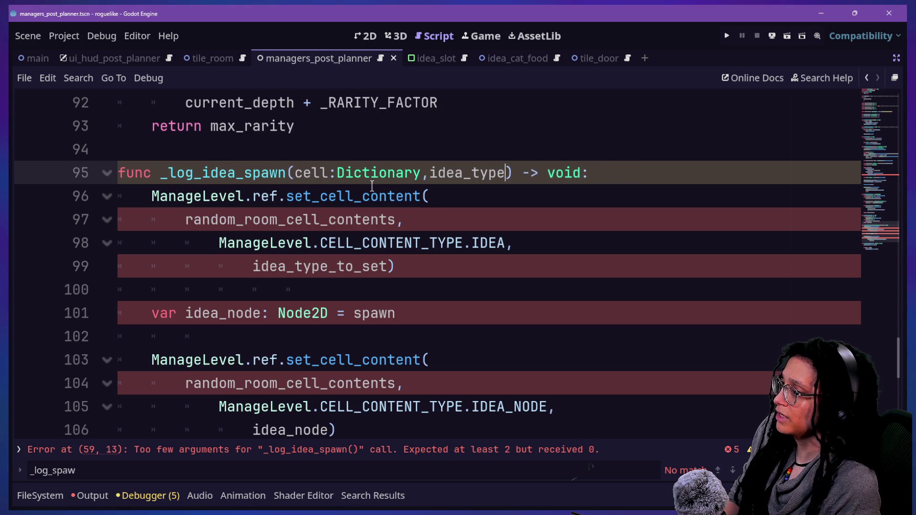
text(:ManageIdeas.)
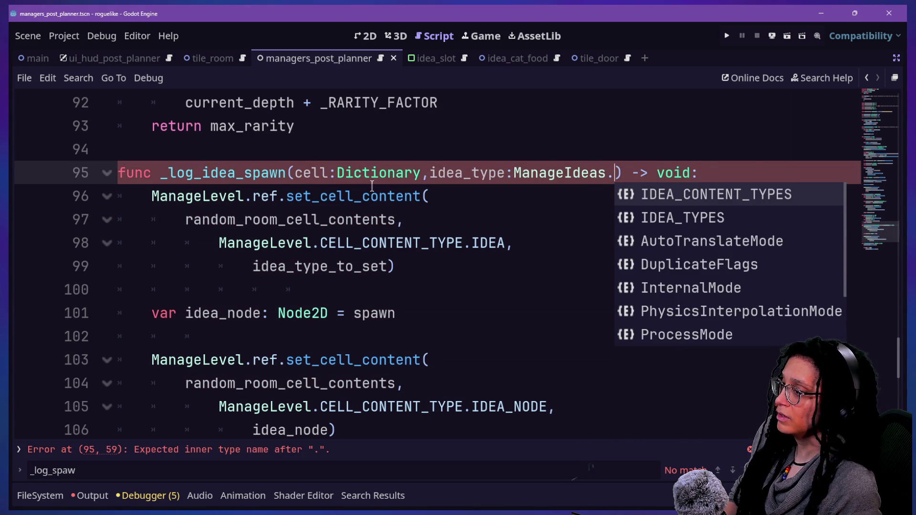
key(Down)
key(Return)
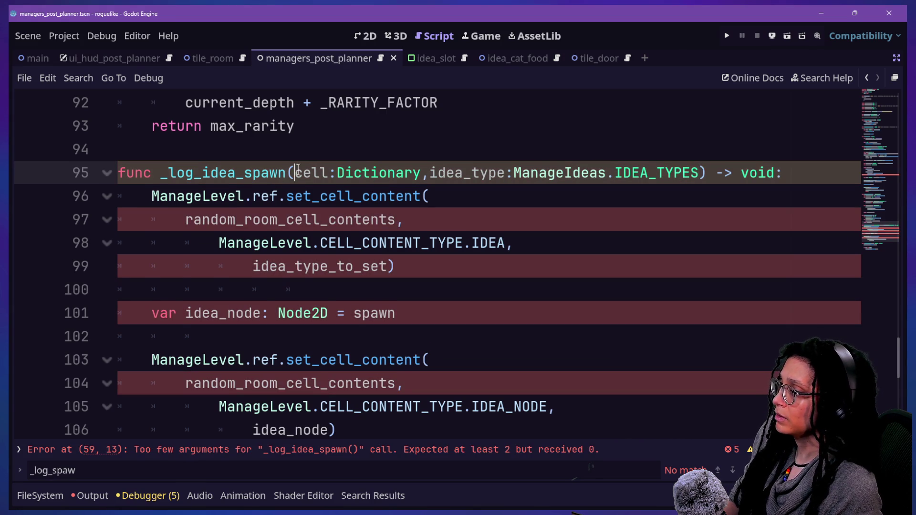
key(Return)
click(260, 243)
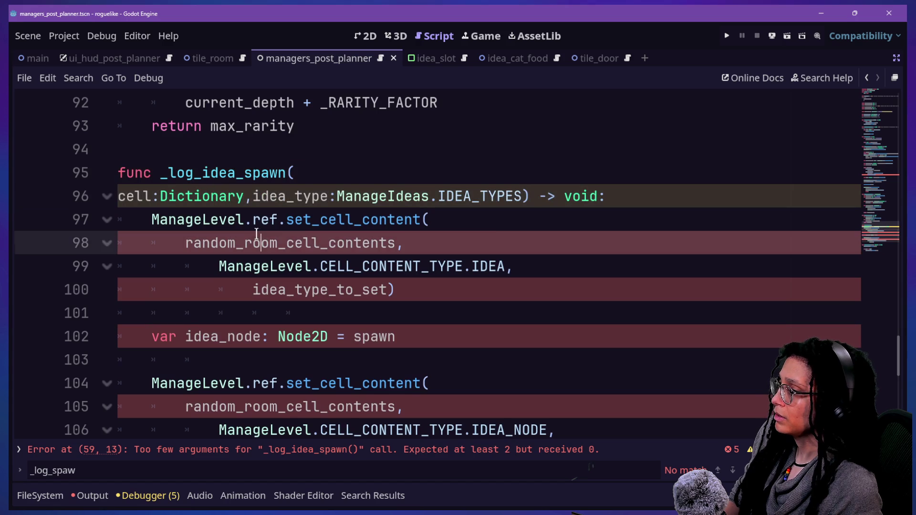
click(522, 196)
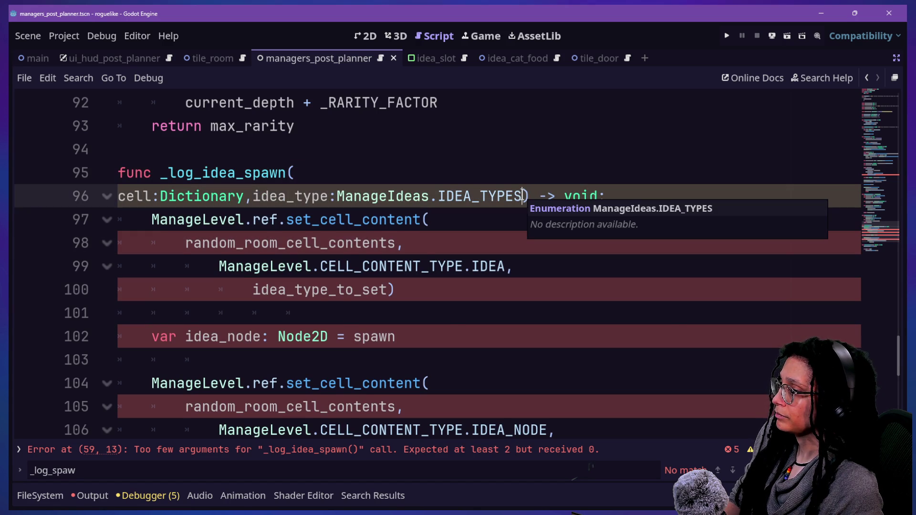
key(Return)
key(End)
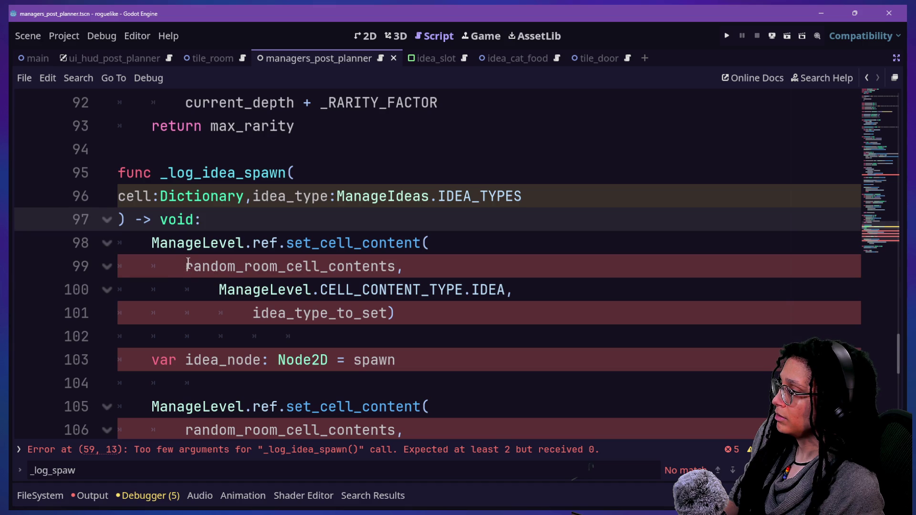
- Replace random_room_cell_contents with cell and trim idea_type_to_set to idea_type
mouse_move(187, 265)
mouse_down()
mouse_move(415, 264)
mouse_move(396, 266)
mouse_up()
scroll(395, 264, down, 1)
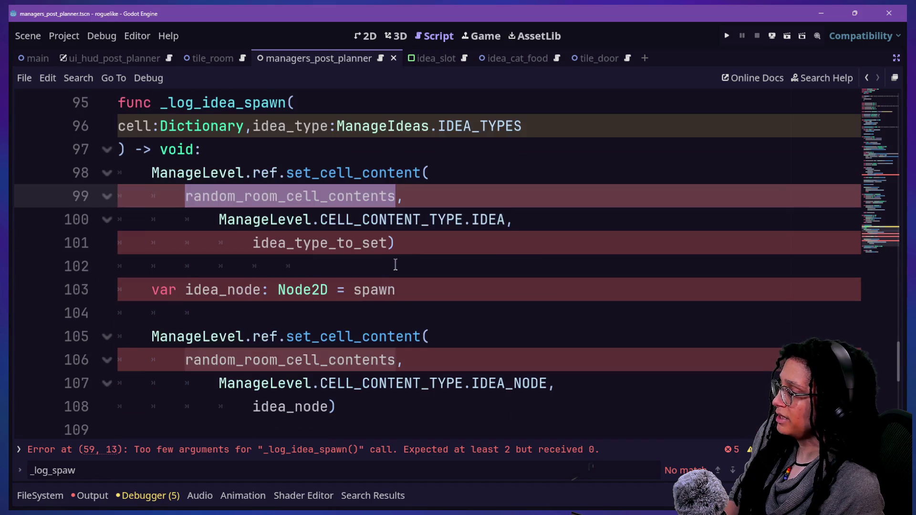
text(cell,)
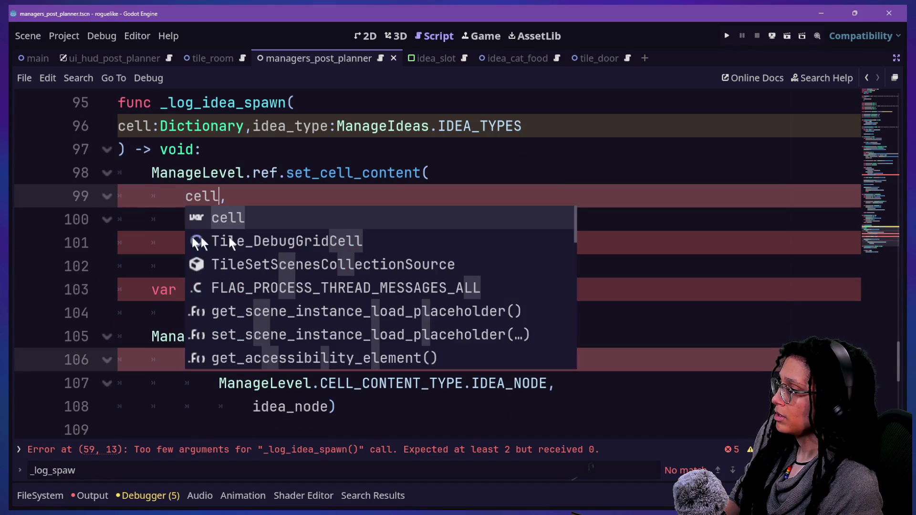
click(193, 196)
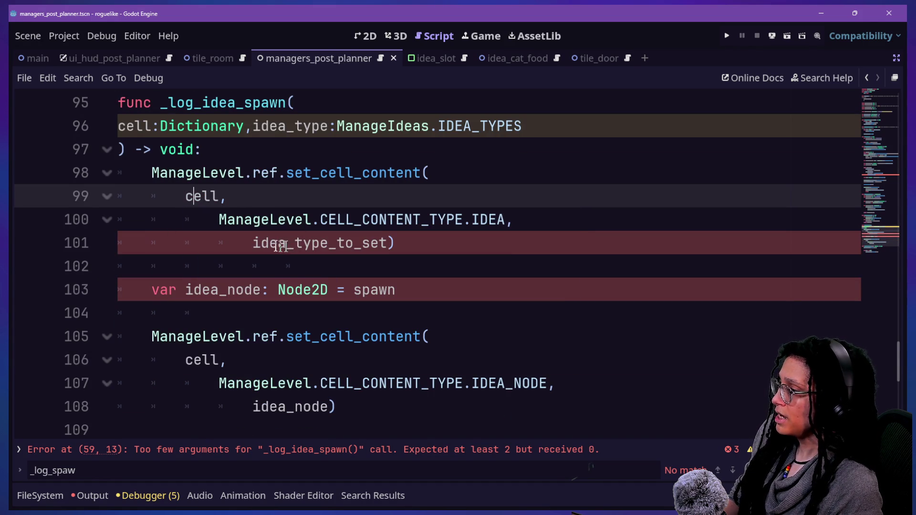
drag(328, 243, 387, 243)
key(BackSpace)
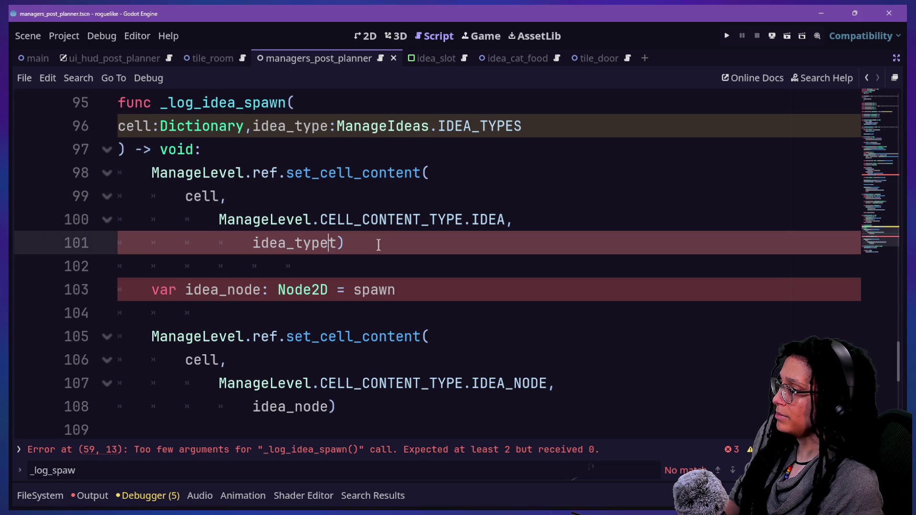
click(211, 173)
click(449, 298)
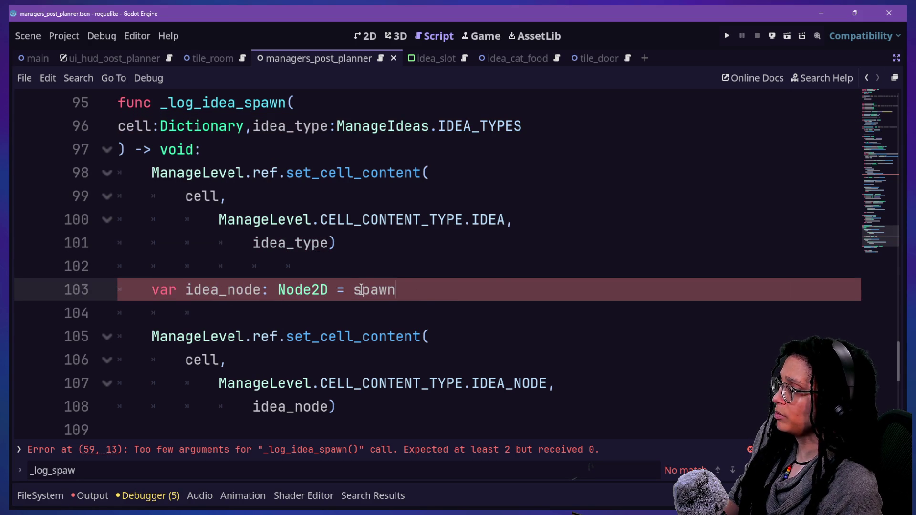
- Review the IDEA branch and spawn instantiation lines 57–64 of the spawn_what match
scroll(364, 273, up, 10)
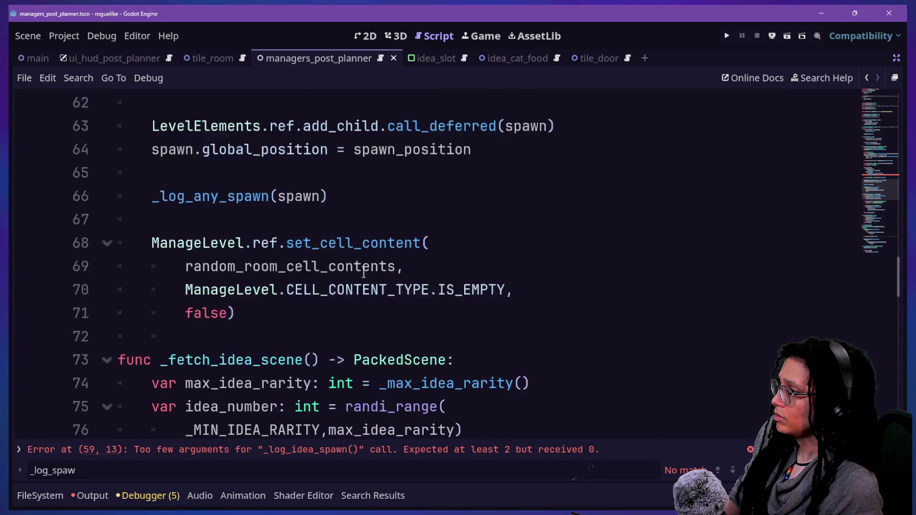
scroll(363, 273, up, 1)
click(242, 266)
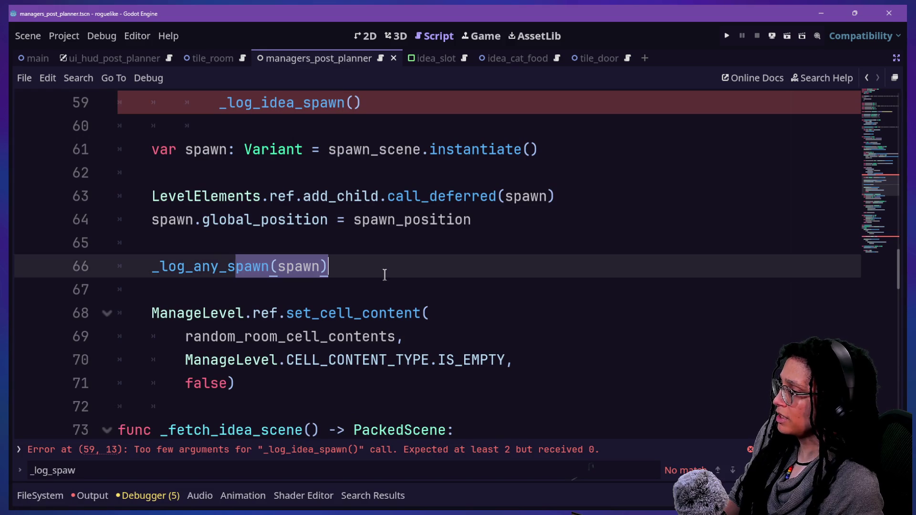
scroll(382, 272, up, 1)
click(227, 269)
drag(201, 290, 378, 290)
click(387, 290)
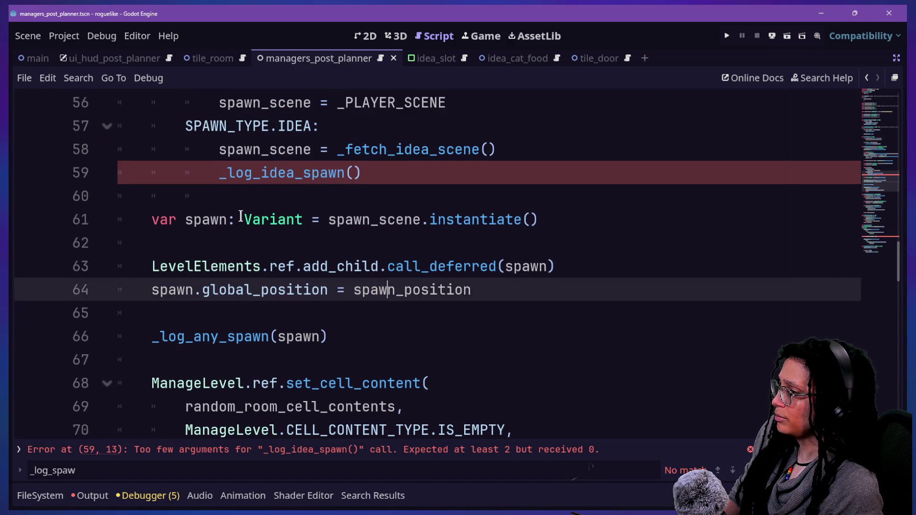
drag(241, 218, 437, 235)
click(325, 234)
click(232, 218)
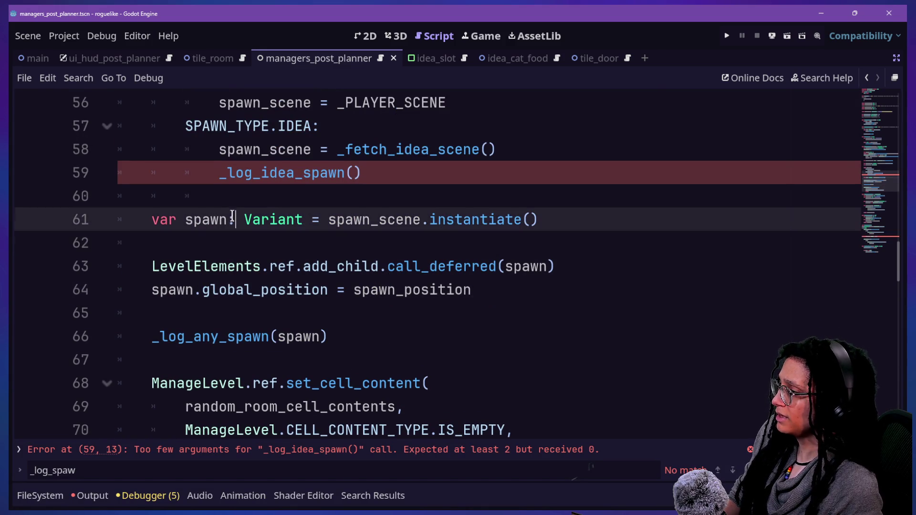
click(228, 219)
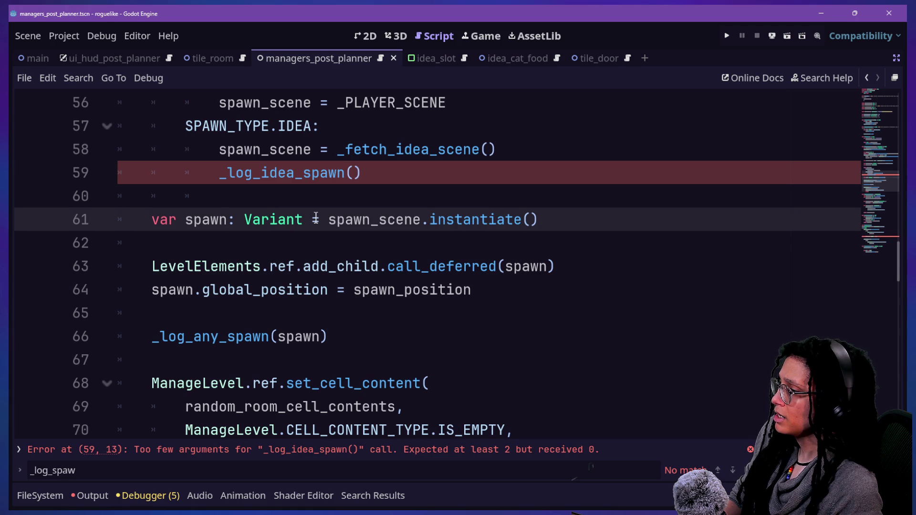
scroll(316, 218, up, 1)
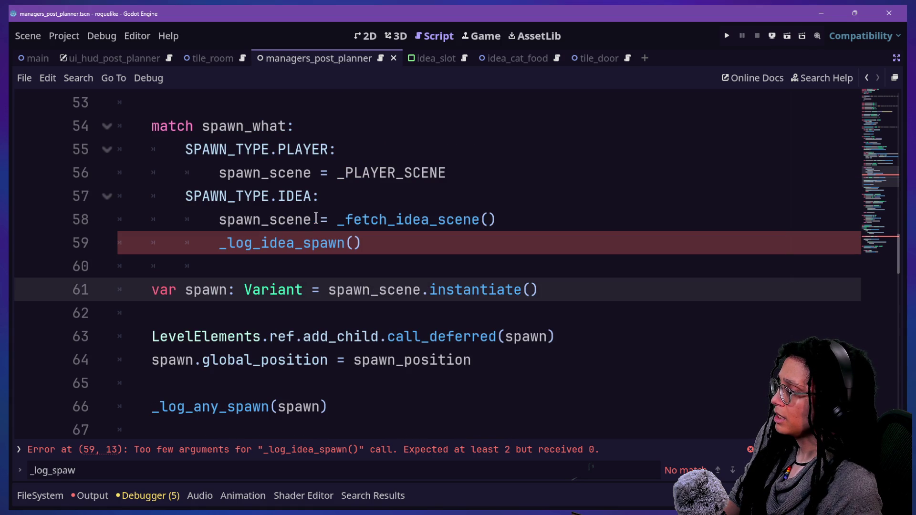
drag(315, 218, 361, 246)
click(375, 263)
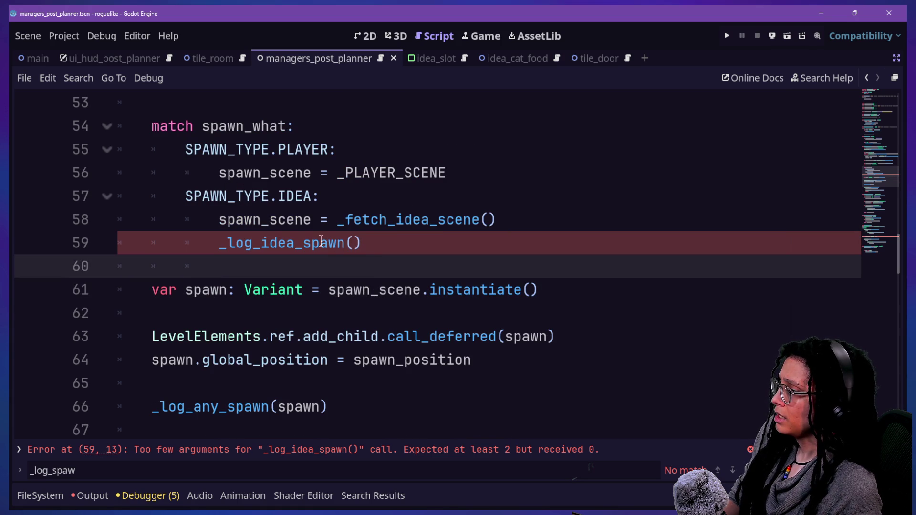
drag(316, 214, 427, 218)
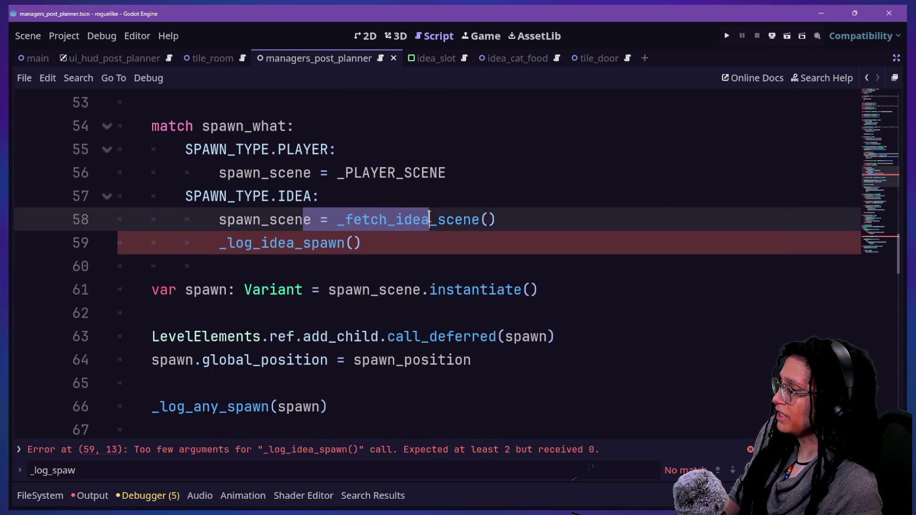
click(428, 218)
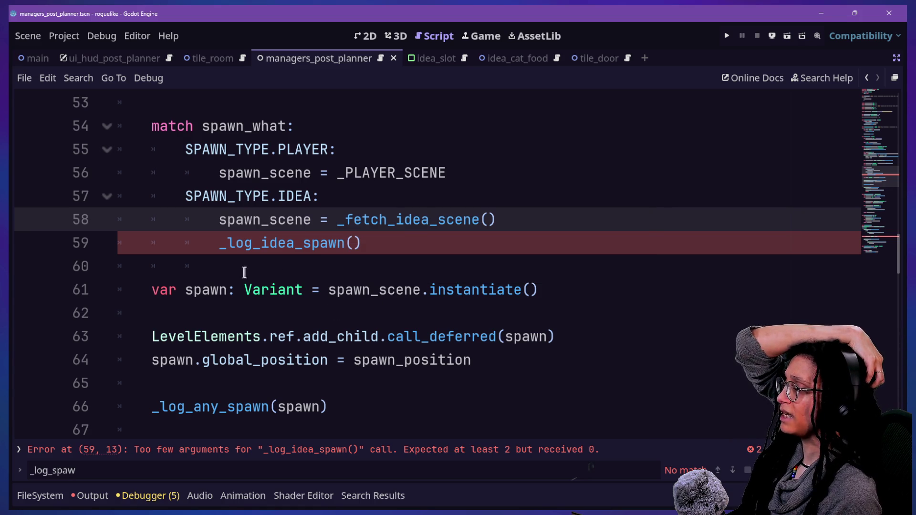
- Delete the argument-less _log_idea_spawn() line from the IDEA branch
click(430, 296)
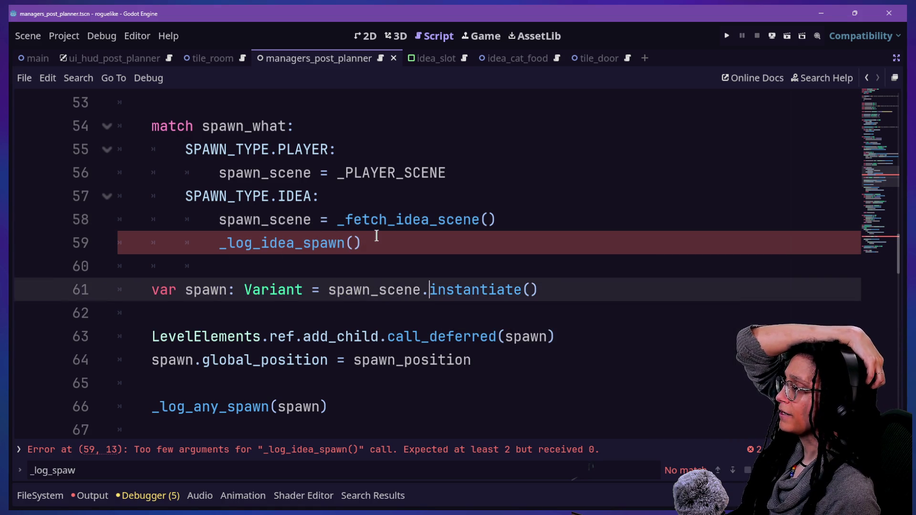
drag(363, 243, 613, 228)
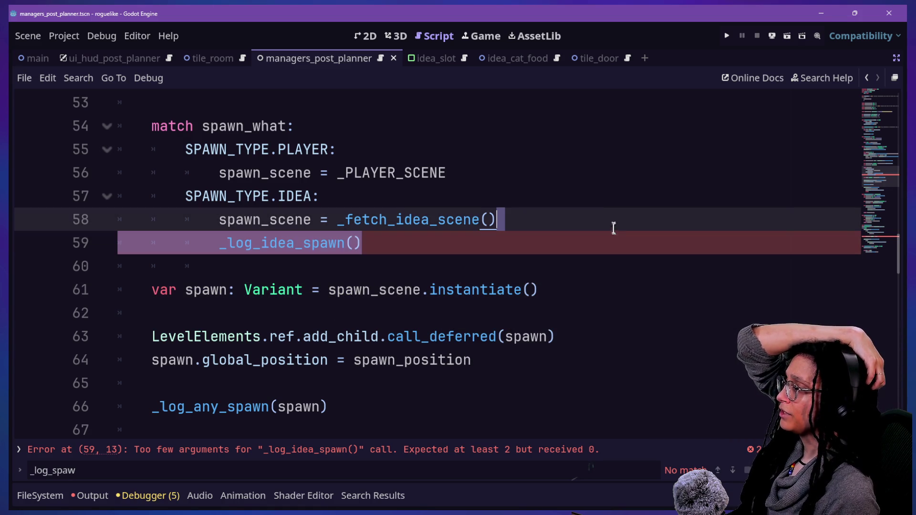
click(558, 234)
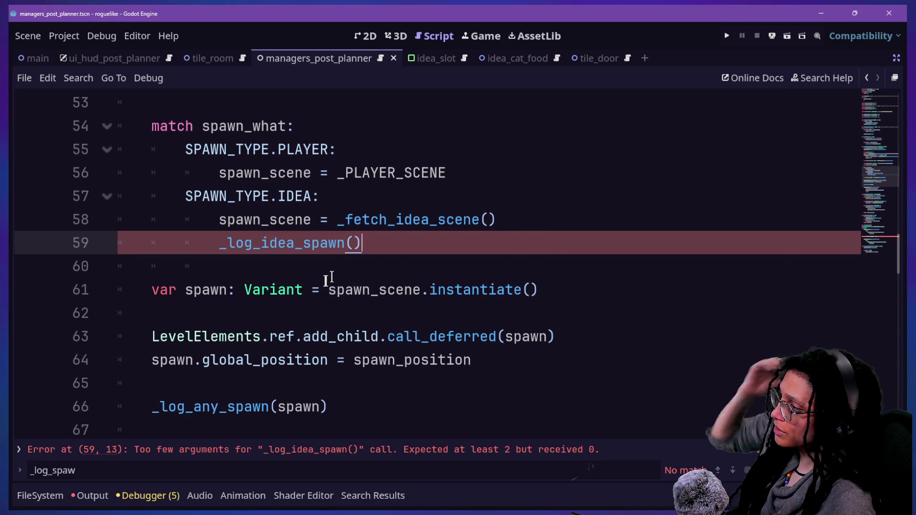
scroll(316, 272, down, 1)
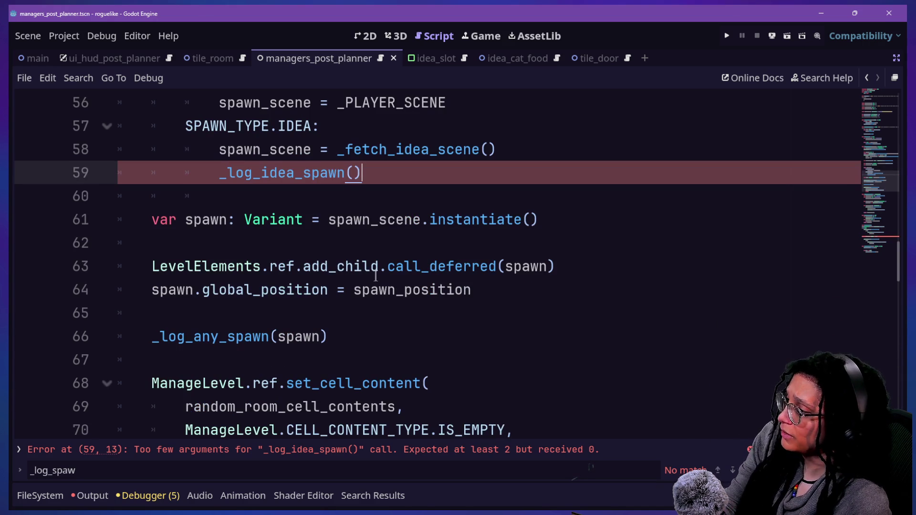
click(316, 219)
mouse_move(415, 172)
mouse_down()
mouse_move(560, 162)
mouse_move(552, 157)
mouse_up()
key(BackSpace)
- Add and then remove an extra blank line after the _log_any_spawn call
click(460, 317)
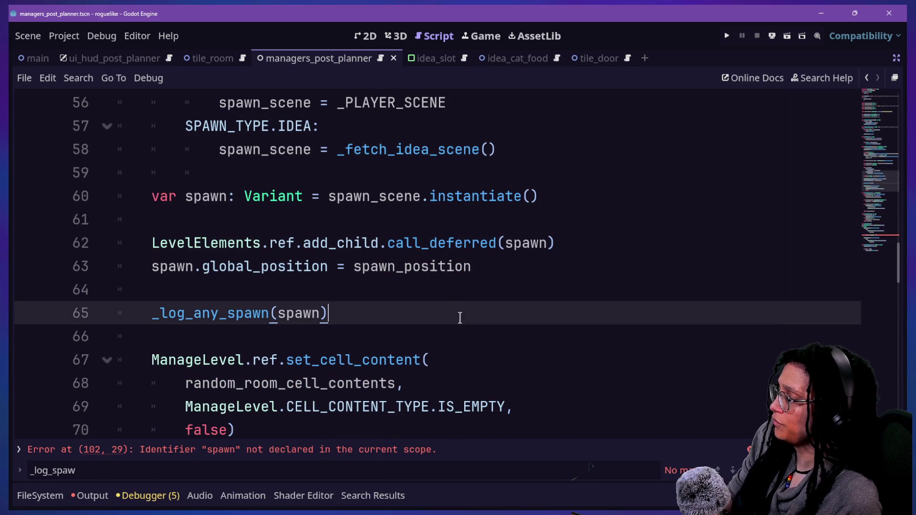
key(Return)
click(364, 283)
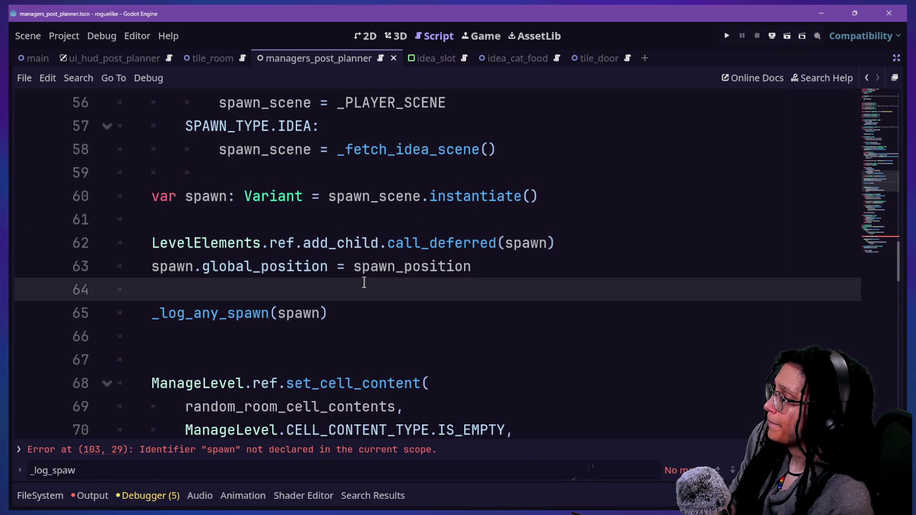
click(334, 327)
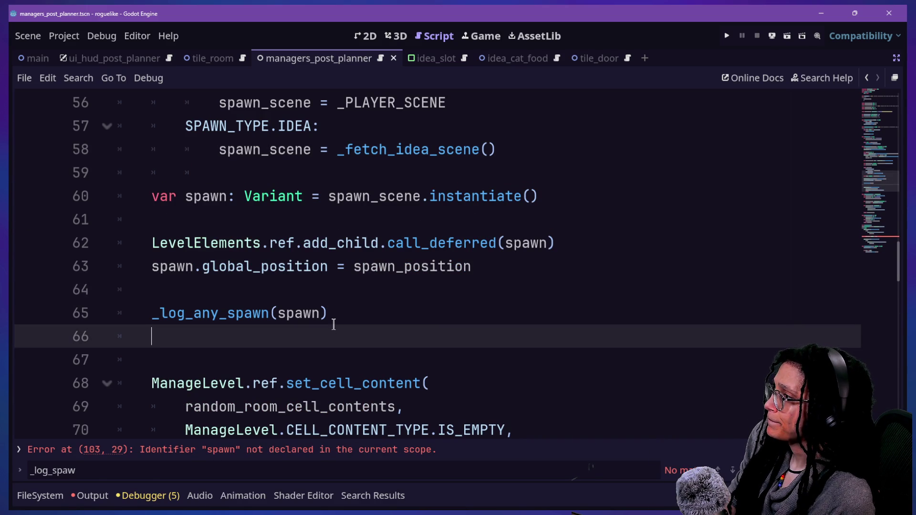
scroll(334, 324, up, 1)
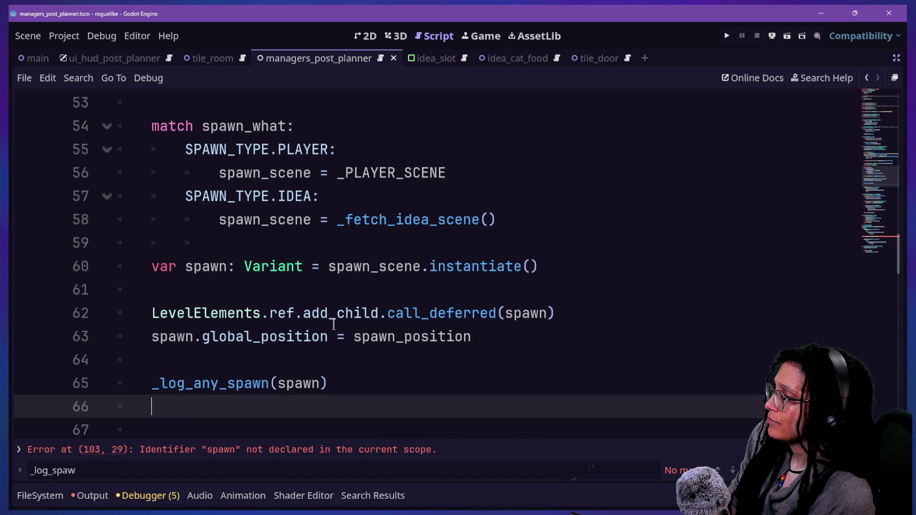
key(BackSpace)
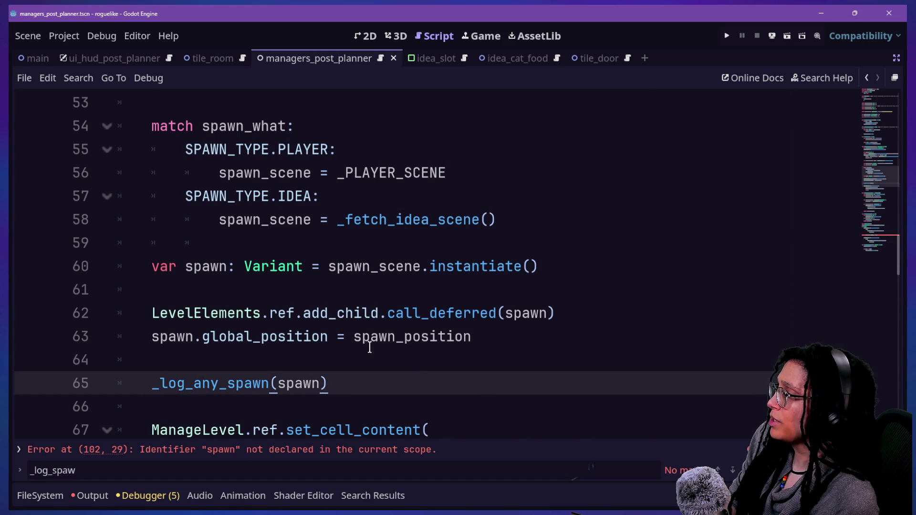
- Review the _fetch_idea_scene call on line 58 and the var spawn line
drag(333, 219, 424, 219)
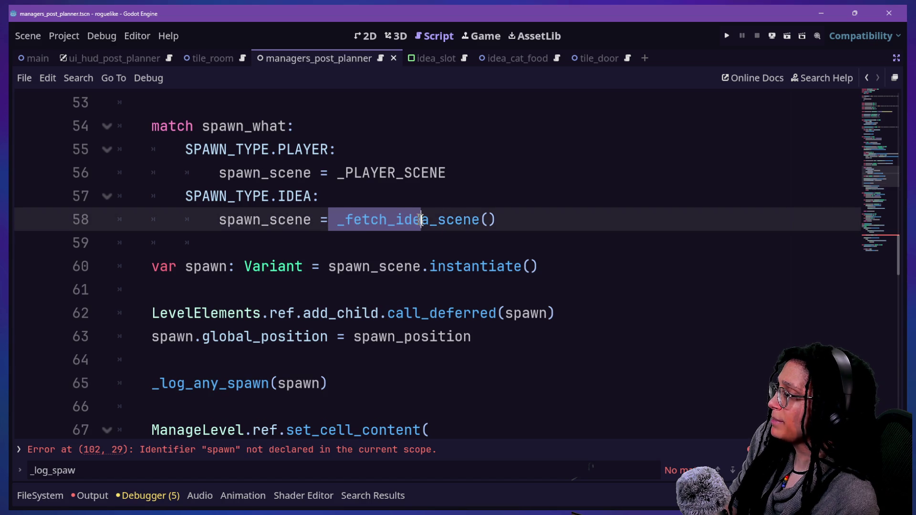
click(472, 219)
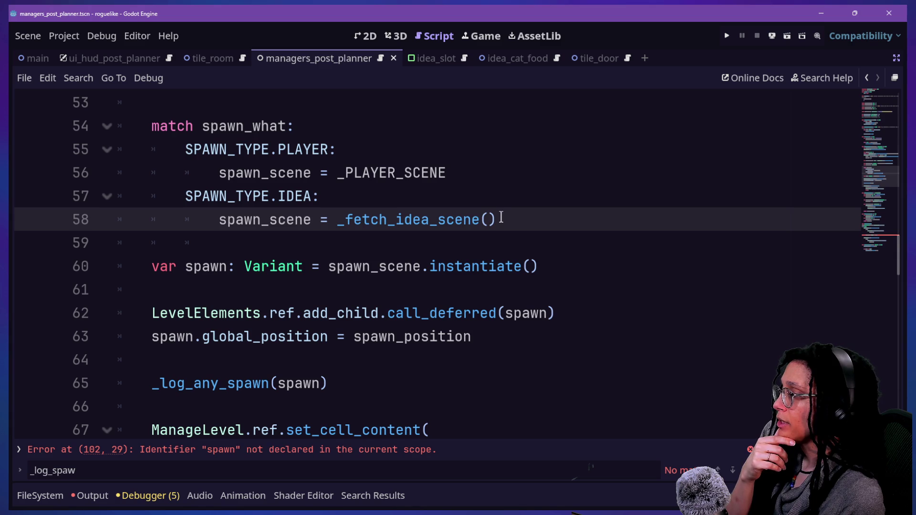
click(486, 235)
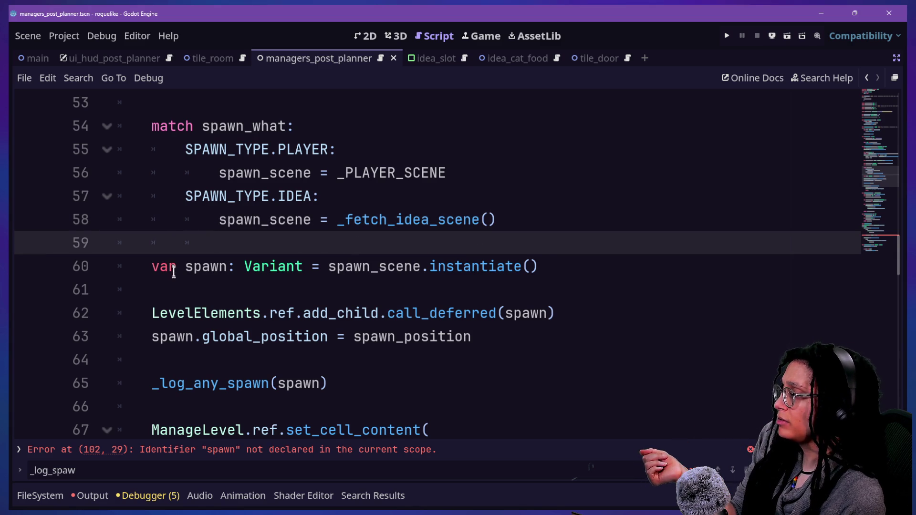
drag(177, 267, 188, 290)
click(258, 266)
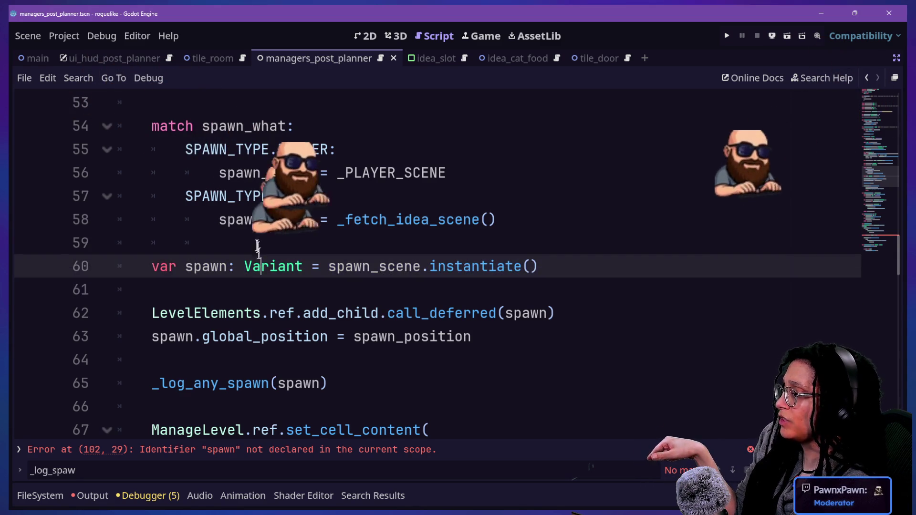
drag(244, 219, 313, 220)
click(314, 227)
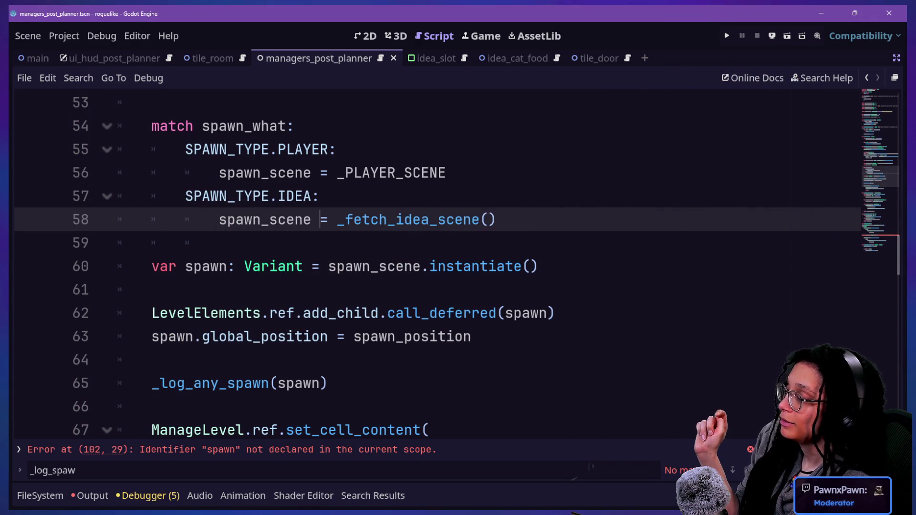
click(537, 277)
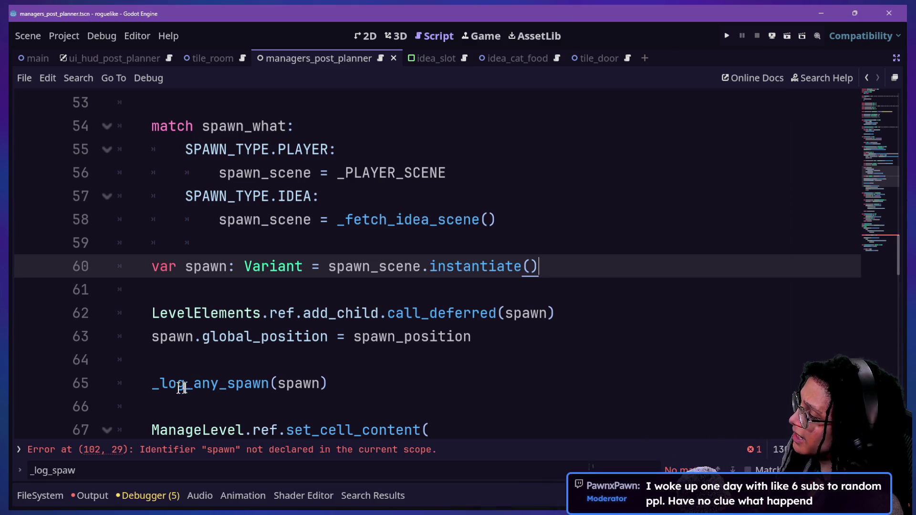
mouse_move(151, 382)
mouse_down()
mouse_move(323, 383)
mouse_move(284, 383)
mouse_up()
click(219, 289)
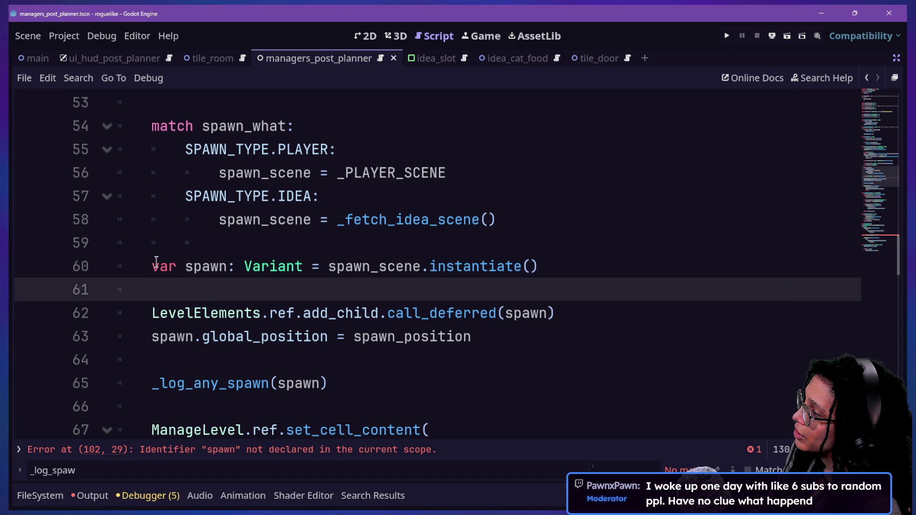
- Undo the deletion to bring back the argument-less _log_idea_spawn() call on line 59
click(260, 219)
key(ctrl+z)
key(ctrl+z)
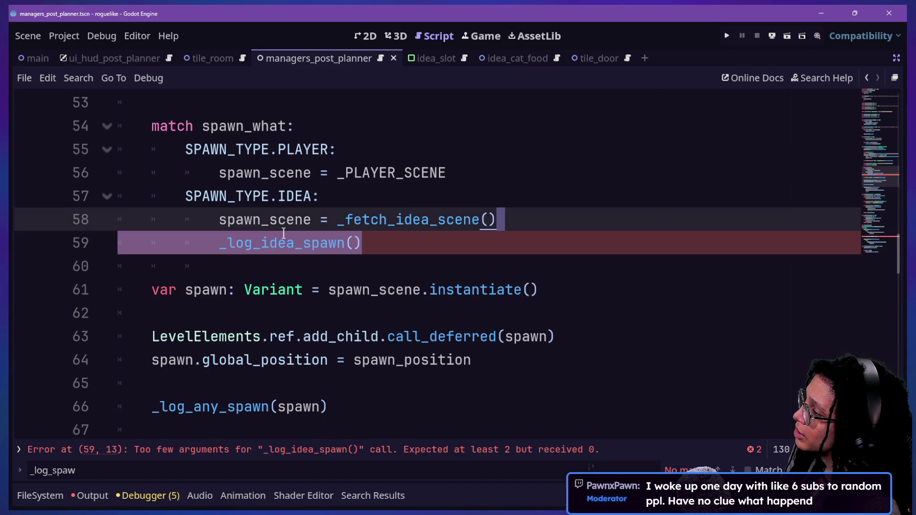
click(324, 236)
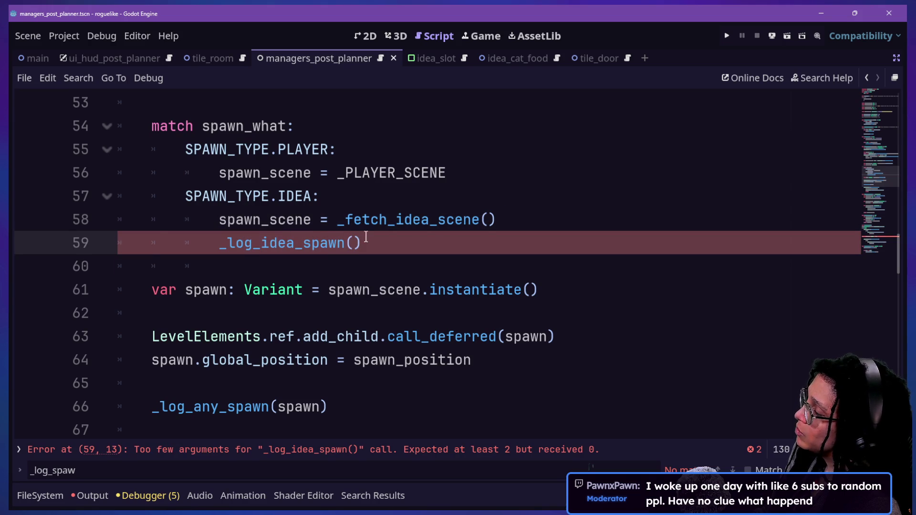
scroll(353, 235, down, 3)
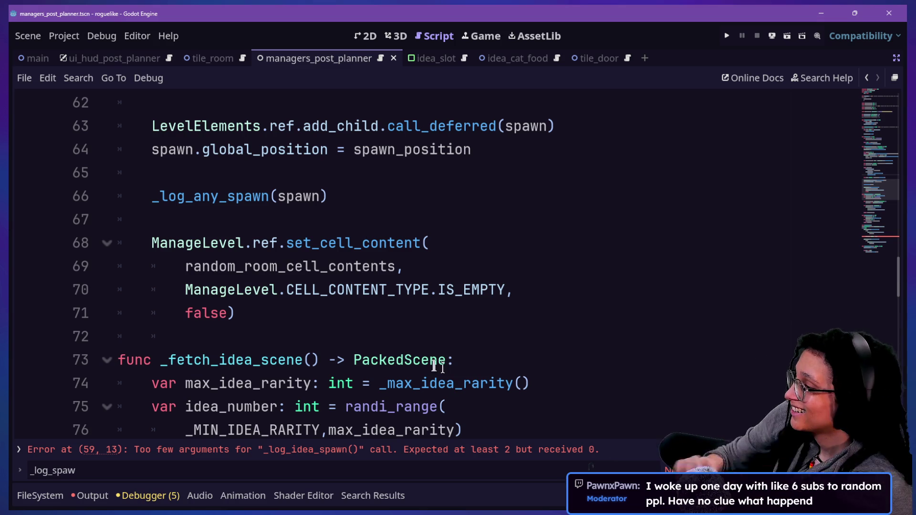
- Scroll to _log_idea_spawn and inspect the unfinished idea_node lines and their Node2D type
click(254, 302)
key(Down)
key(Down)
key(Down)
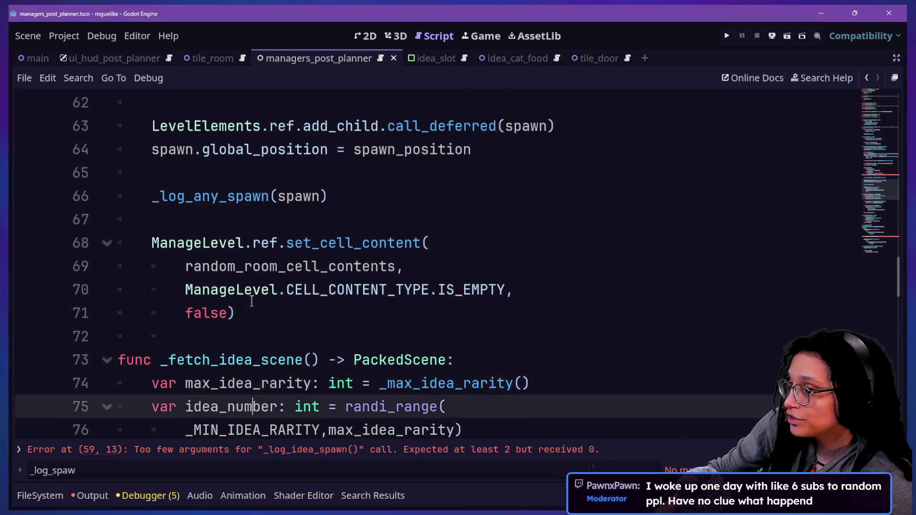
scroll(252, 300, down, 11)
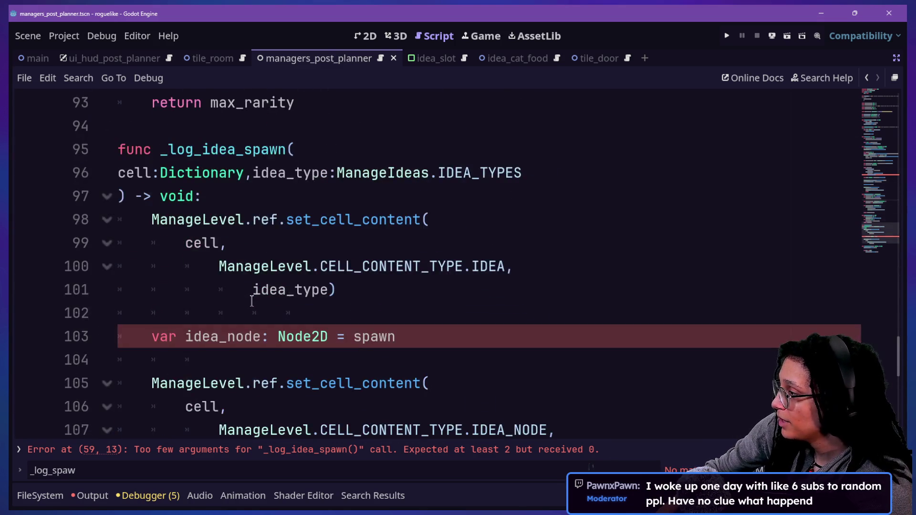
drag(225, 255, 423, 302)
click(425, 299)
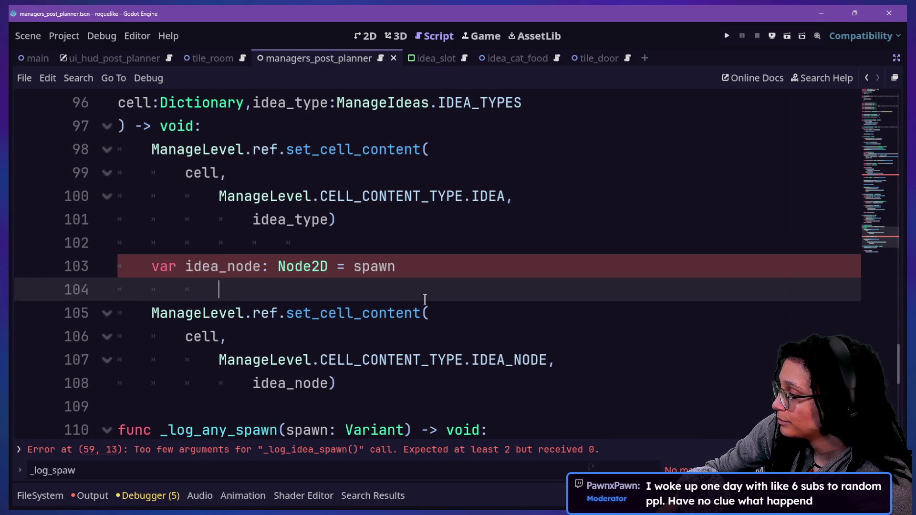
key(Up)
key(Up)
key(Up)
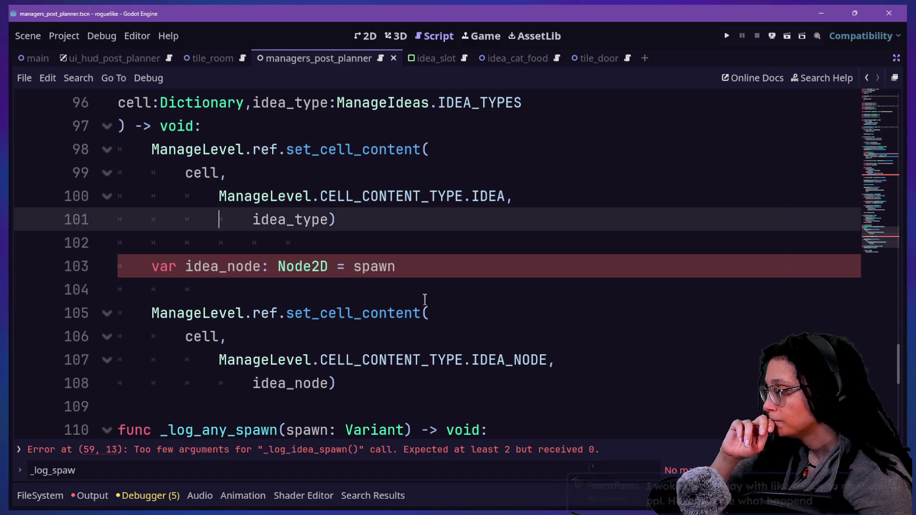
key(Up)
key(Up)
key(Up)
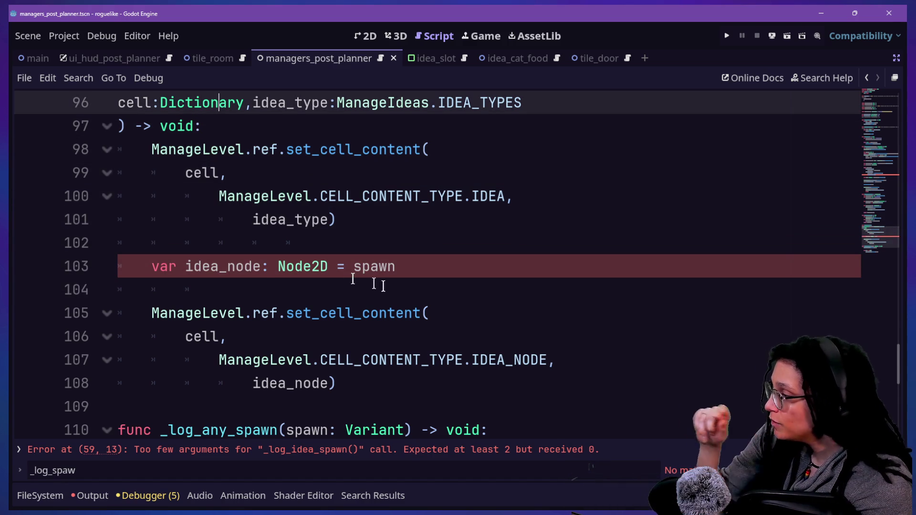
drag(261, 267, 294, 268)
key(Up)
key(Up)
key(Up)
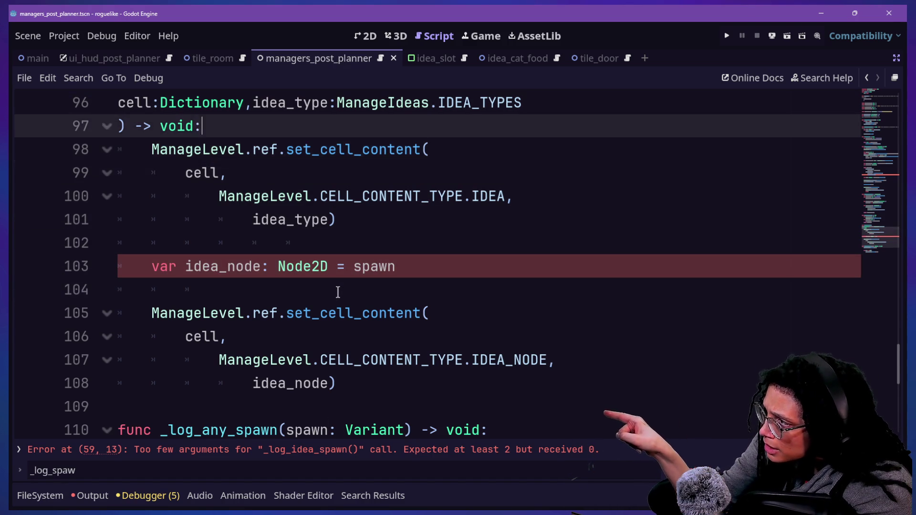
scroll(338, 292, up, 1)
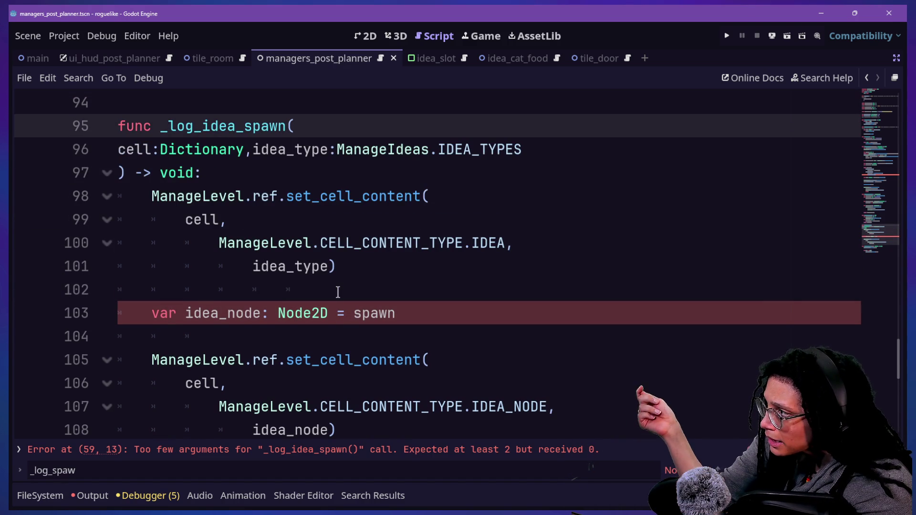
key(Down)
key(Down)
key(Down)
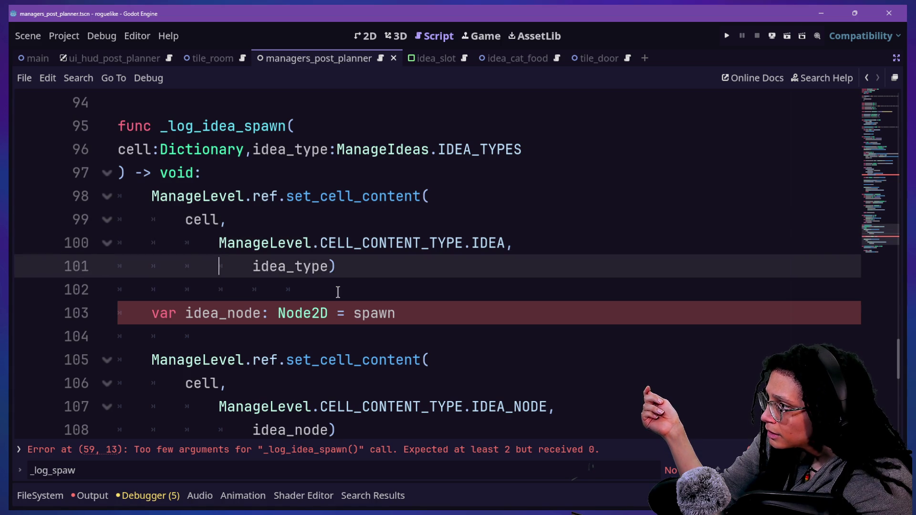
- Review the ManageIdeas.IDEA_TYPES parameter and the var idea_node: Node2D = spawn line
mouse_move(336, 150)
mouse_down()
mouse_move(517, 149)
mouse_move(505, 149)
mouse_up()
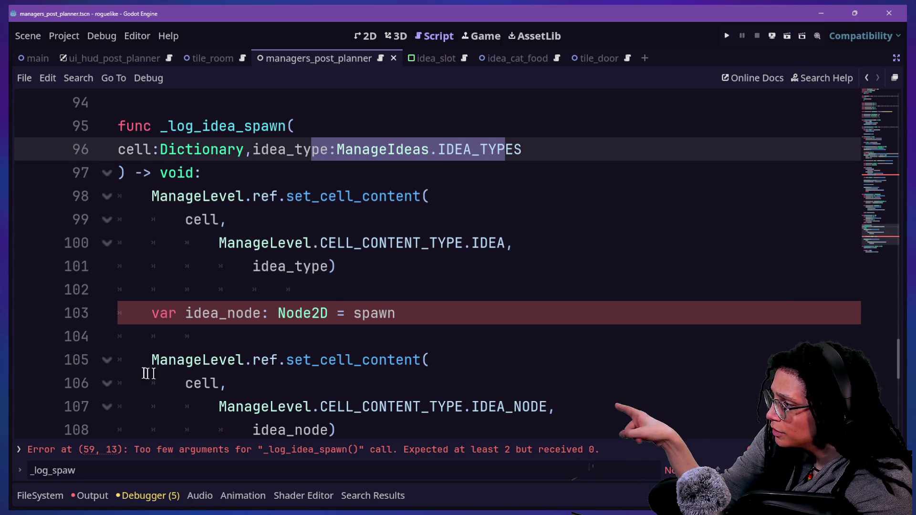
double_click(174, 298)
mouse_move(320, 291)
mouse_down()
mouse_move(358, 310)
mouse_move(396, 313)
mouse_up()
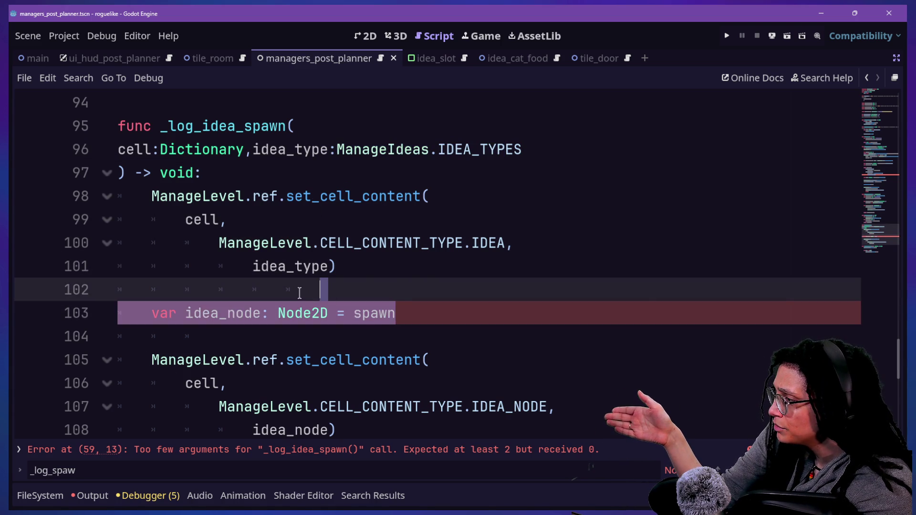
click(299, 292)
click(225, 313)
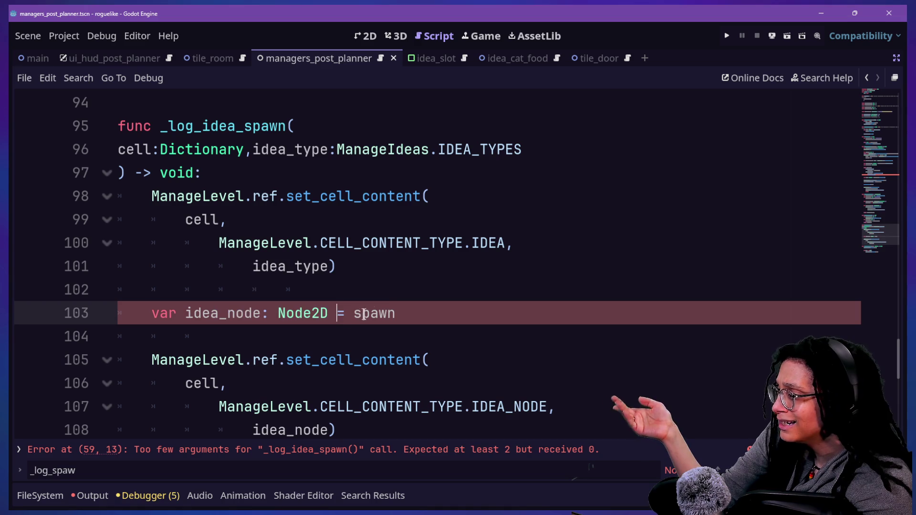
drag(395, 312, 349, 313)
click(352, 300)
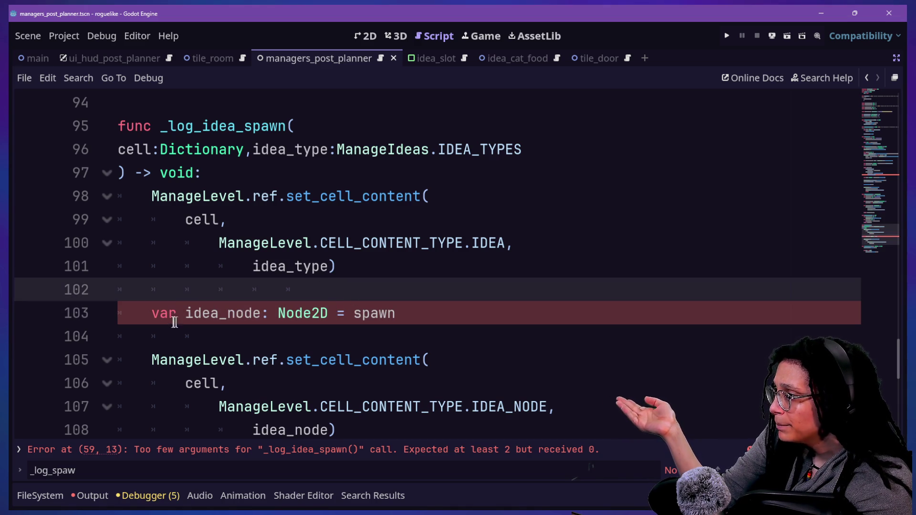
drag(174, 323, 423, 313)
click(423, 313)
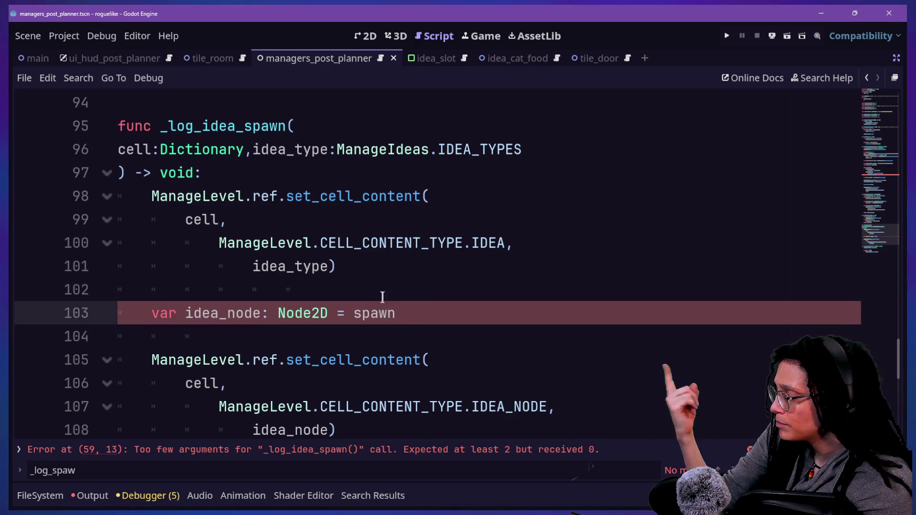
scroll(306, 311, down, 1)
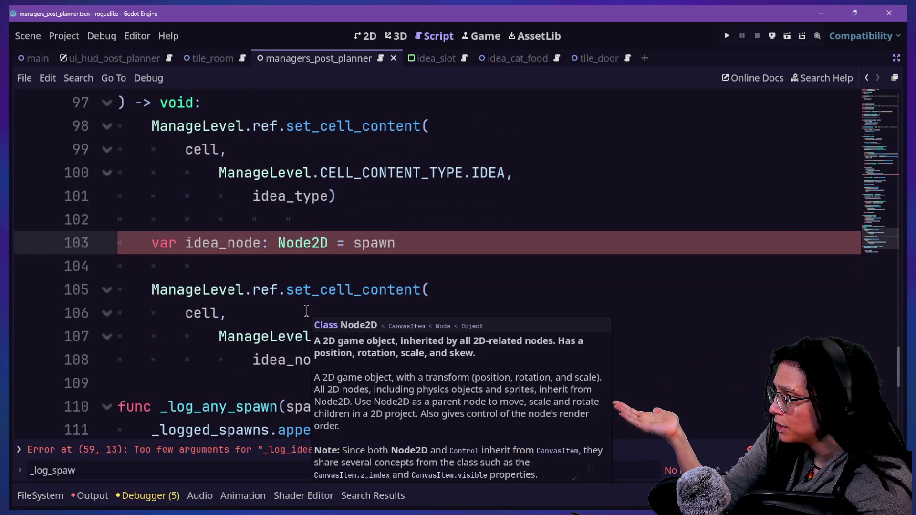
click(307, 283)
scroll(306, 280, up, 1)
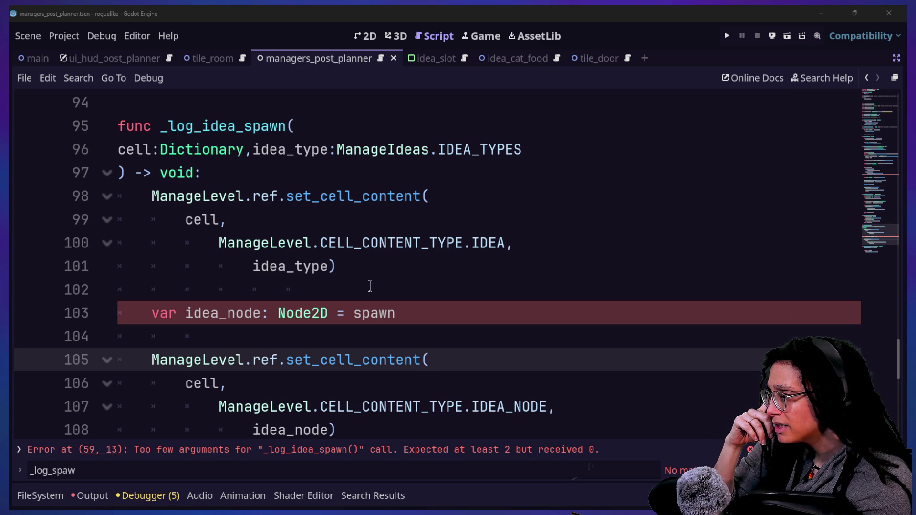
- Scroll back to the match spawn_what block and inspect its SPAWN_TYPE.PLAYER case
scroll(370, 286, up, 9)
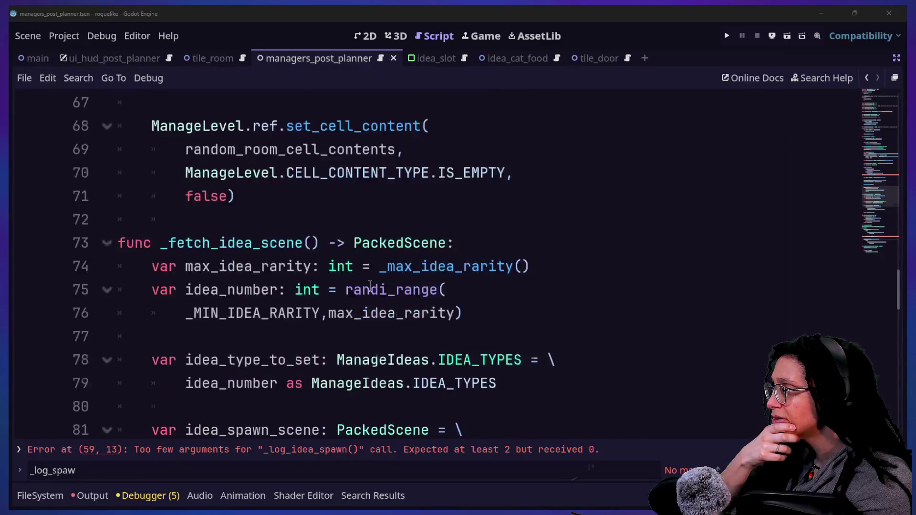
scroll(370, 286, up, 5)
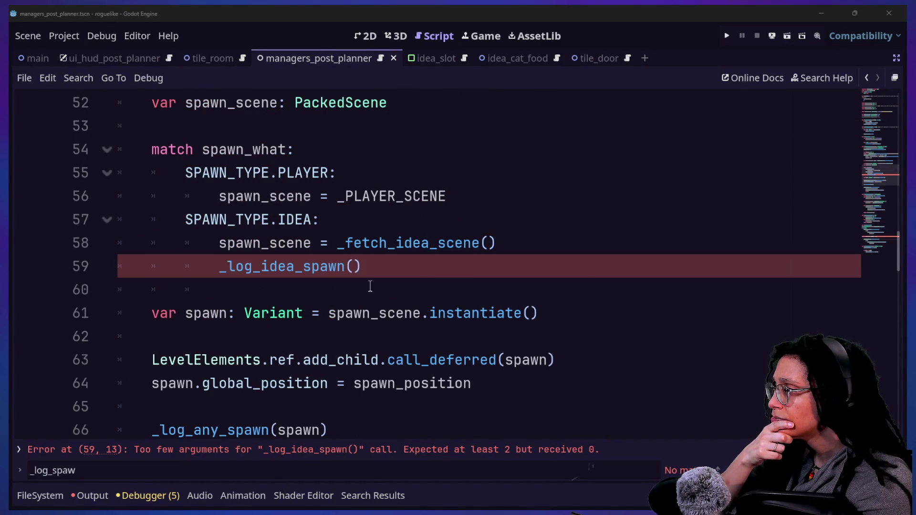
scroll(370, 285, up, 4)
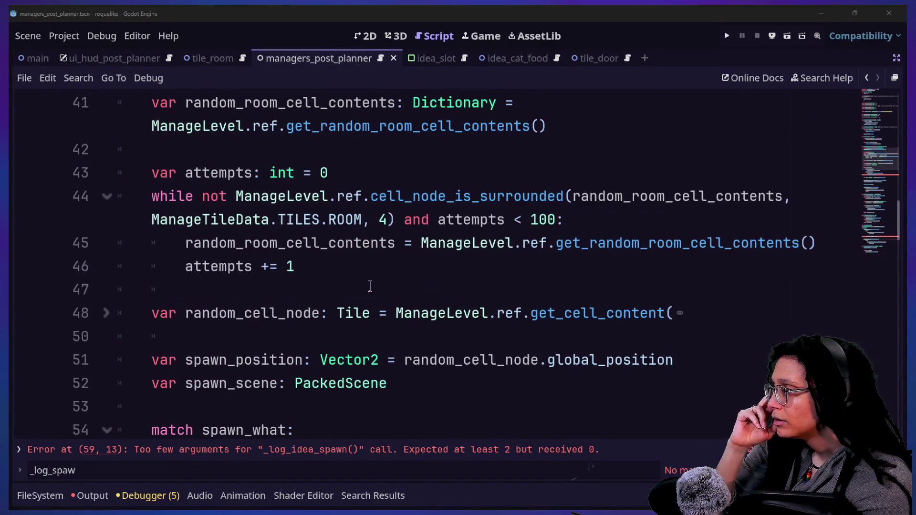
scroll(370, 286, up, 2)
scroll(370, 286, down, 3)
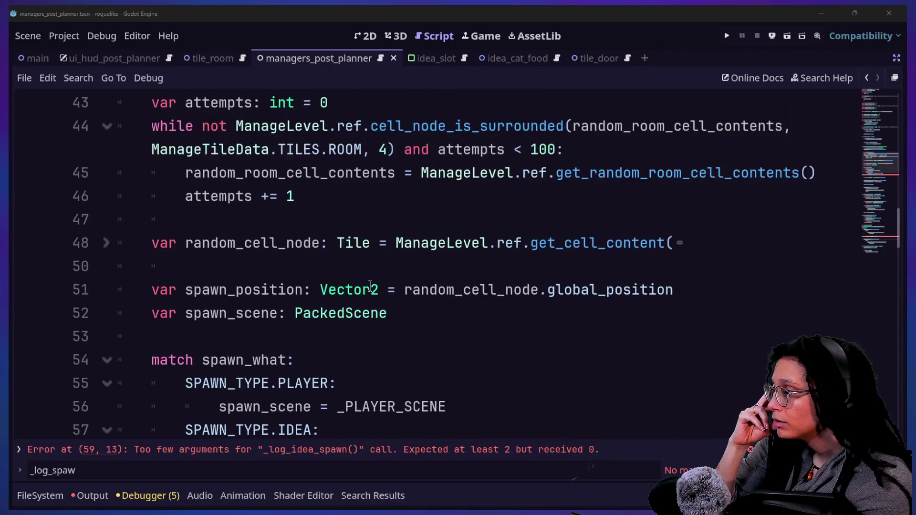
scroll(370, 286, down, 2)
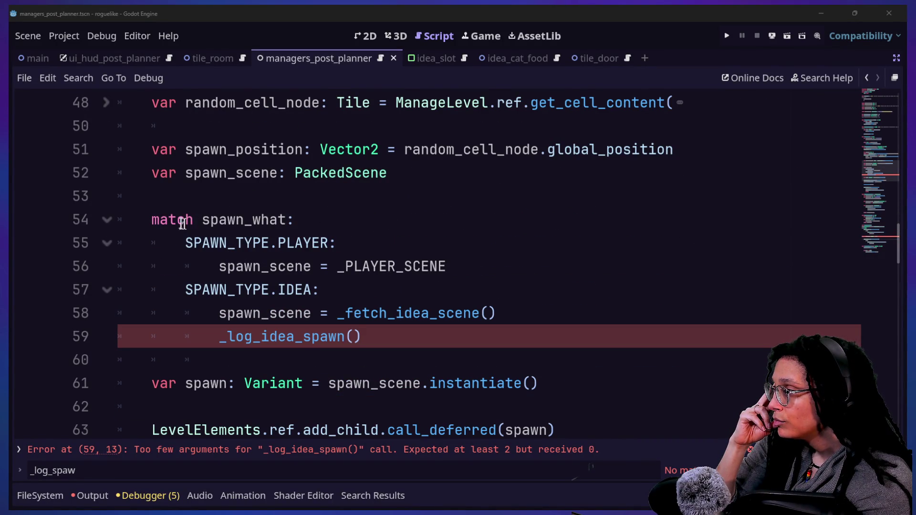
drag(182, 224, 300, 206)
click(343, 206)
drag(270, 243, 336, 242)
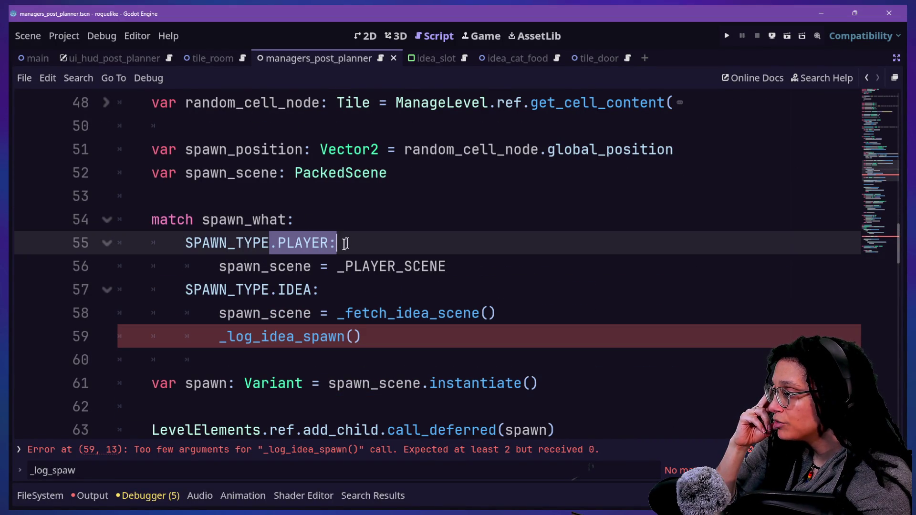
click(285, 286)
click(310, 288)
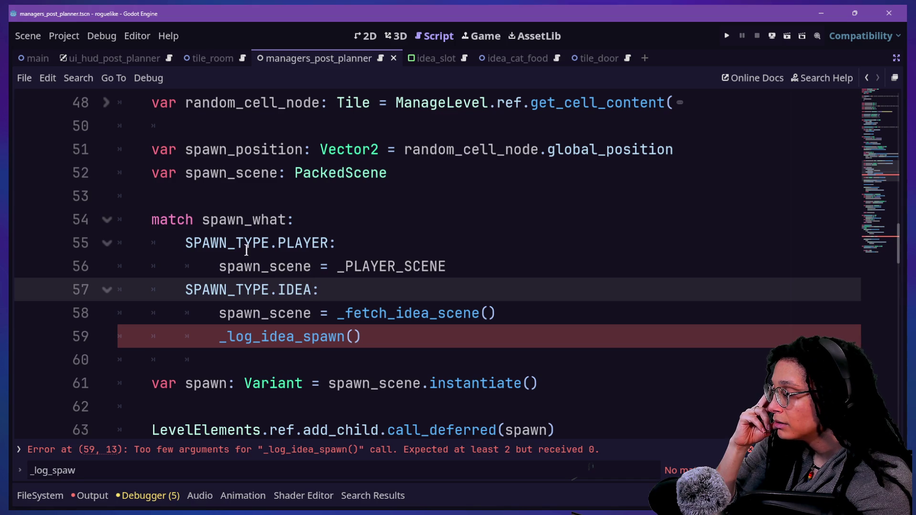
drag(246, 244, 267, 243)
click(321, 243)
- Inspect the player scene assignment, the IDEA case's _fetch_idea_scene call and the _log_idea_spawn() line
click(348, 266)
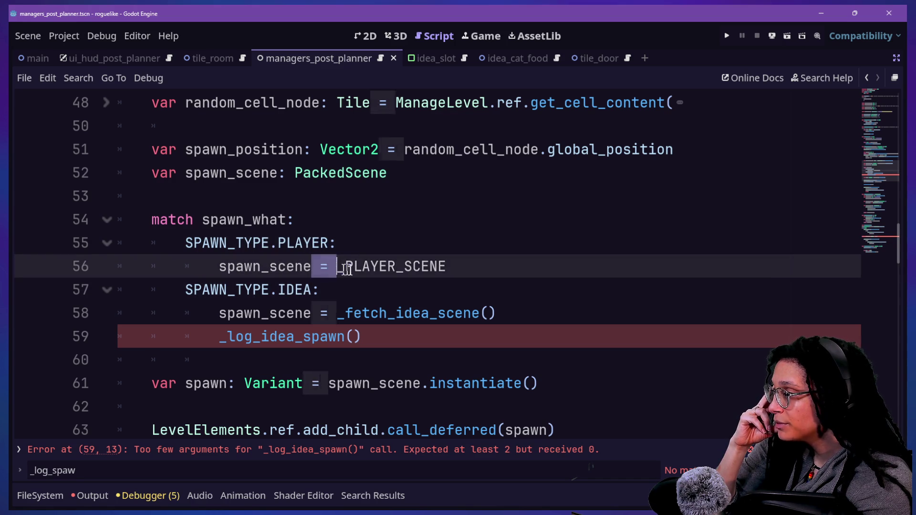
drag(347, 266, 439, 266)
click(439, 266)
click(366, 293)
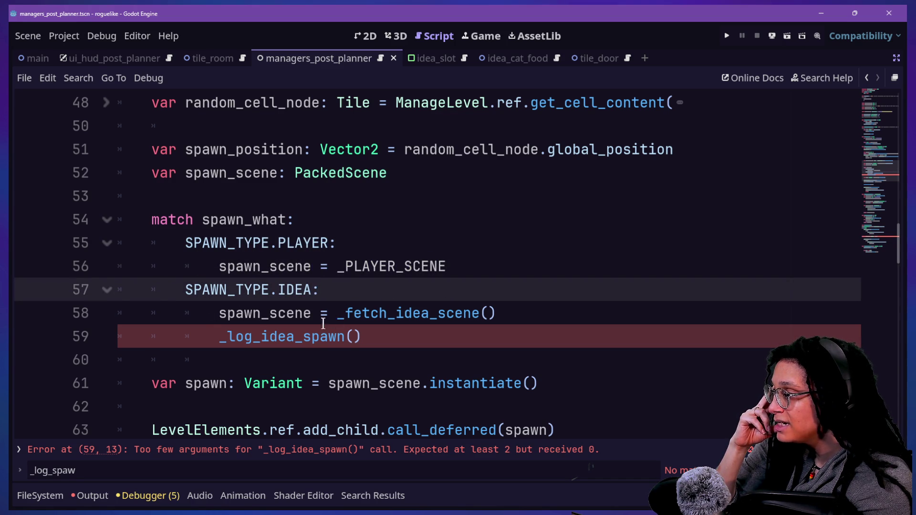
drag(339, 312, 460, 313)
click(462, 313)
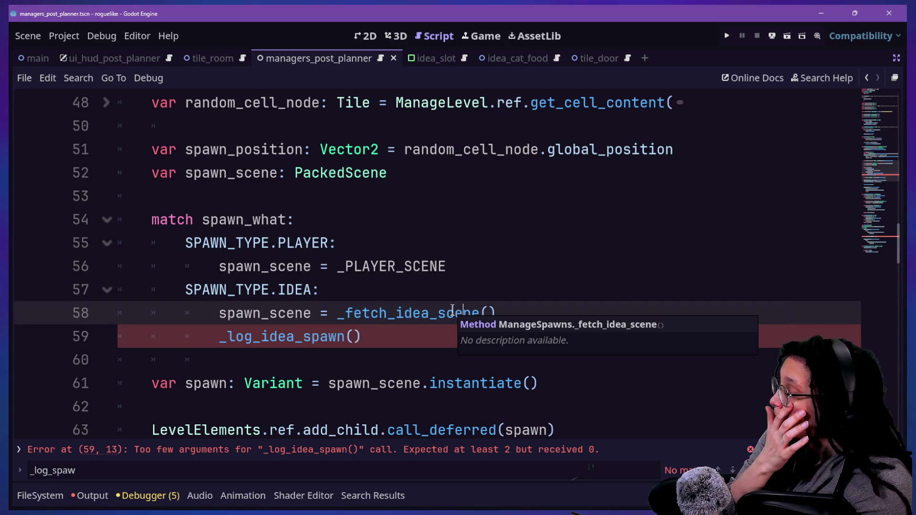
drag(338, 313, 465, 307)
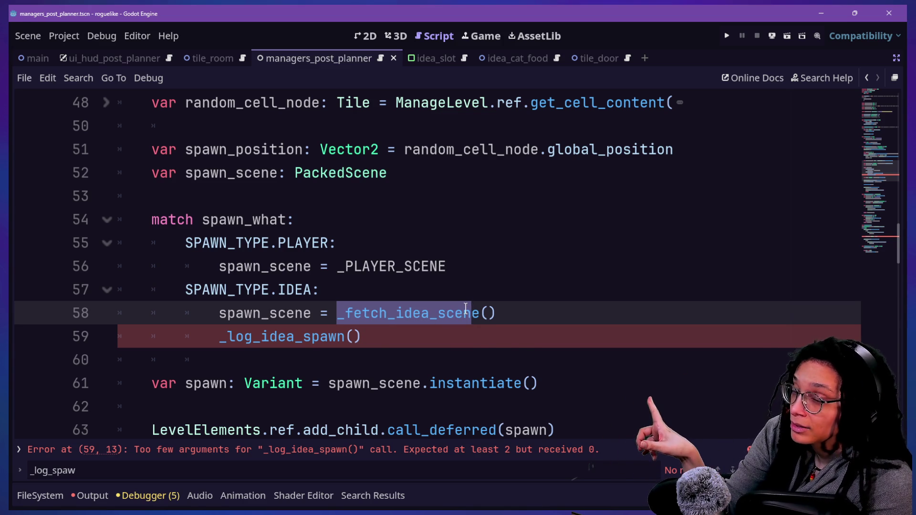
click(363, 351)
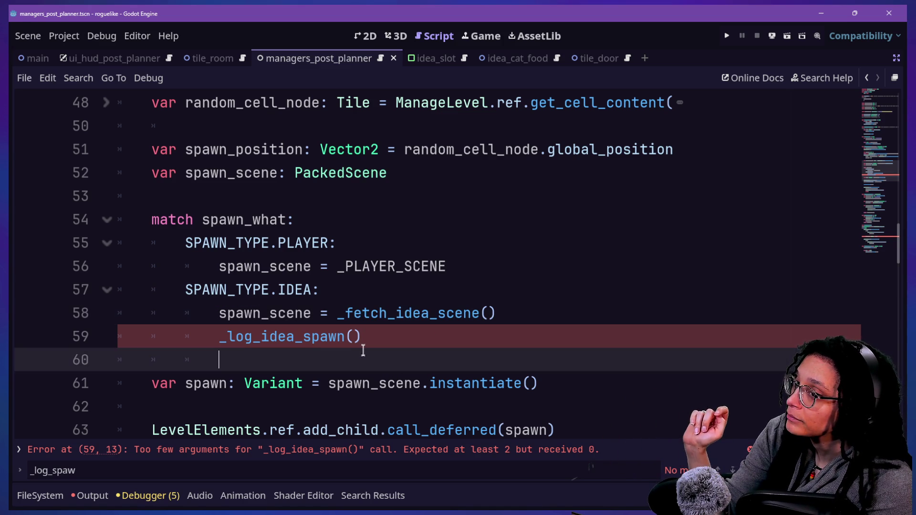
key(Down)
key(Down)
key(Down)
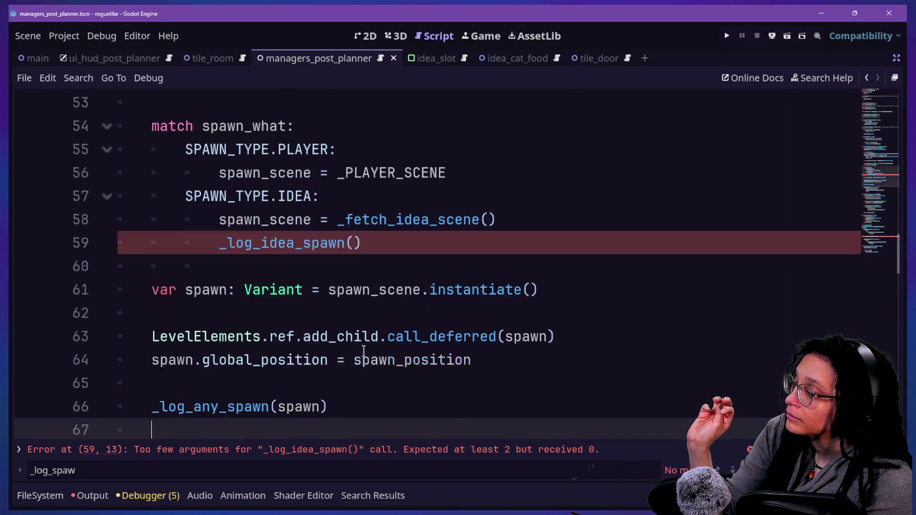
click(515, 241)
key(shift+Up)
key(BackSpace)
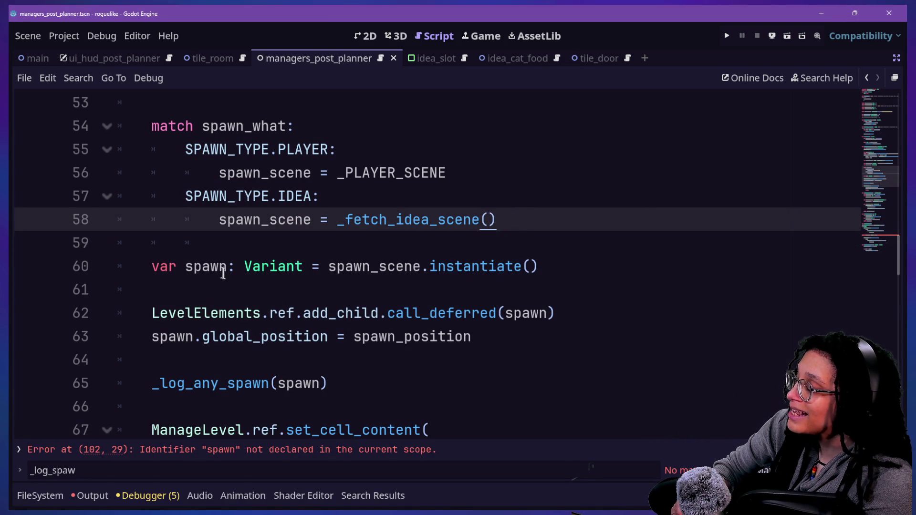
drag(185, 266, 315, 251)
click(314, 251)
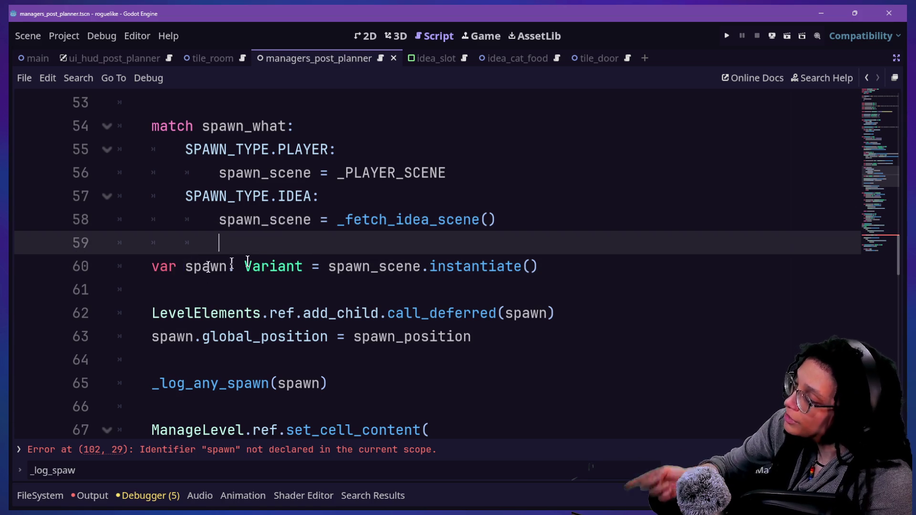
click(184, 266)
click(219, 266)
click(203, 266)
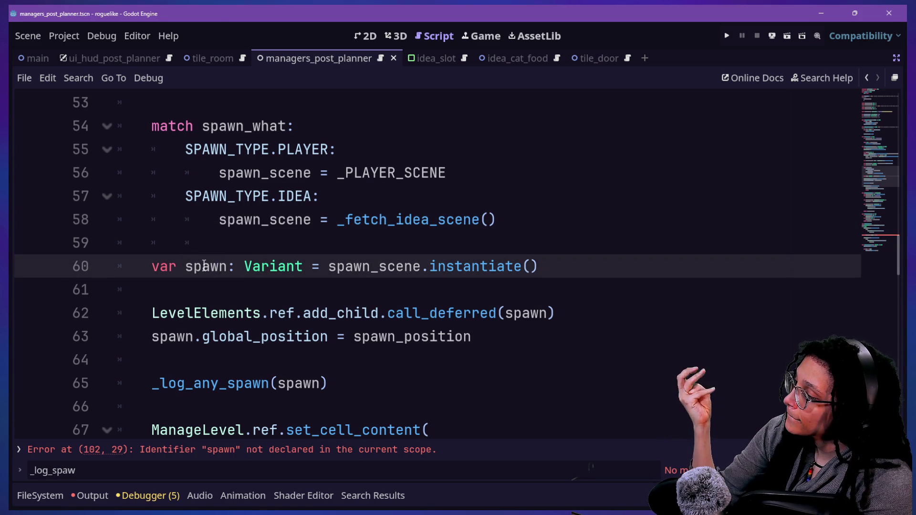
drag(208, 267, 333, 262)
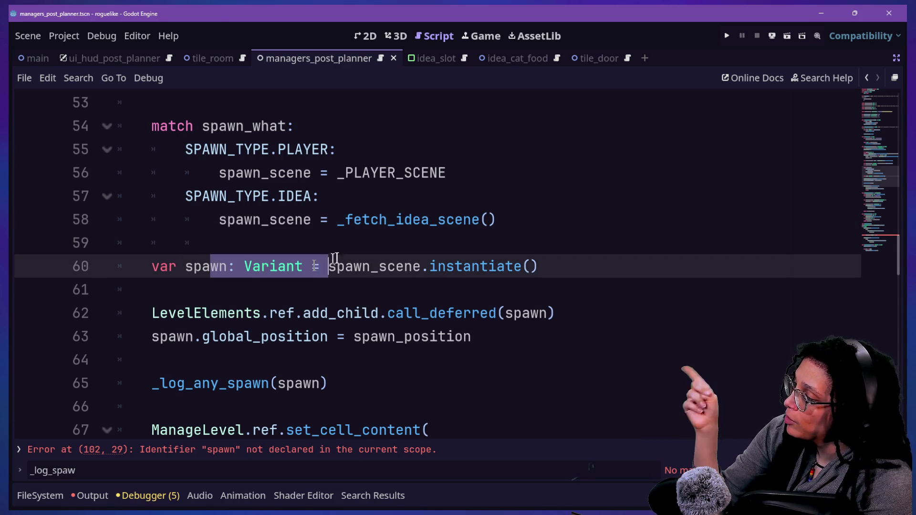
click(206, 299)
drag(186, 268, 192, 271)
triple_click(194, 269)
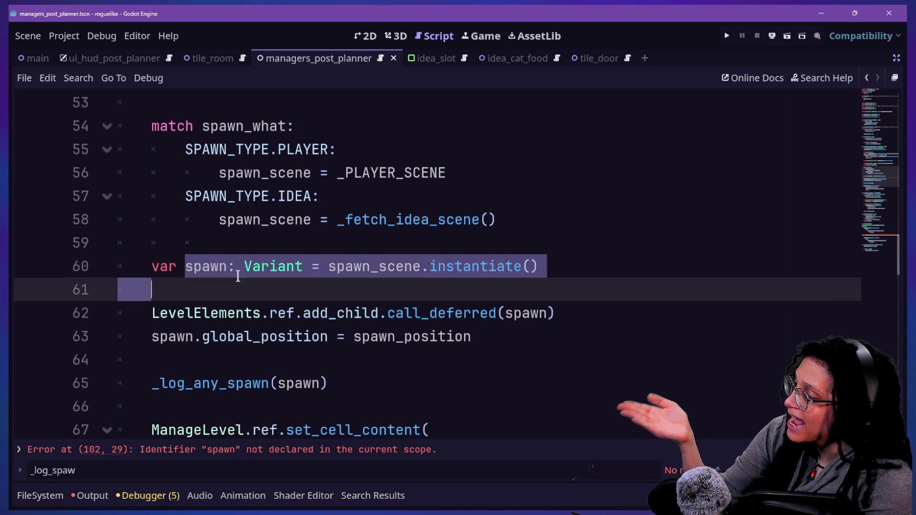
click(222, 270)
key(Up)
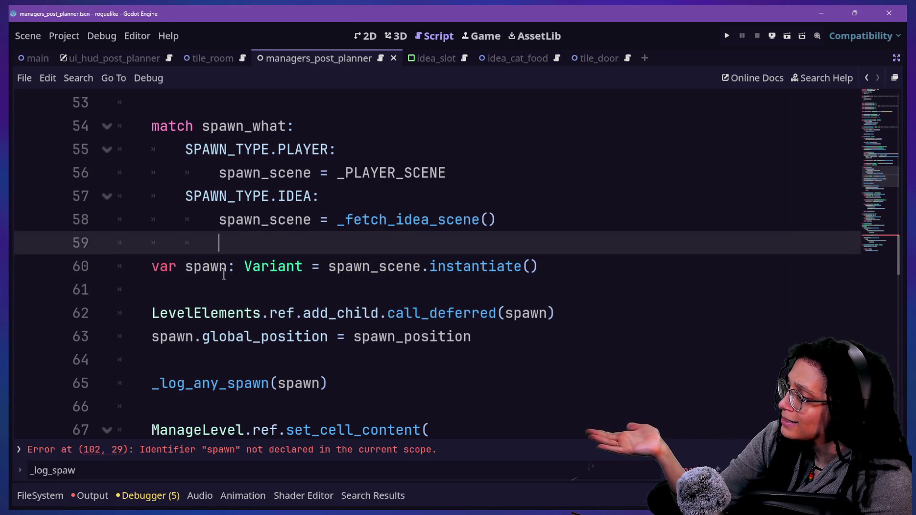
key(Down)
key(Down)
key(Up)
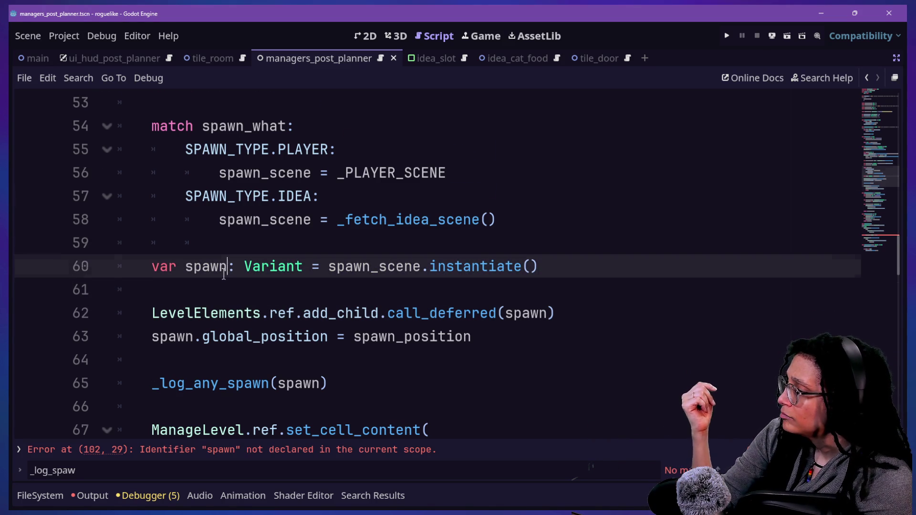
scroll(223, 274, down, 8)
scroll(224, 274, up, 8)
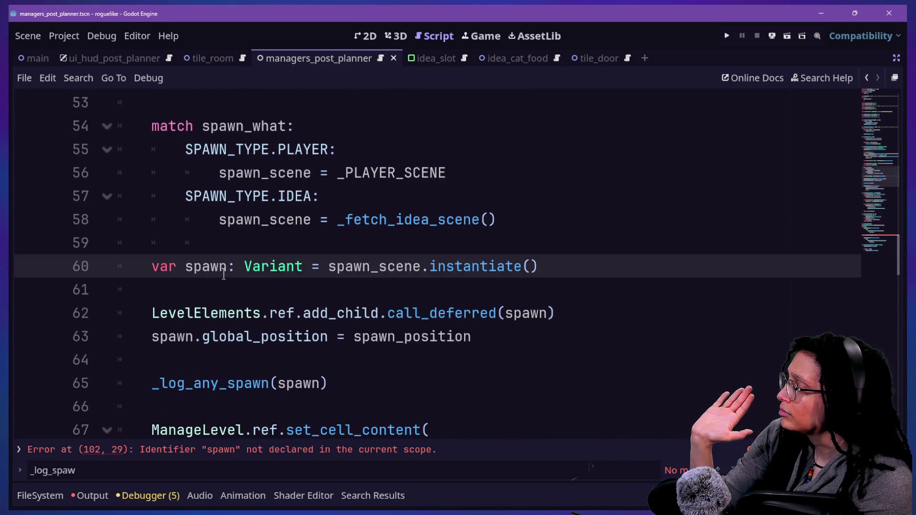
click(255, 281)
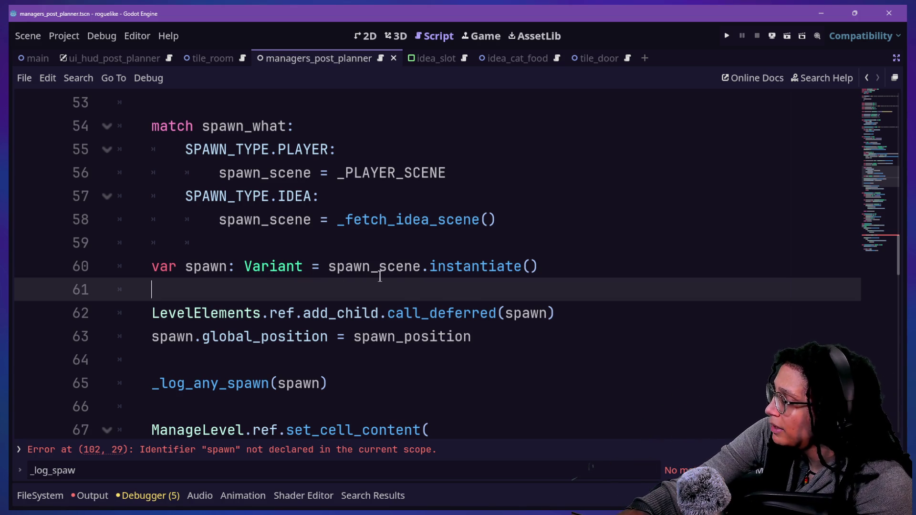
mouse_move(380, 277)
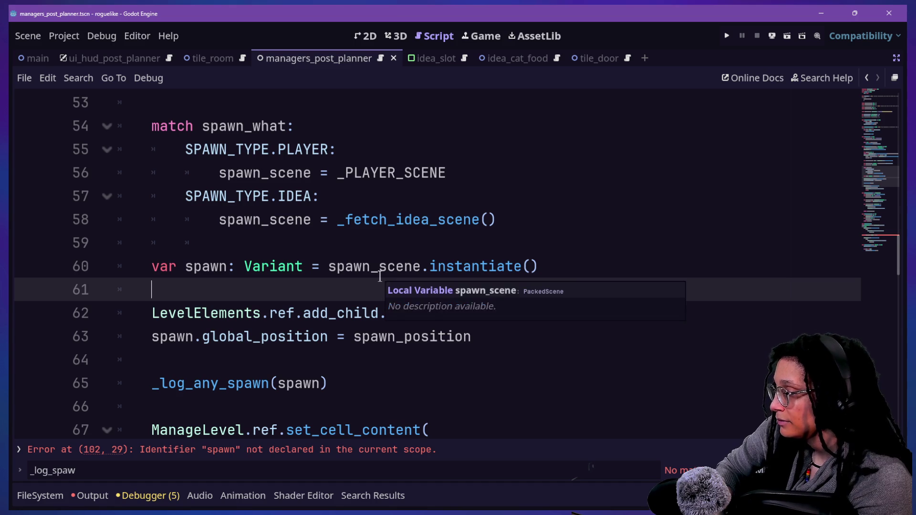
click(274, 241)
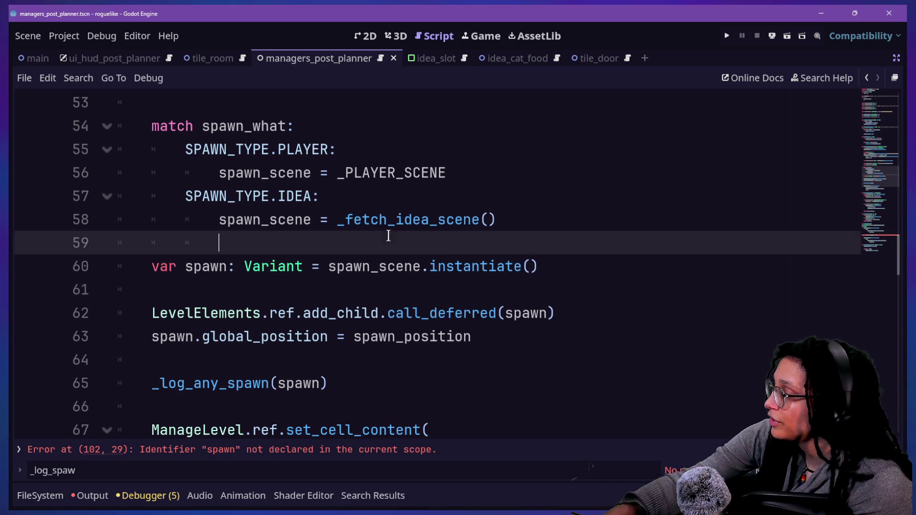
click(480, 266)
click(480, 290)
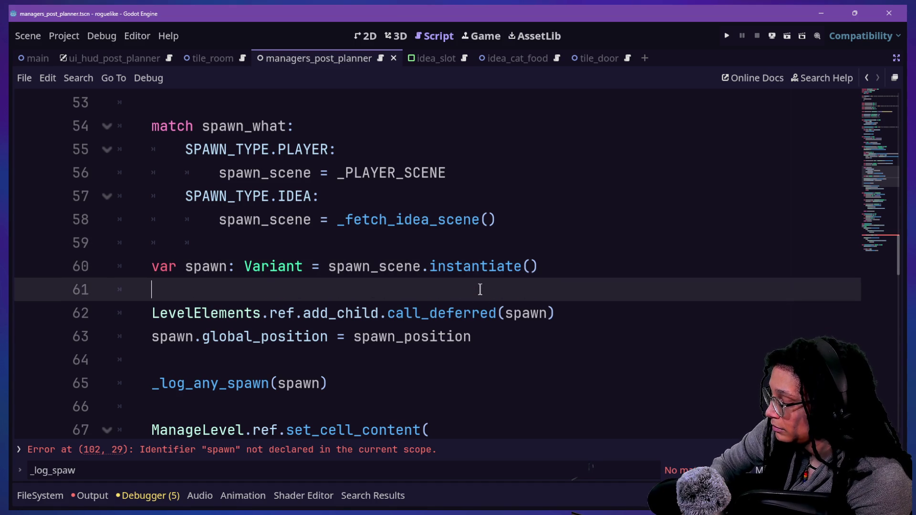
- Quick-open player_post_planner.gd by searching project files for 'player'
key(shift+alt+o)
text(plae)
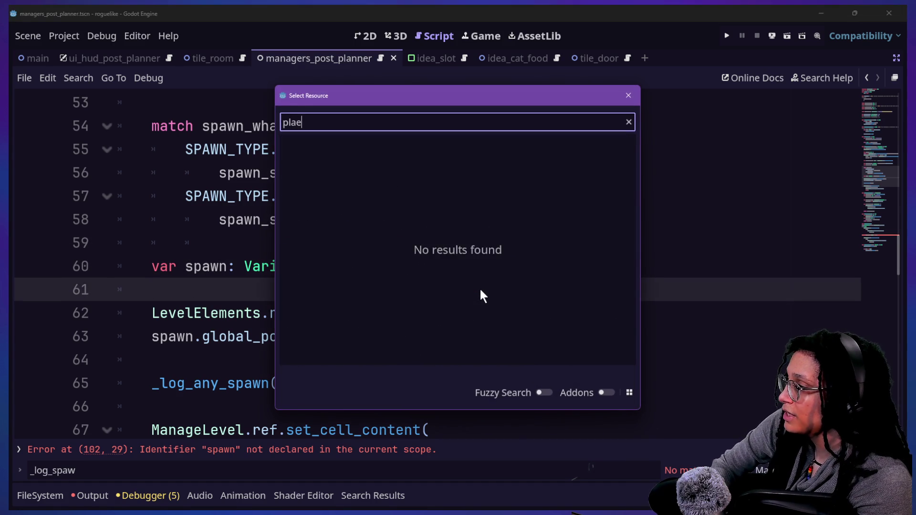
key(BackSpace)
text(yer)
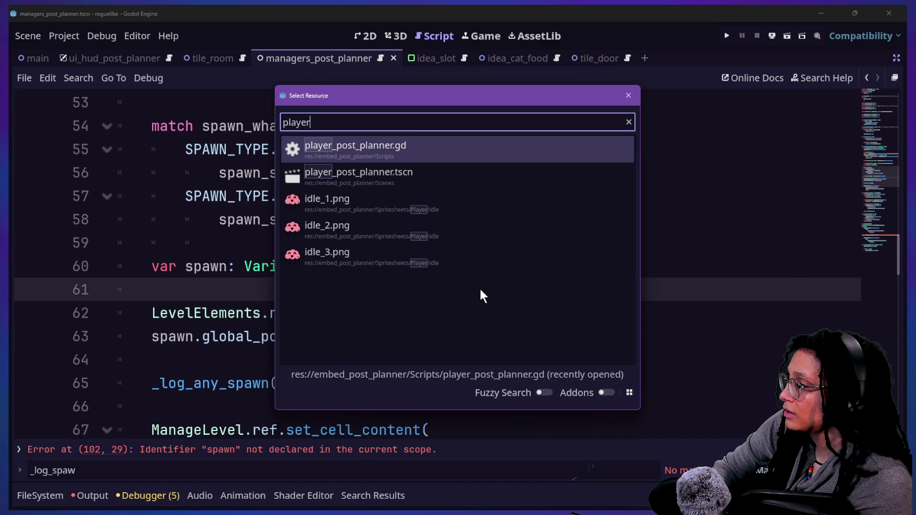
key(Return)
- Select ManageLevel.CELL_CONTENT_TYPE.IDEA in the idea check on line 88
scroll(305, 286, down, 4)
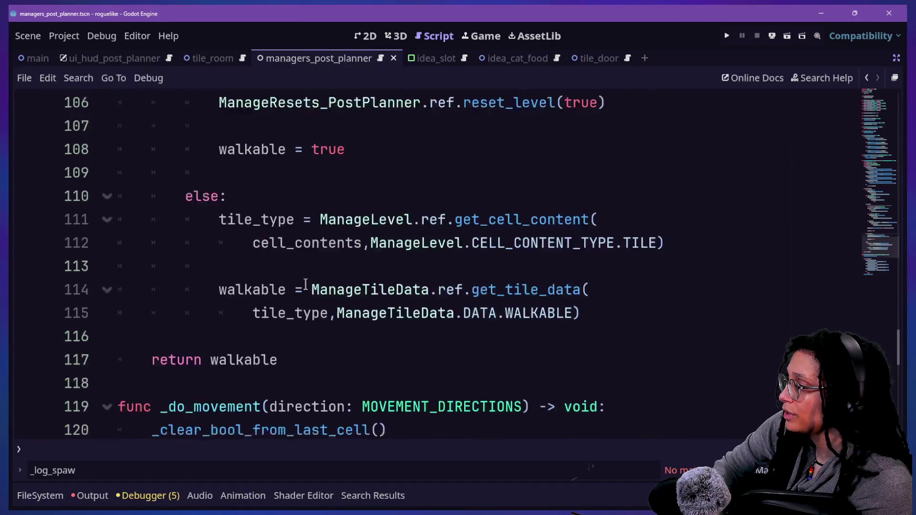
scroll(306, 284, up, 5)
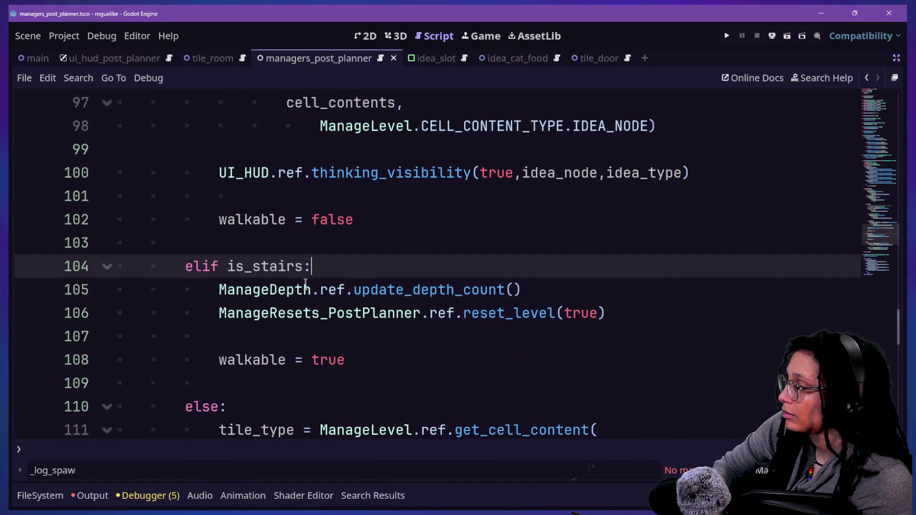
scroll(306, 282, up, 3)
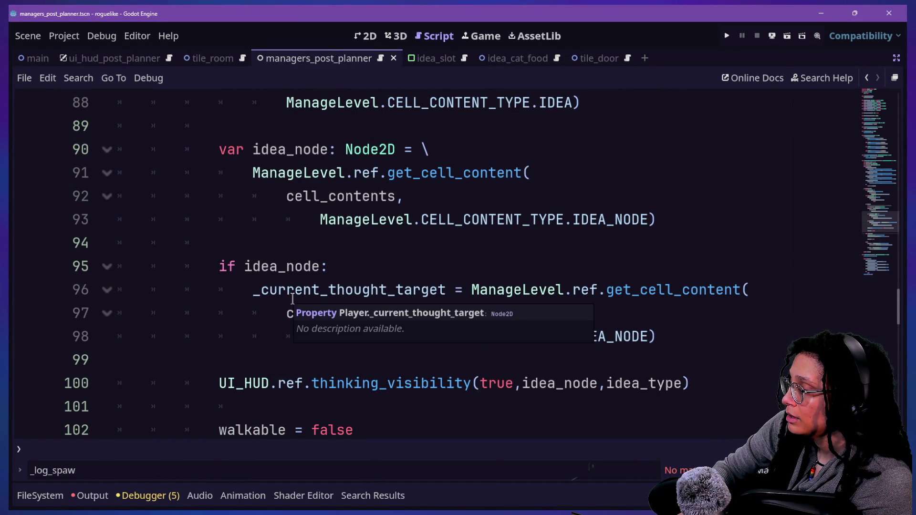
scroll(441, 400, down, 1)
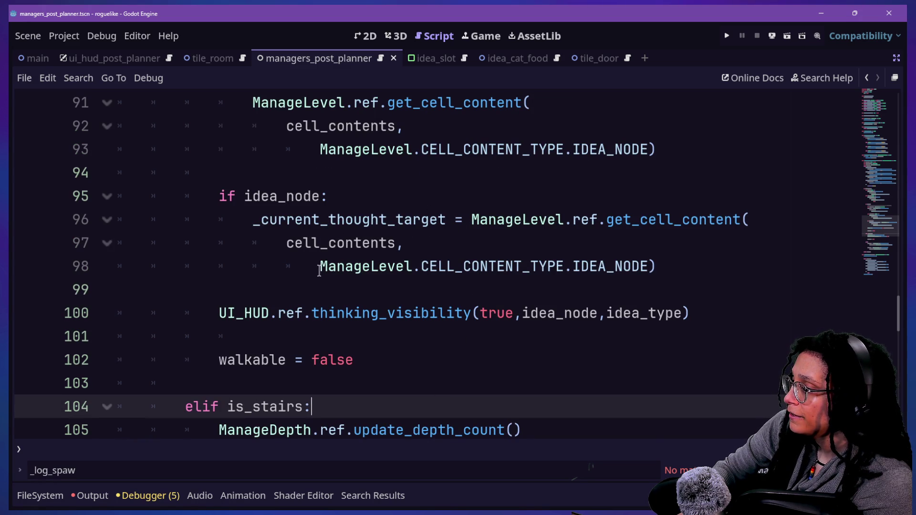
scroll(468, 210, up, 2)
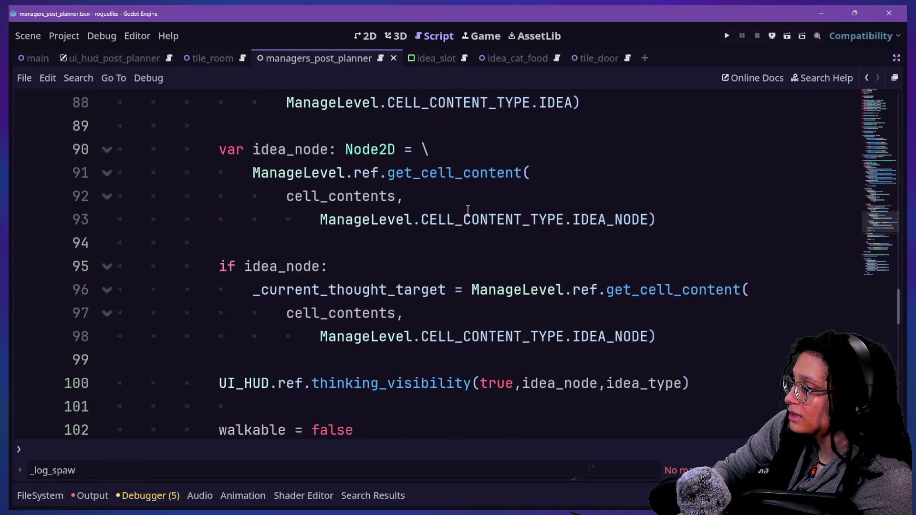
scroll(468, 211, up, 1)
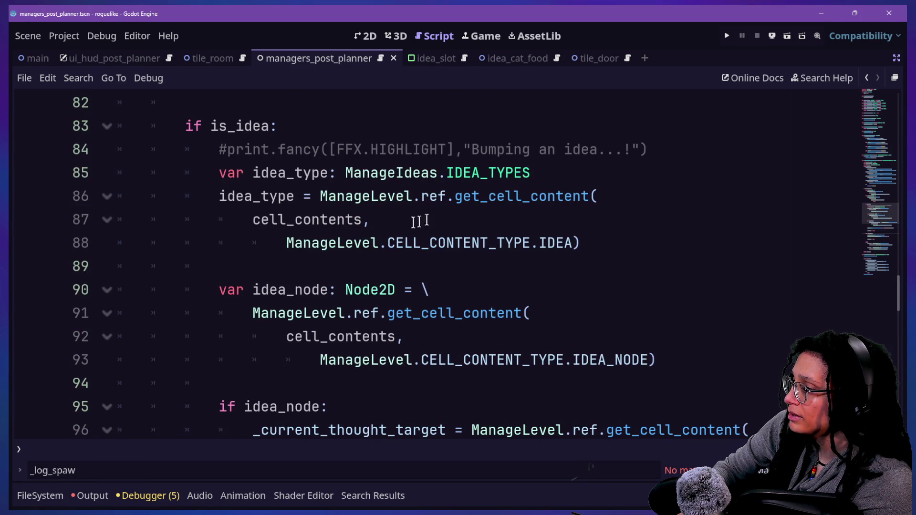
mouse_move(372, 242)
mouse_down()
mouse_move(540, 242)
mouse_move(377, 220)
mouse_move(237, 170)
mouse_up()
click(541, 242)
click(530, 242)
key(Left)
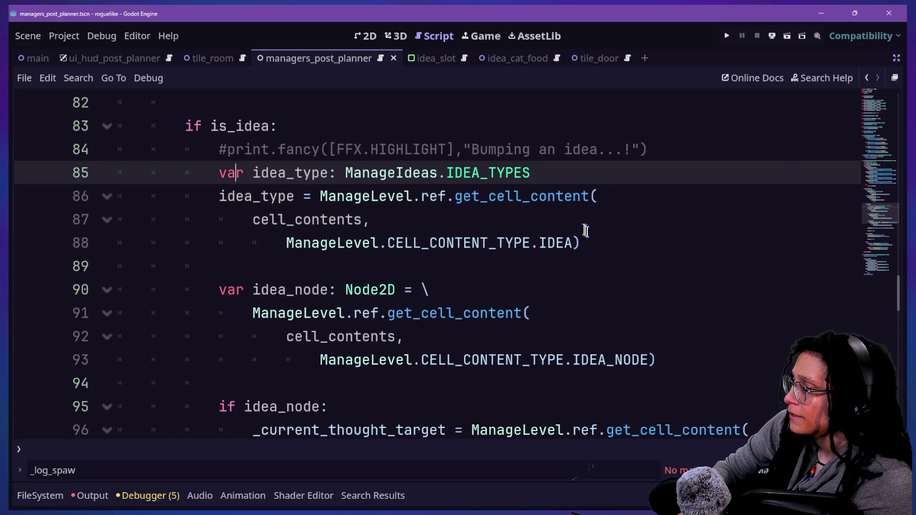
drag(570, 237, 287, 251)
- Find ManageLevel.CELL_CONTENT_TYPE.IDEA in all files and enlarge the results to show 8 matches in 4 scripts
key(ctrl+shift+f)
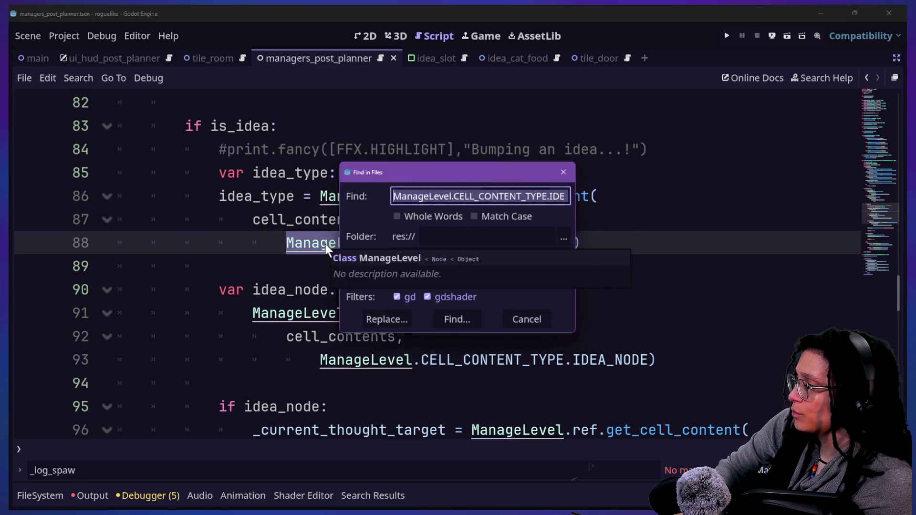
key(Return)
mouse_move(84, 387)
mouse_down()
mouse_move(41, 103)
mouse_move(26, 155)
mouse_up()
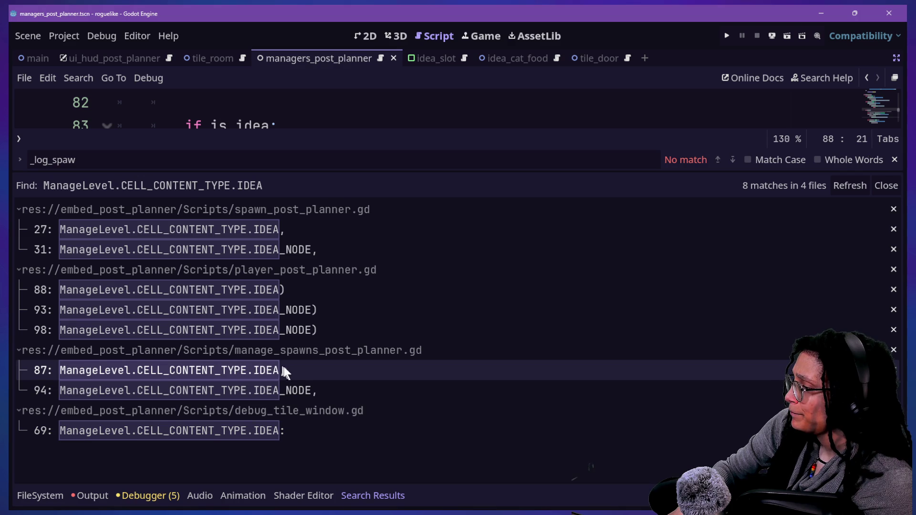
- Review the line 87 match in manage_spawns_post_planner.gd, then jump to spawn_post_planner.gd line 27
click(93, 373)
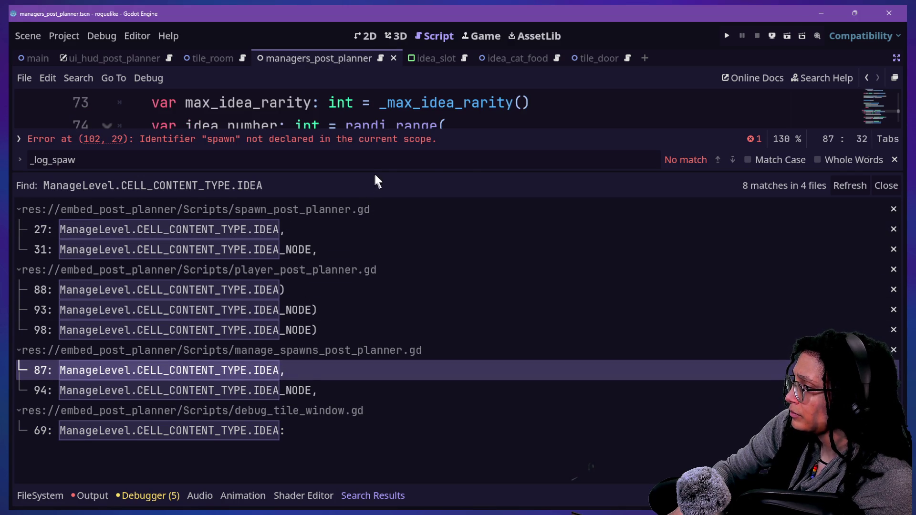
drag(380, 170, 378, 414)
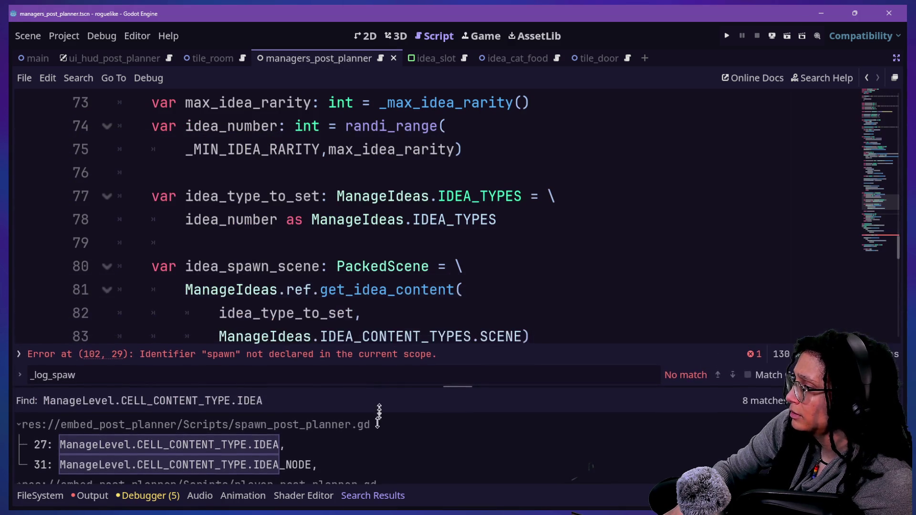
scroll(364, 314, down, 2)
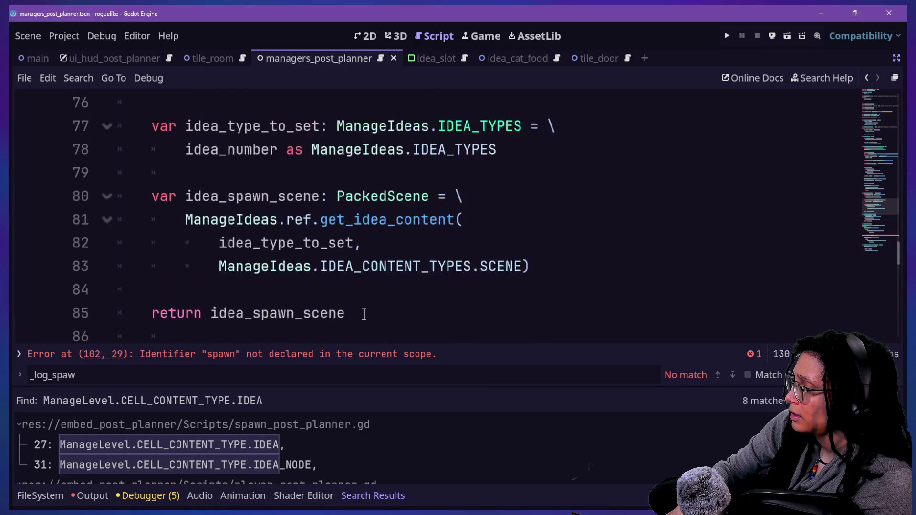
scroll(363, 314, up, 1)
scroll(313, 261, up, 1)
drag(221, 187, 411, 245)
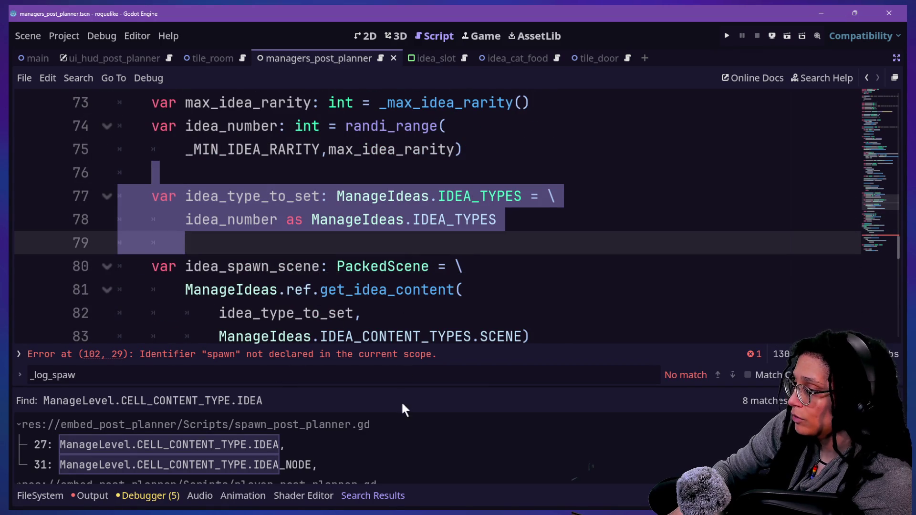
mouse_move(397, 388)
mouse_down()
mouse_move(409, 180)
mouse_move(397, 150)
mouse_up()
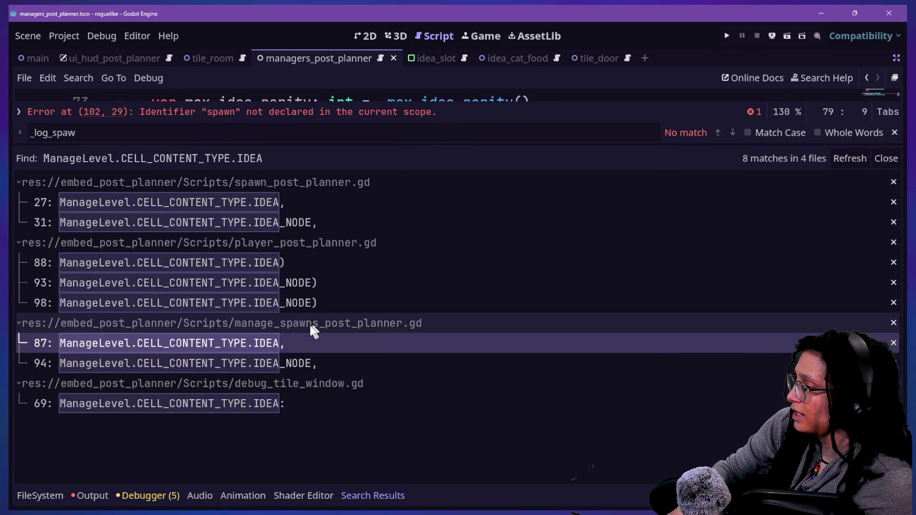
click(254, 207)
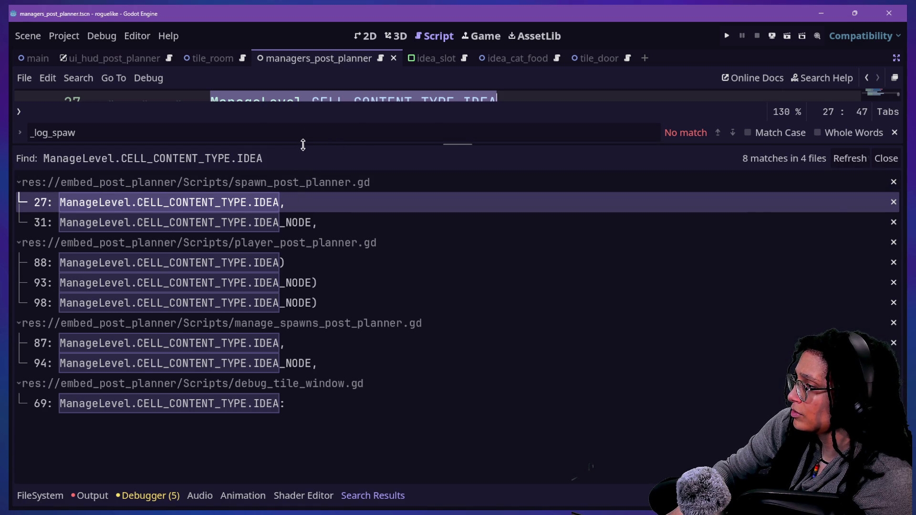
drag(302, 144, 298, 347)
scroll(296, 260, up, 1)
scroll(295, 260, up, 1)
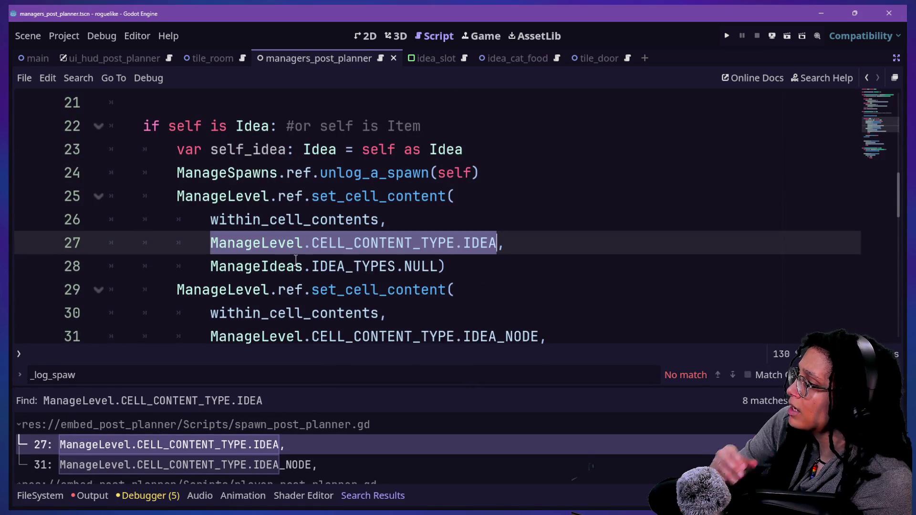
click(295, 221)
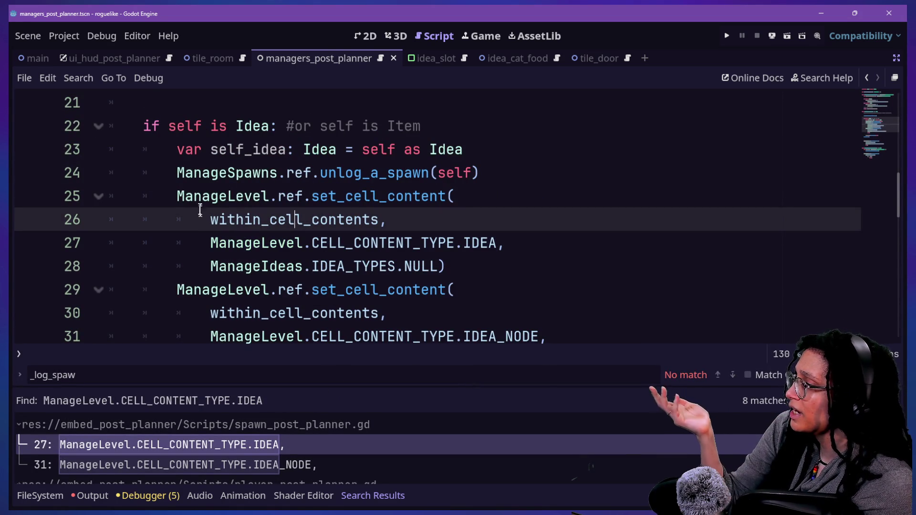
scroll(213, 217, up, 4)
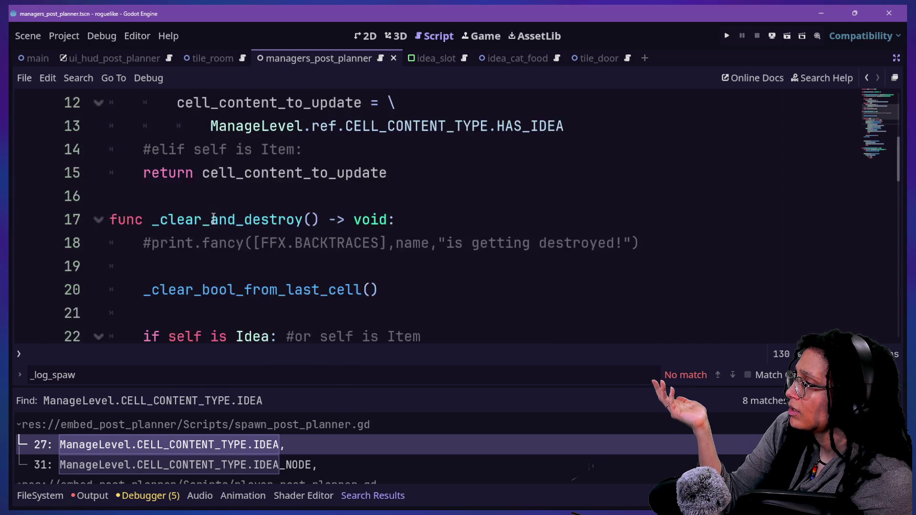
scroll(213, 217, down, 2)
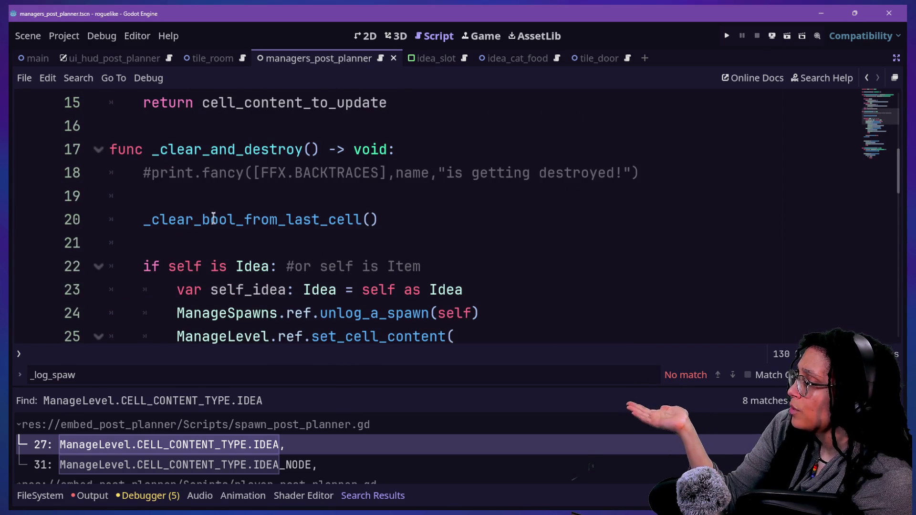
scroll(213, 217, down, 2)
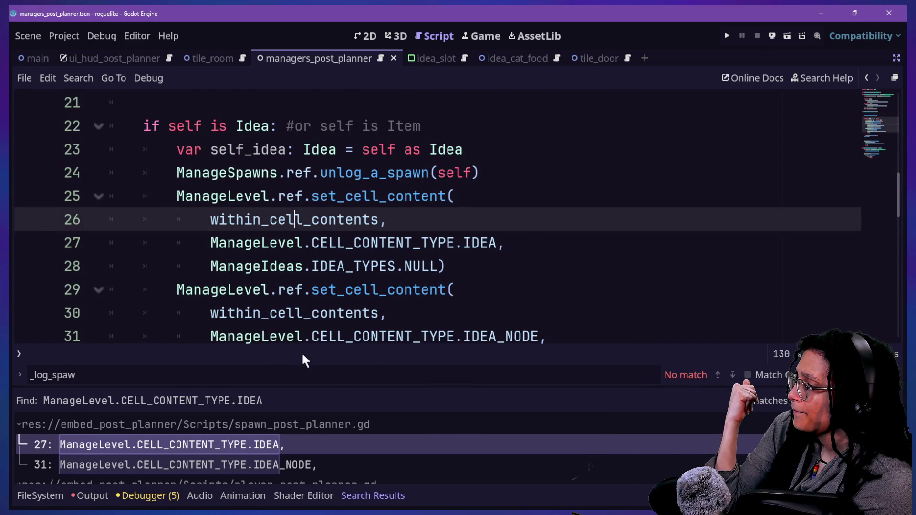
drag(302, 386, 291, 189)
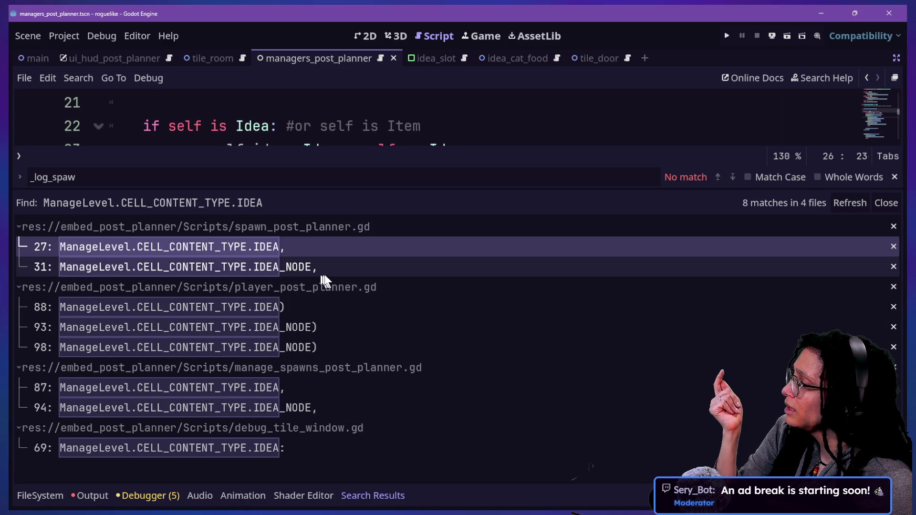
- Open player_post_planner.gd's line 93 match and trace idea_type and idea_node into thinking_visibility
click(305, 326)
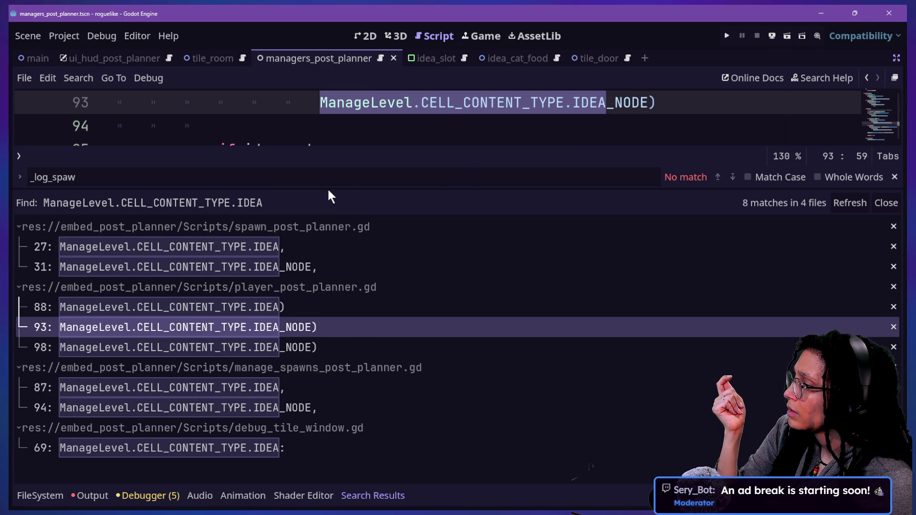
drag(327, 189, 334, 387)
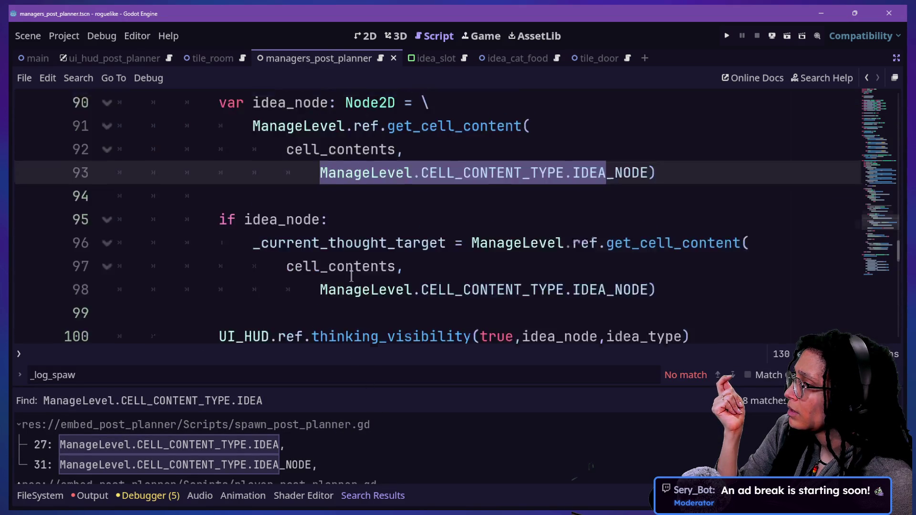
scroll(351, 275, up, 2)
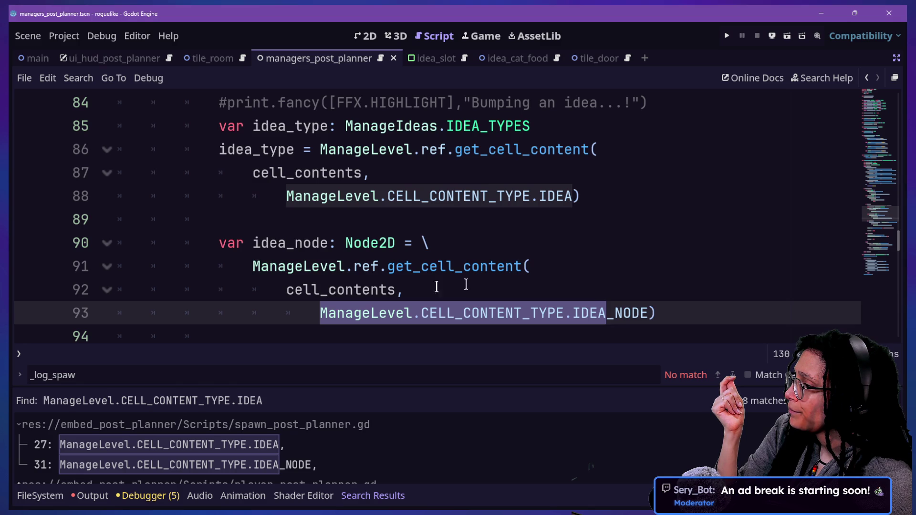
drag(278, 243, 450, 296)
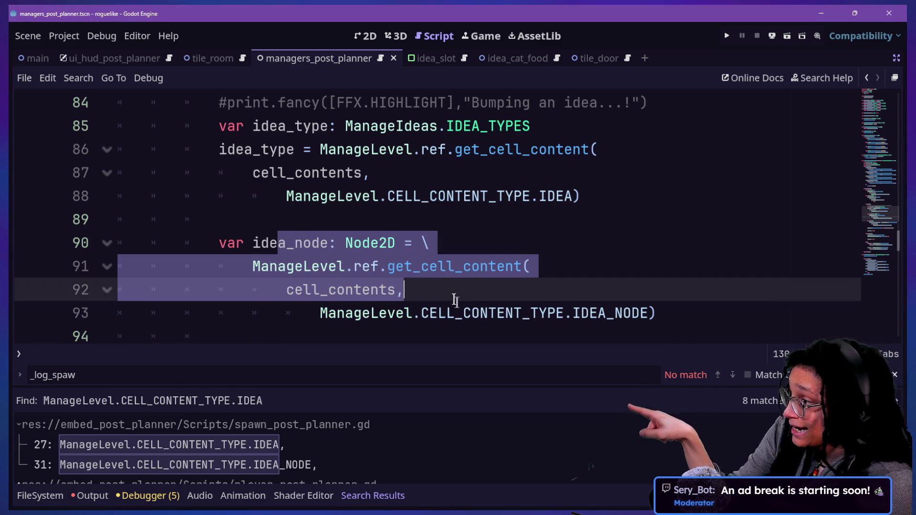
click(440, 299)
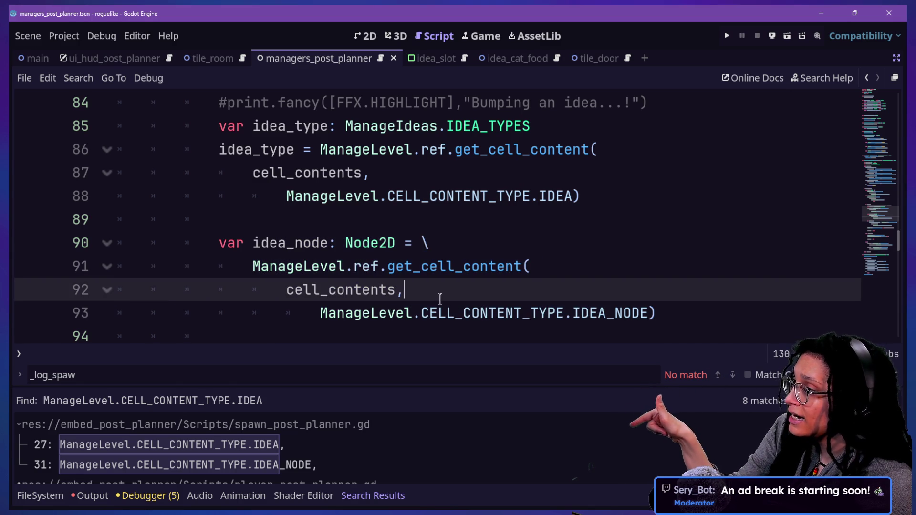
mouse_move(312, 126)
mouse_down()
mouse_move(377, 177)
mouse_move(463, 195)
mouse_up()
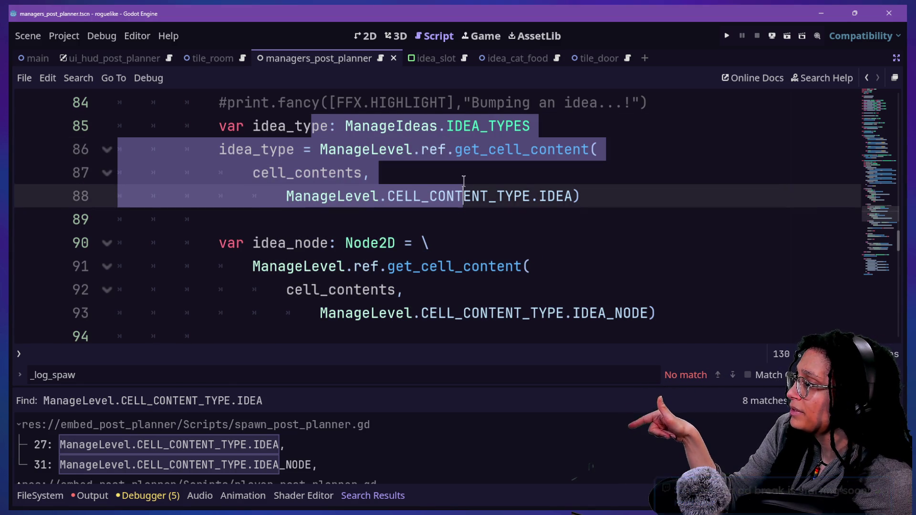
scroll(309, 227, down, 4)
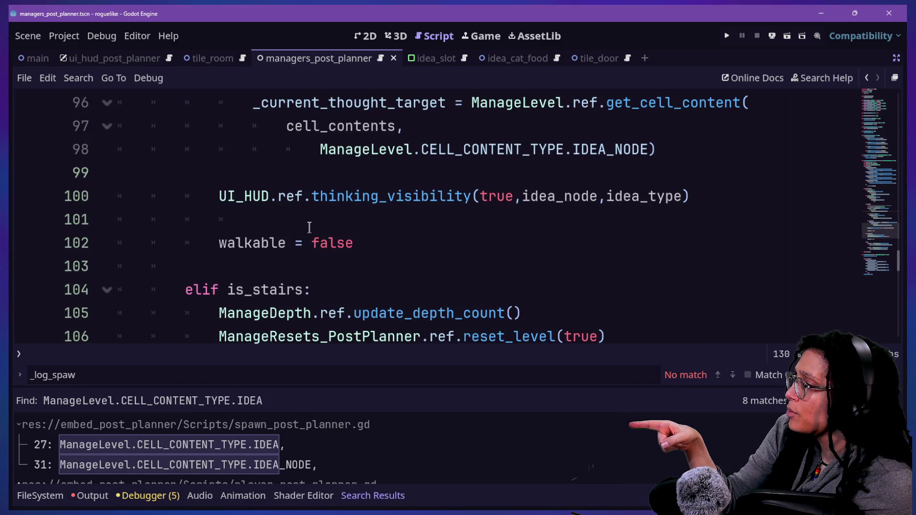
click(336, 196)
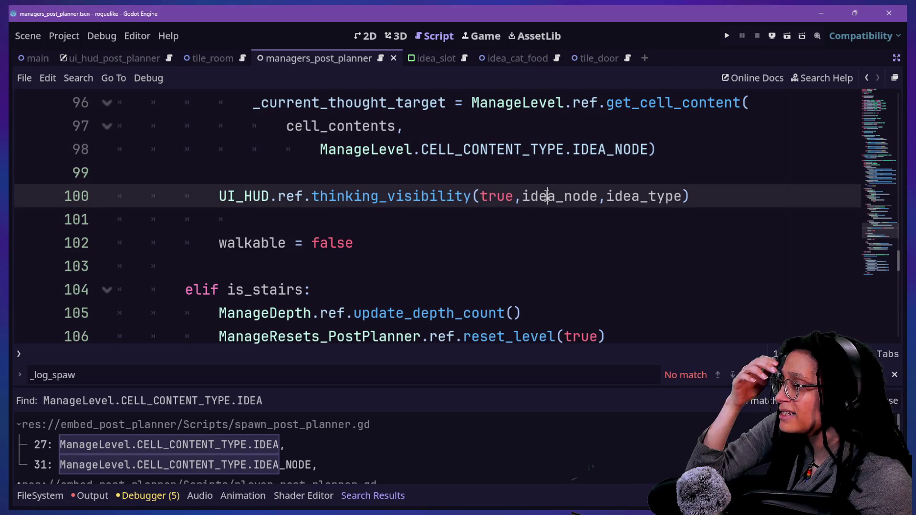
ctrl+click(446, 201)
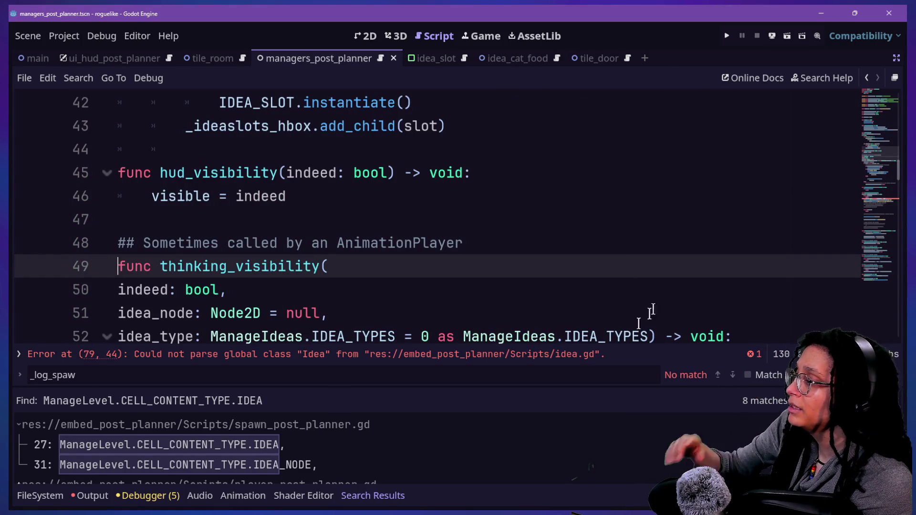
scroll(443, 309, down, 2)
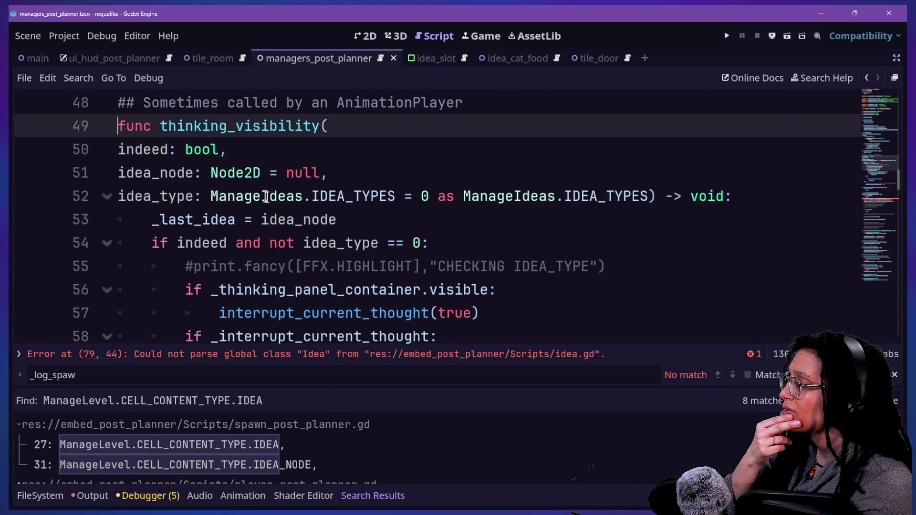
scroll(274, 204, down, 1)
scroll(273, 204, down, 1)
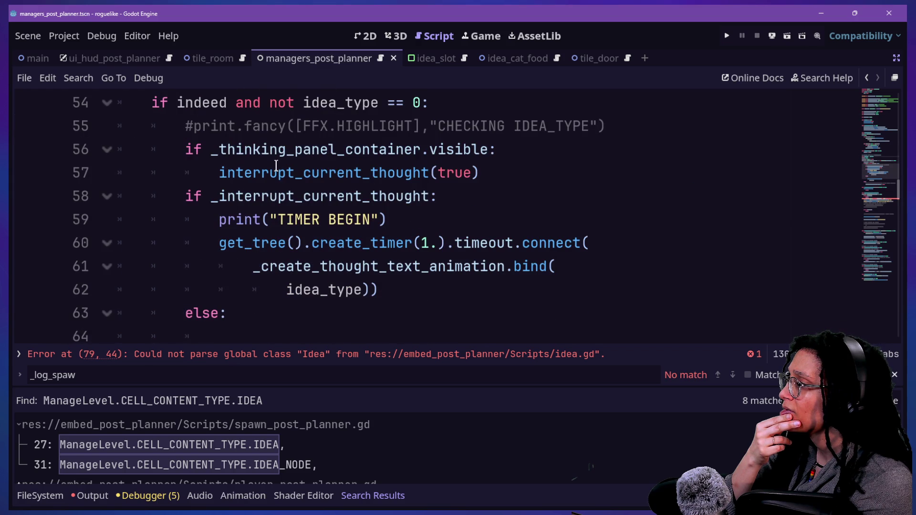
mouse_move(276, 165)
drag(253, 100, 362, 99)
scroll(362, 98, up, 1)
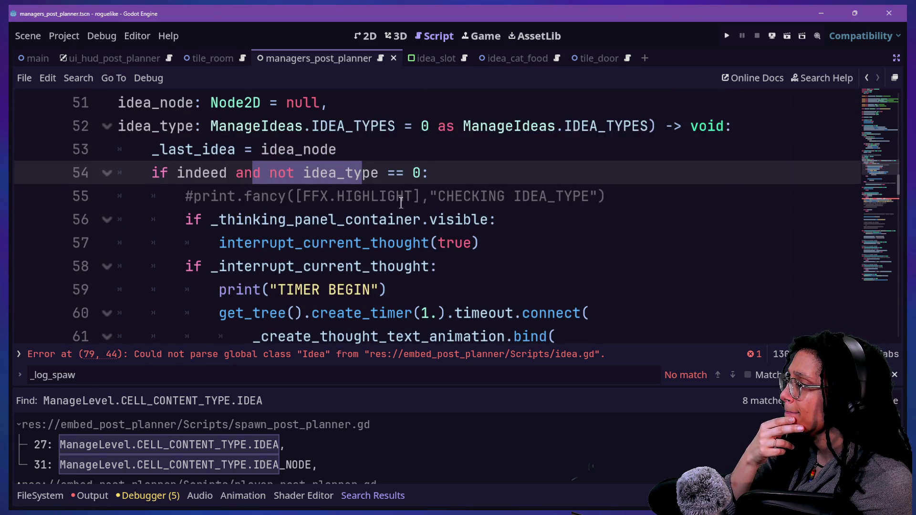
scroll(401, 202, up, 1)
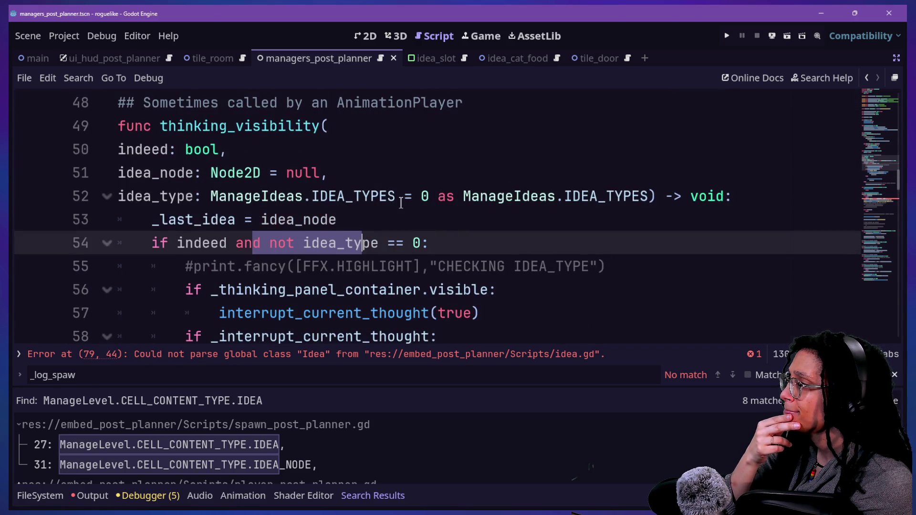
click(426, 244)
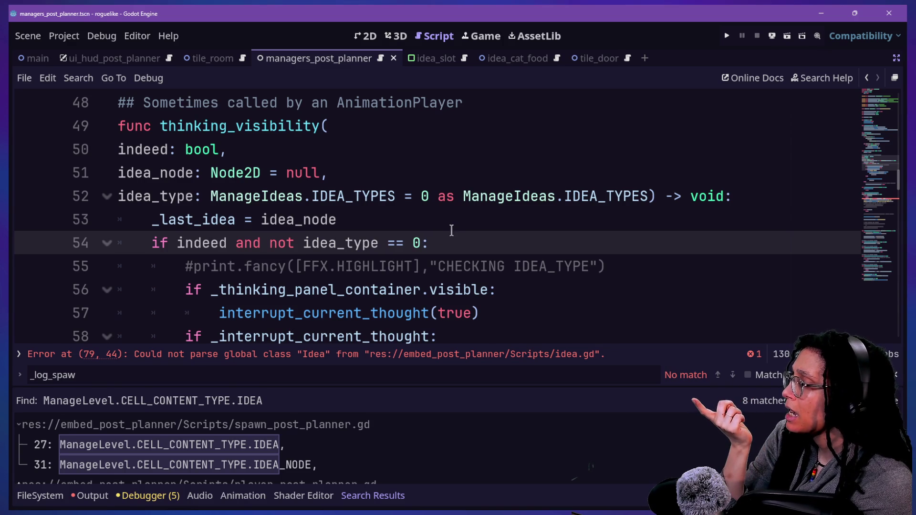
click(194, 201)
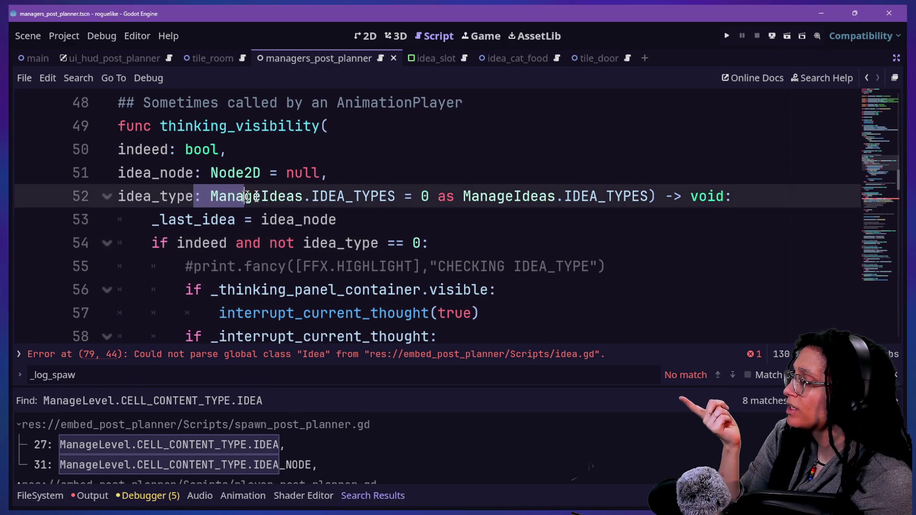
mouse_move(342, 193)
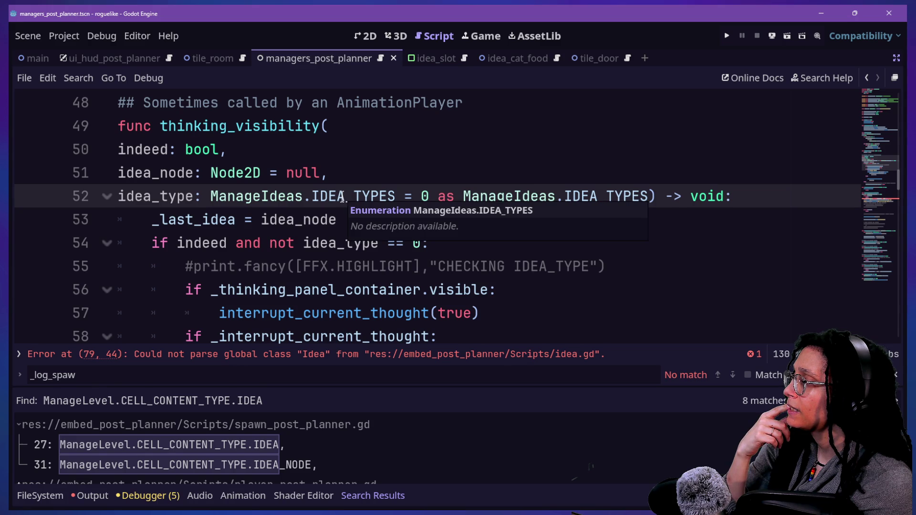
click(347, 205)
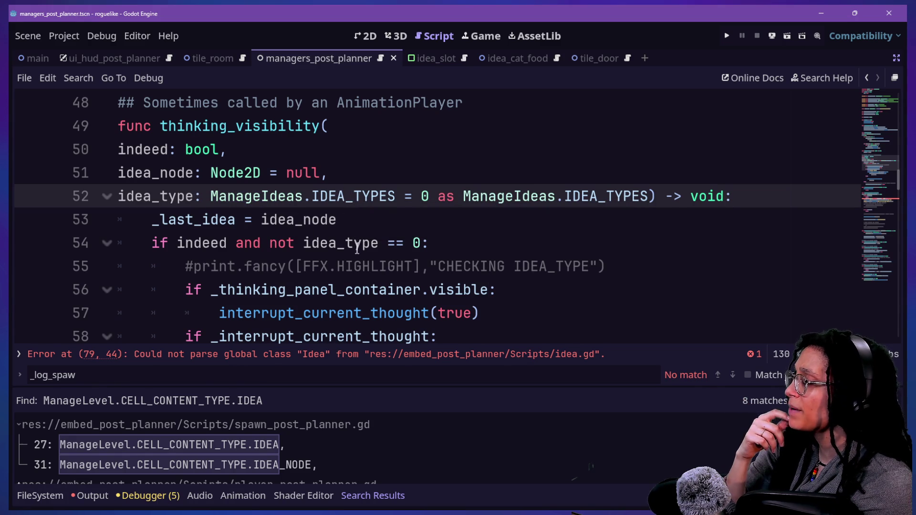
mouse_move(269, 288)
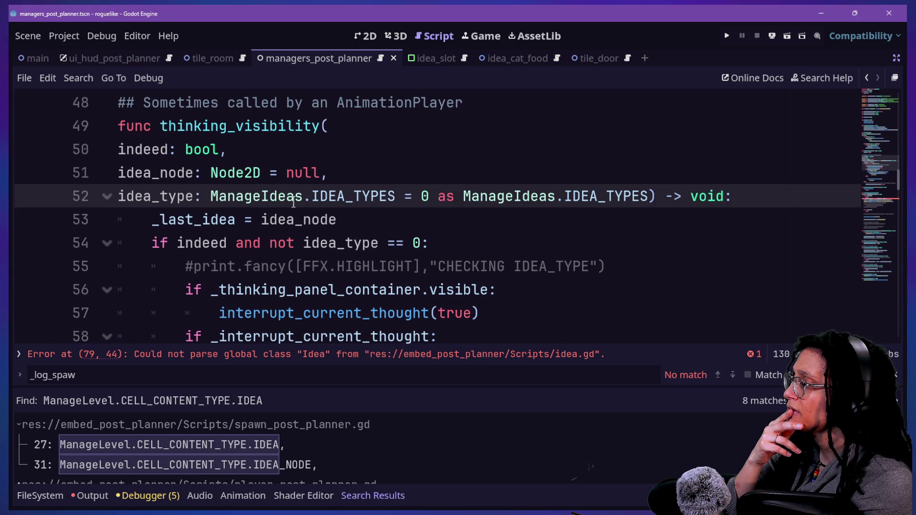
scroll(298, 217, down, 1)
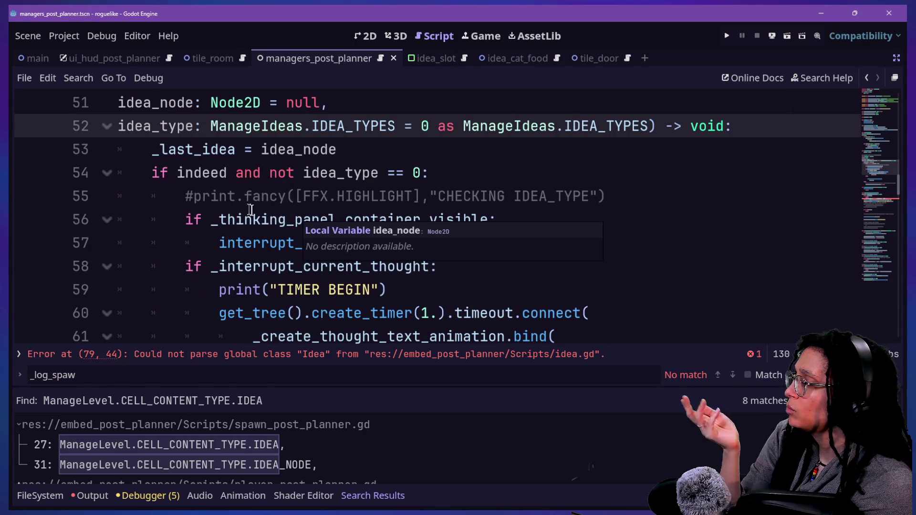
scroll(212, 205, down, 2)
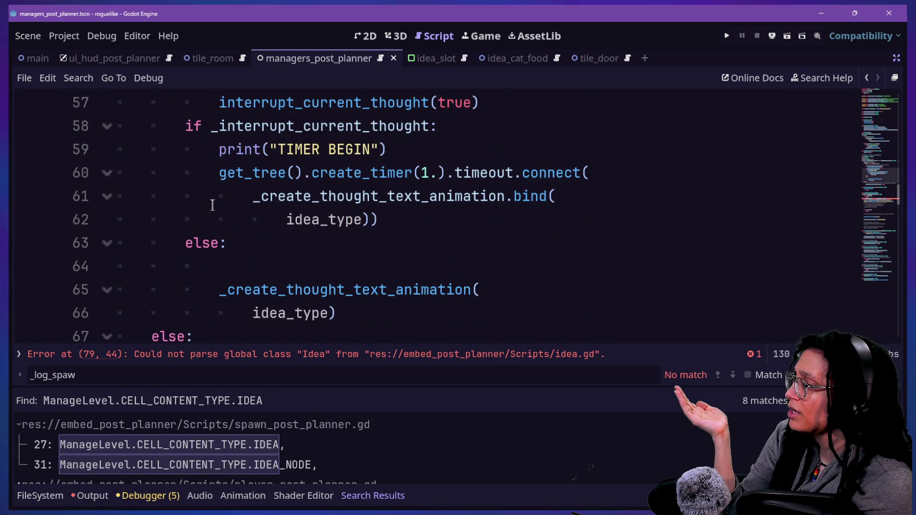
scroll(213, 205, down, 1)
scroll(286, 210, up, 1)
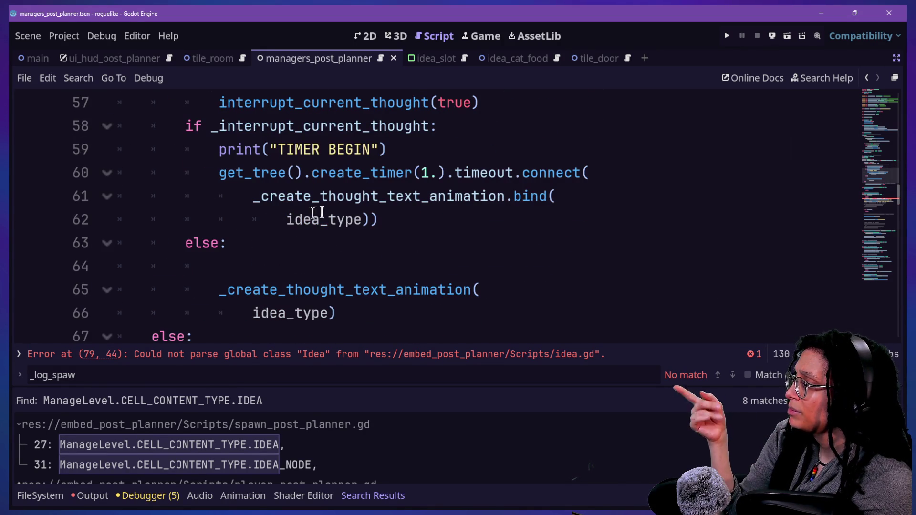
scroll(326, 208, down, 1)
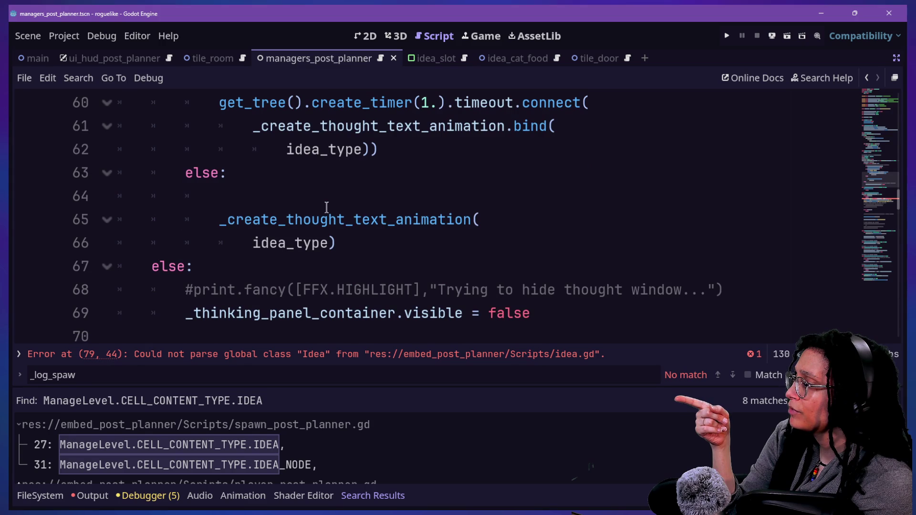
double_click(256, 243)
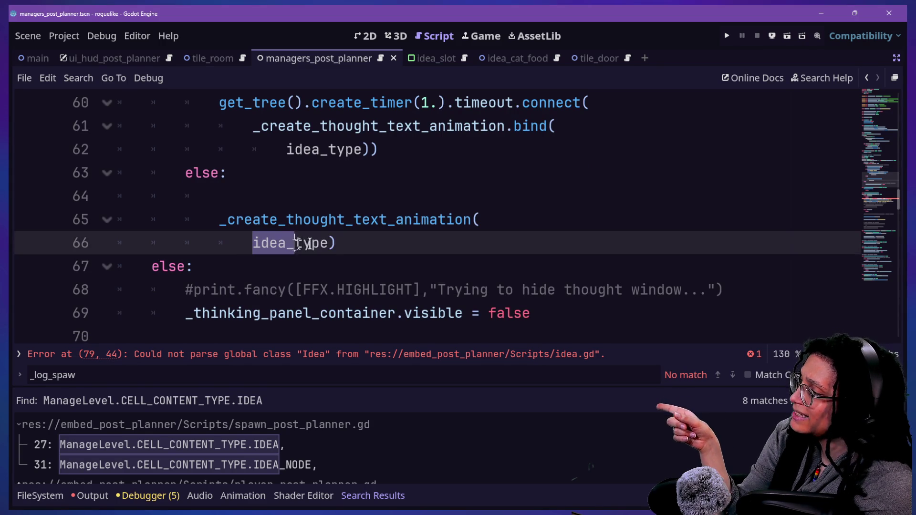